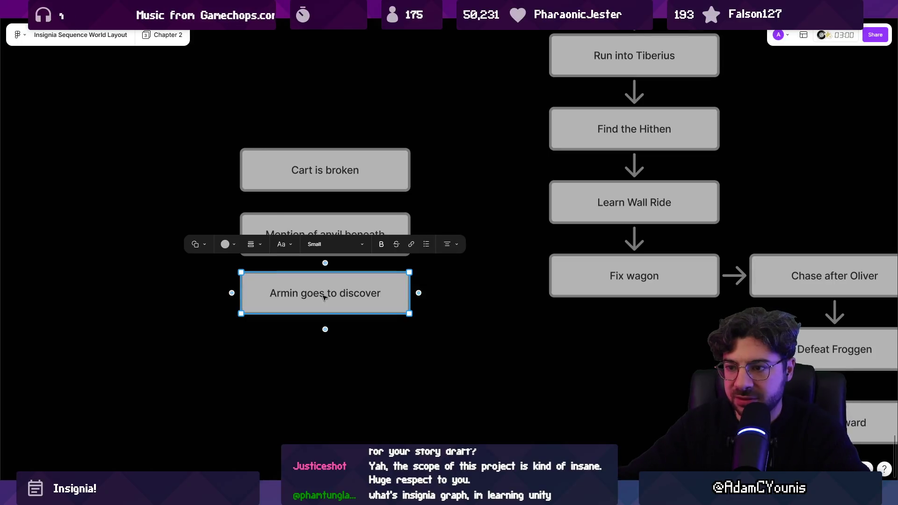
Change the Armin box text to 'Armin goes to check it out'.
left_click_drag(381, 293, 271, 293)
key("Right")
key("BackSpace")
key("BackSpace")
key("BackSpace")
type("check it out")
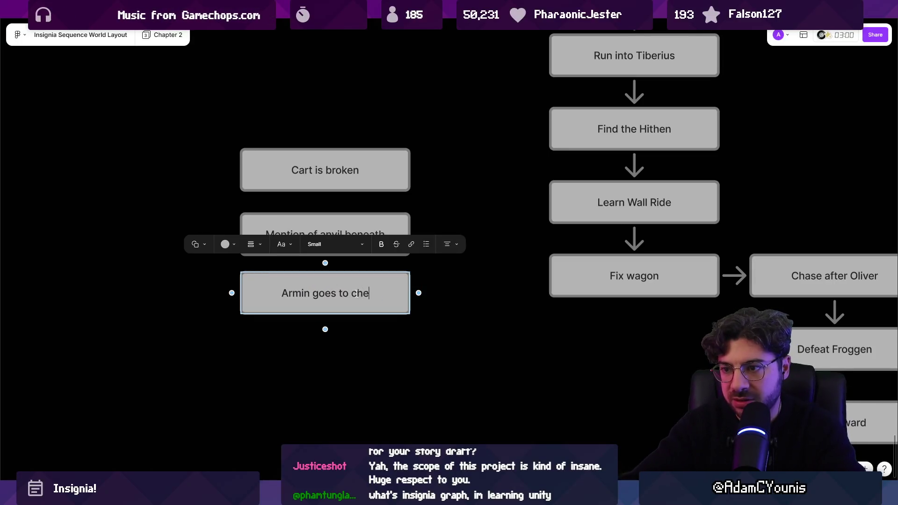
key("Escape")
Duplicate the Armin box and retype the copy as 'Discovers crucible'.
key("ctrl+d")
double_click(359, 360)
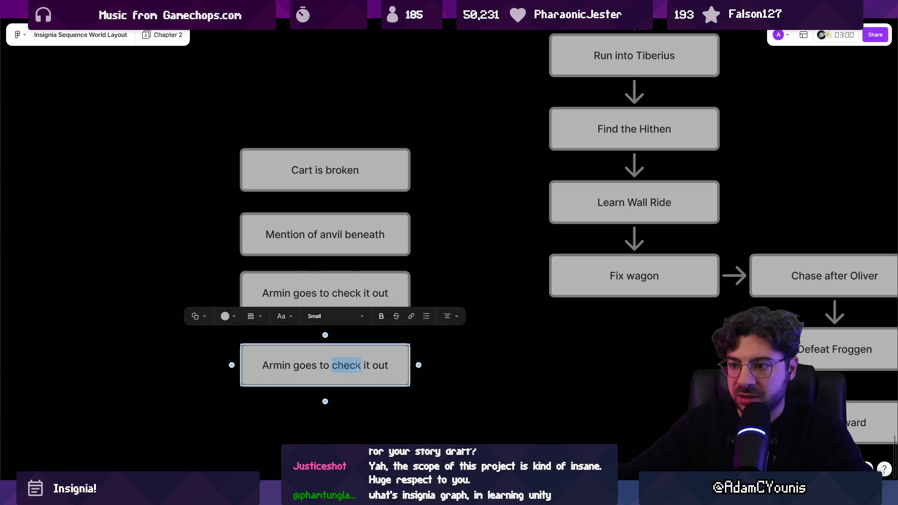
key("ctrl+a")
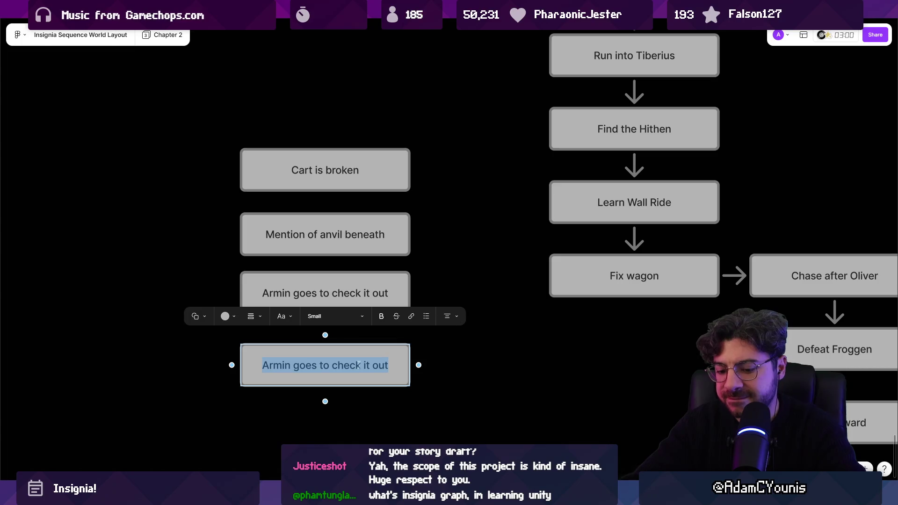
key("BackSpace")
type("Discovers")
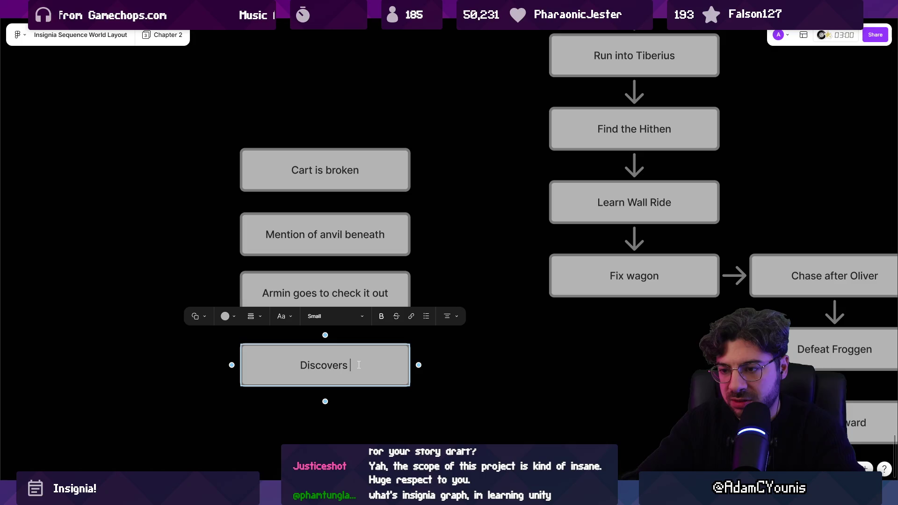
type("crucible")
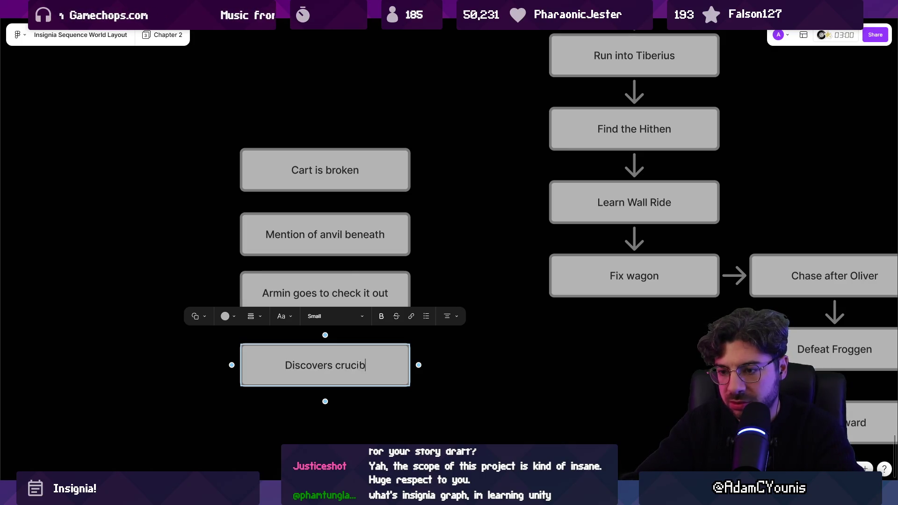
key("Escape")
Add a duplicated box below reading 'Learns ability'.
scroll(357, 366, "down", 2)
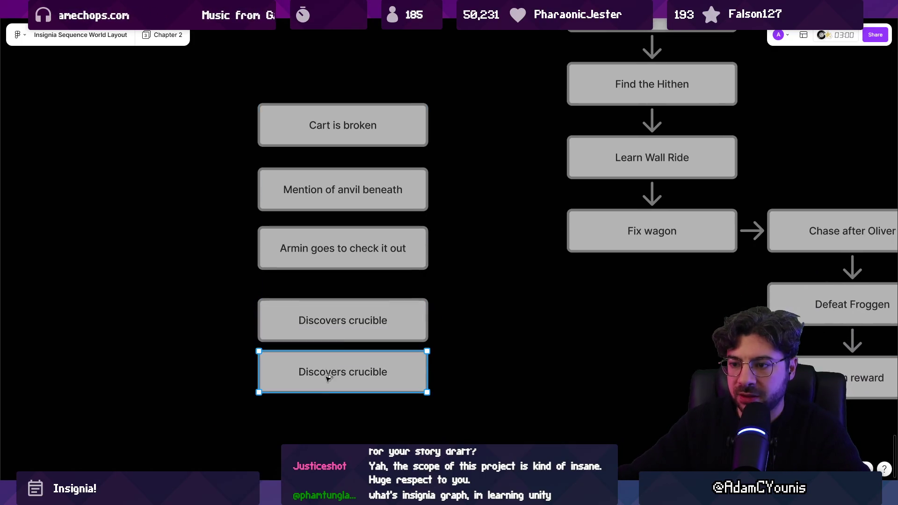
key("ctrl+d")
key("Return")
type("Learns abiu")
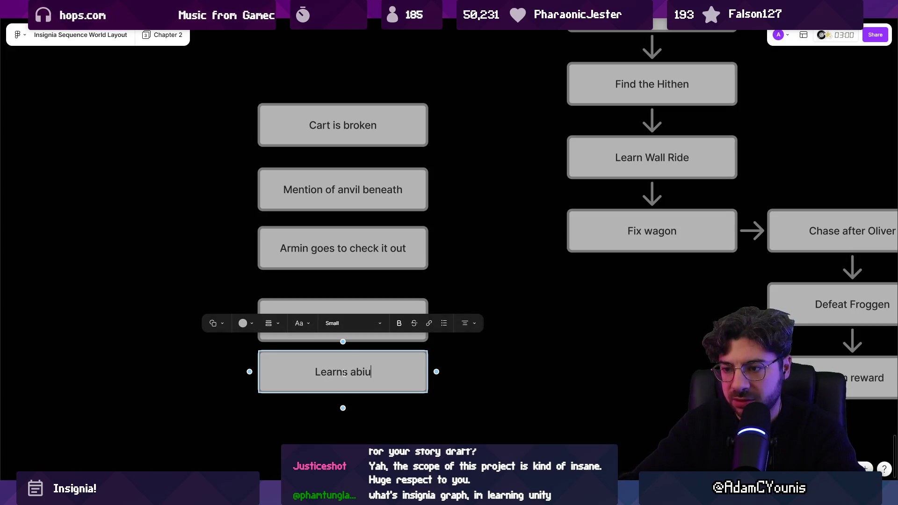
key("BackSpace")
type("lity")
key("Escape")
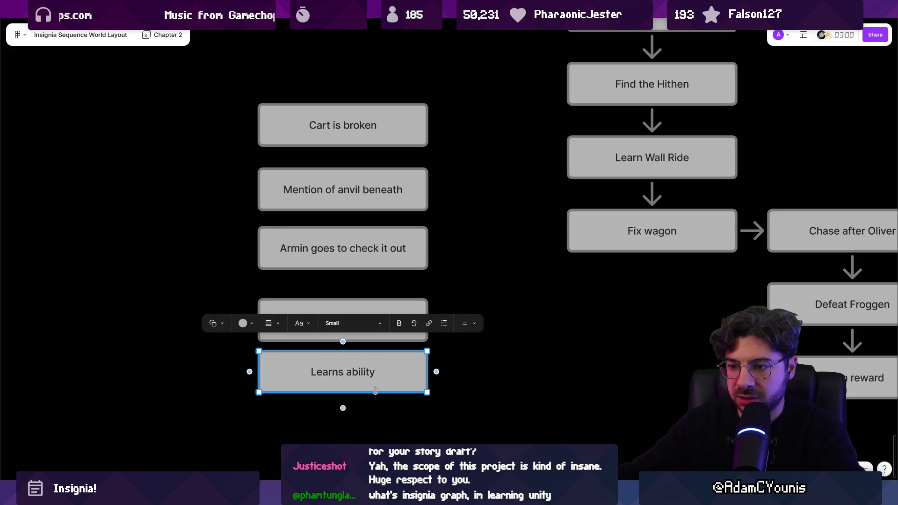
Add a final duplicated box below reading 'Returns'.
scroll(368, 267, "down", 3)
key("ctrl+d")
key("Return")
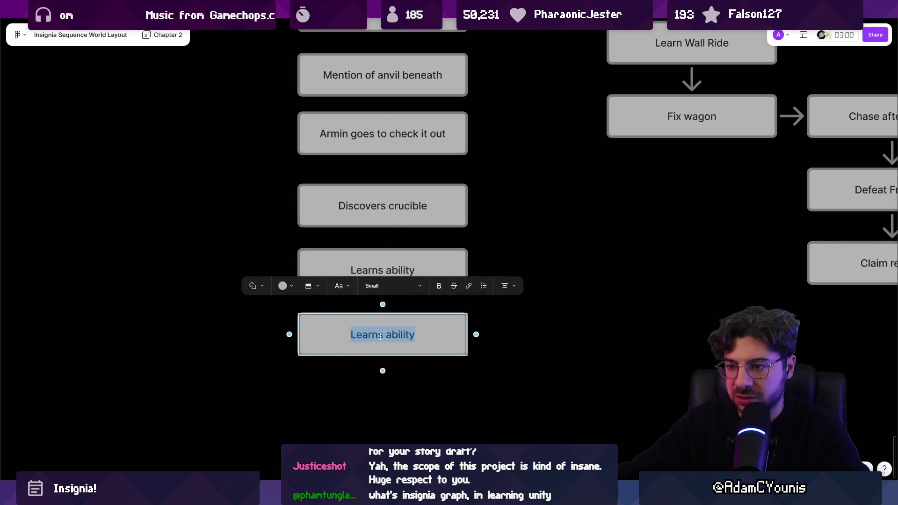
type("Returns")
key("Escape")
scroll(369, 335, "down", 5)
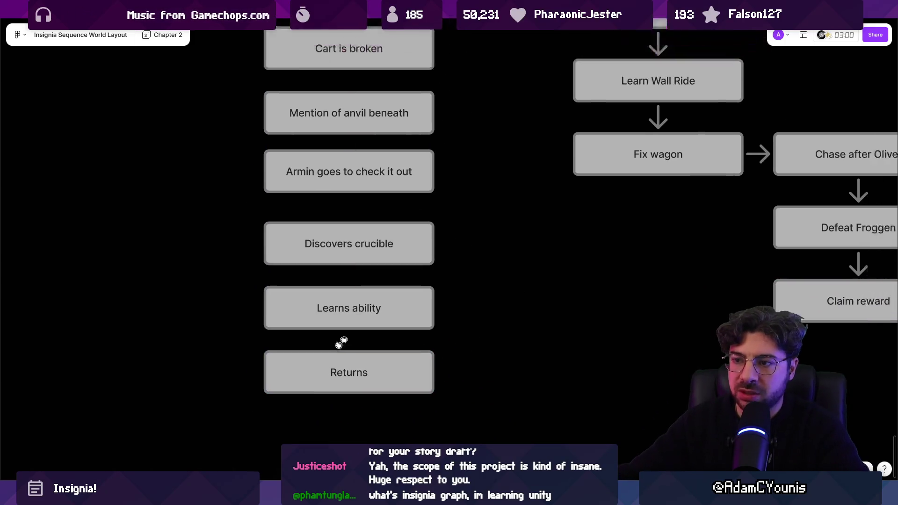
Draw arrows from Returns into Fix wagon and from Find the Hithen to Cart is broken.
left_click(345, 390)
mouse_move(325, 412)
left_mouse_down()
mouse_move(445, 293)
mouse_move(471, 252)
mouse_move(464, 256)
left_mouse_up()
left_click(327, 186)
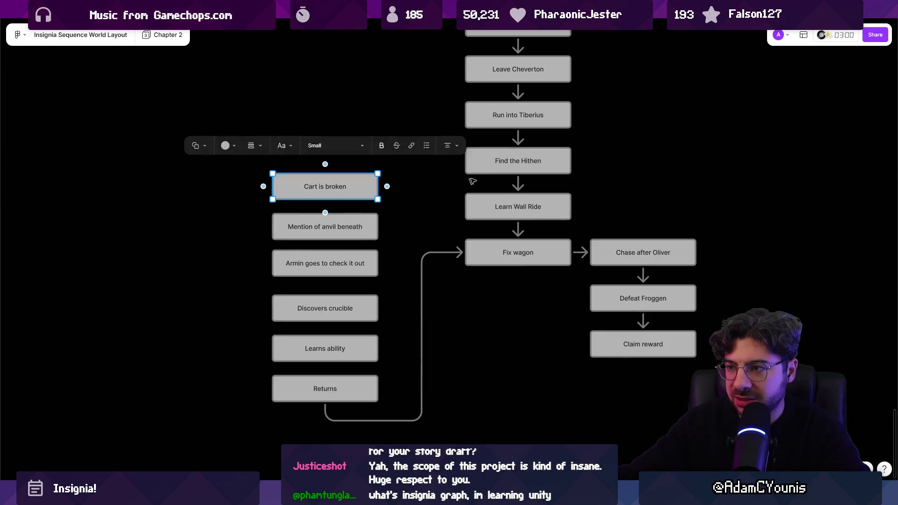
left_click(496, 161)
left_click_drag(466, 160, 384, 183)
Marquee-select the left column of boxes, checking it and clearing the selection.
left_click(491, 208)
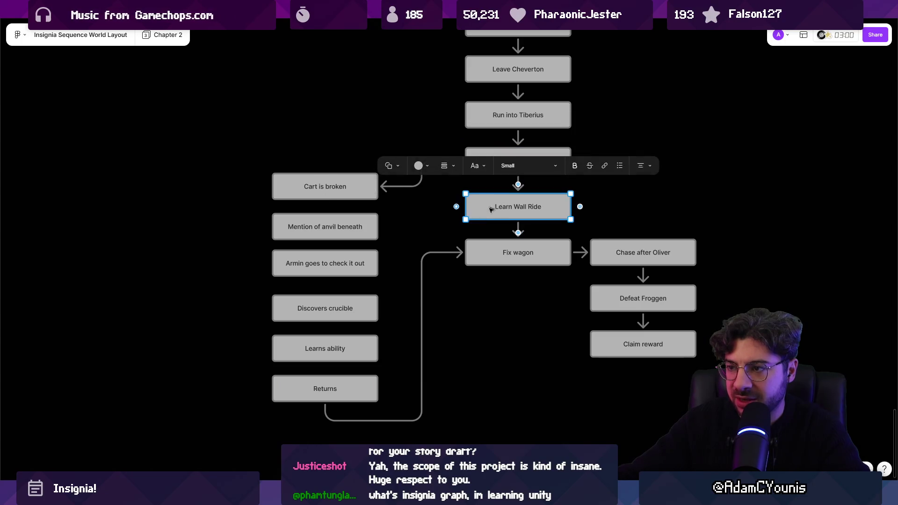
left_click(409, 252)
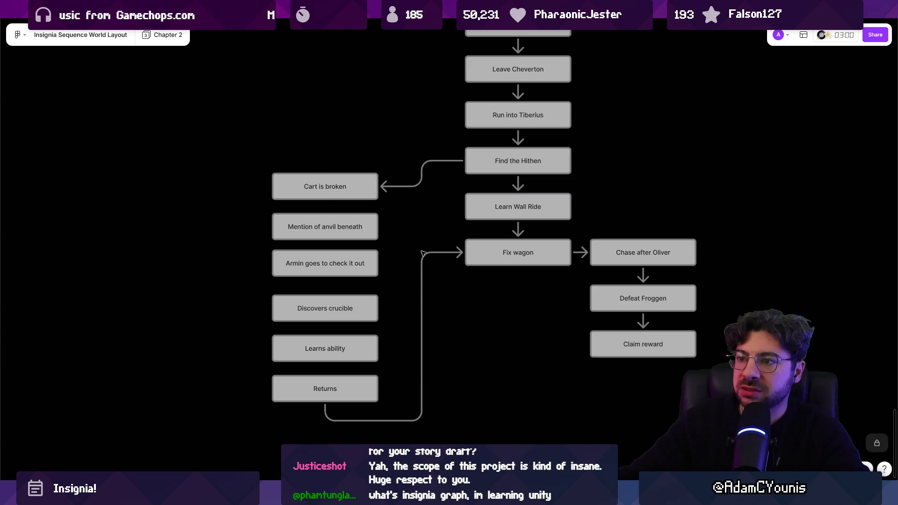
left_click_drag(310, 134, 360, 428)
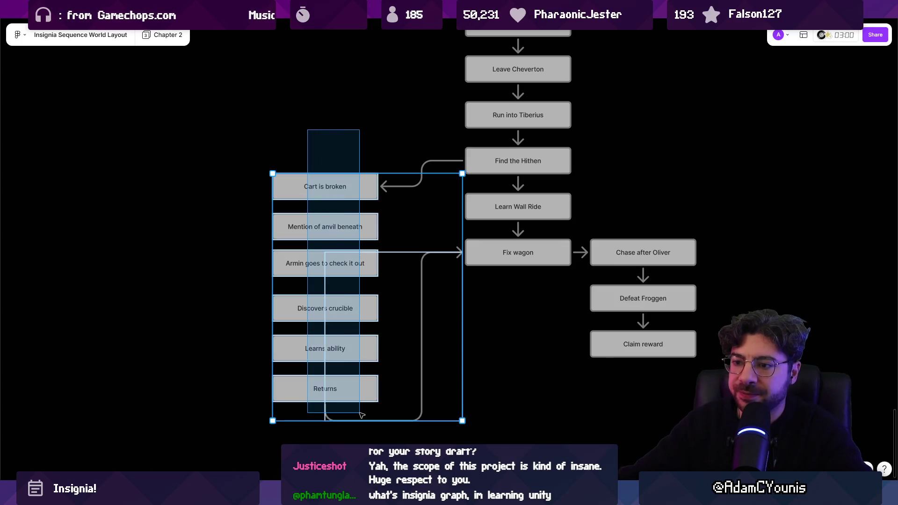
left_click(438, 367)
left_click_drag(240, 166, 298, 408)
left_click(237, 323)
scroll(276, 261, "up", 2)
left_click(295, 268)
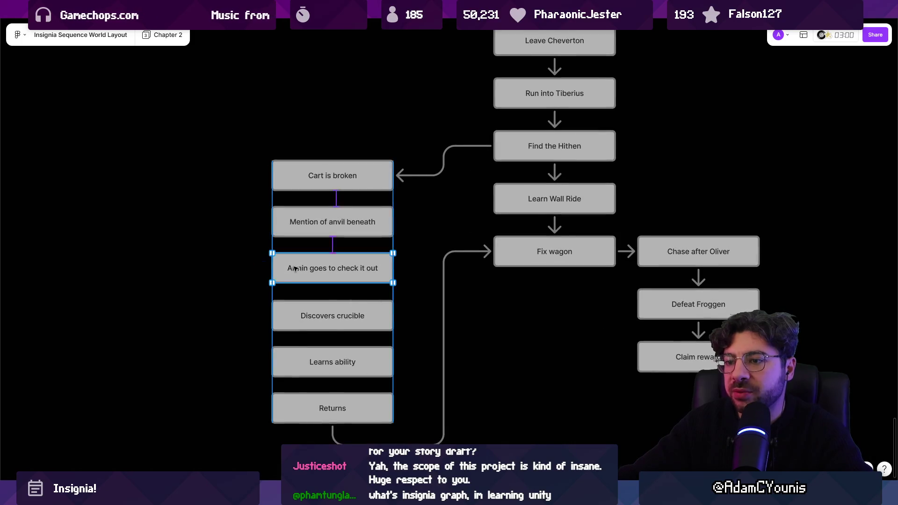
left_click(245, 279)
scroll(247, 279, "up", 3)
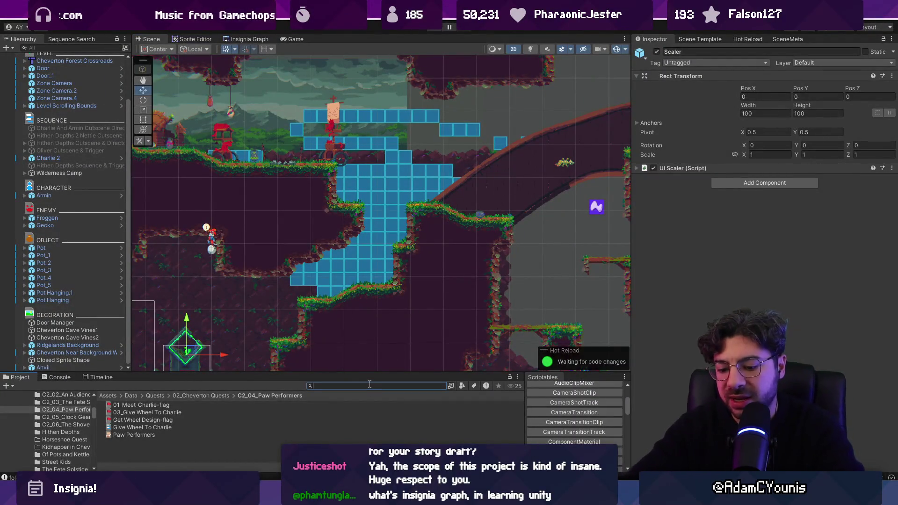
Search 'wheel design', inspect Cartwheel design and Right Wheel Design, then show the Insignia Graph.
type("wheel design")
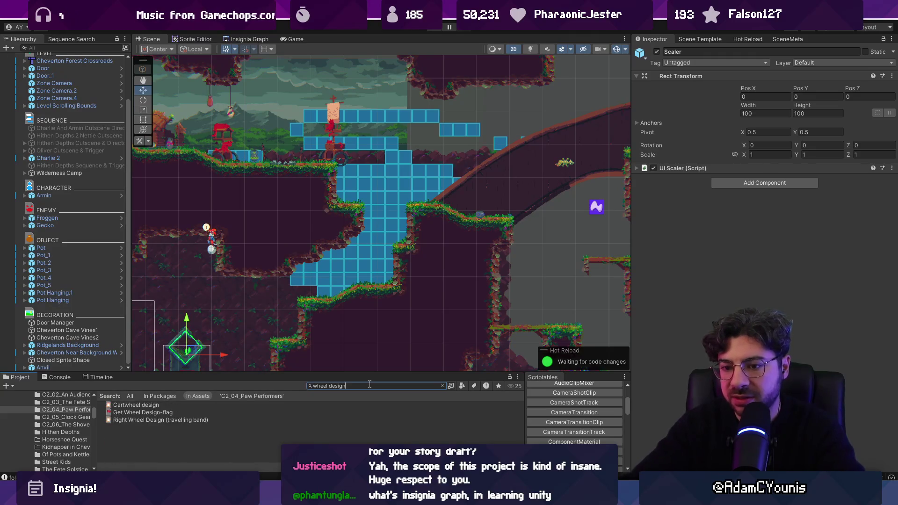
left_click(175, 405)
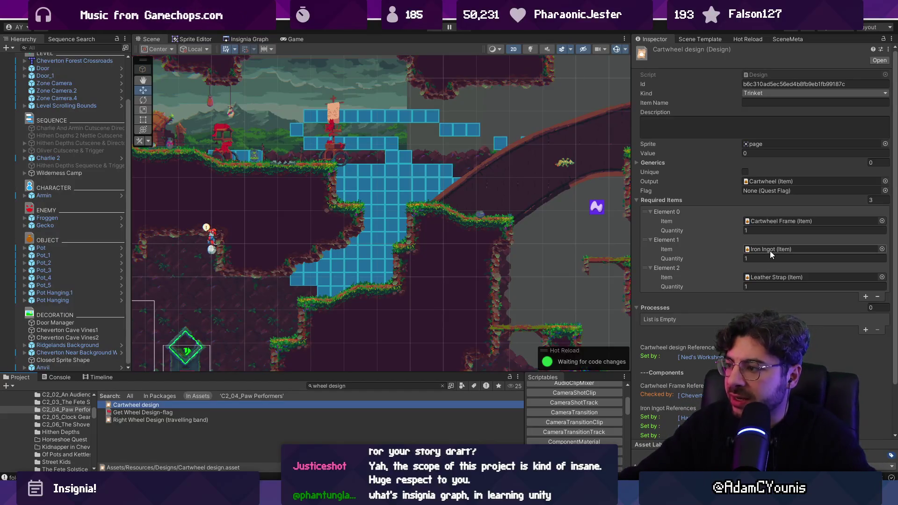
left_click(187, 419)
left_click(184, 406)
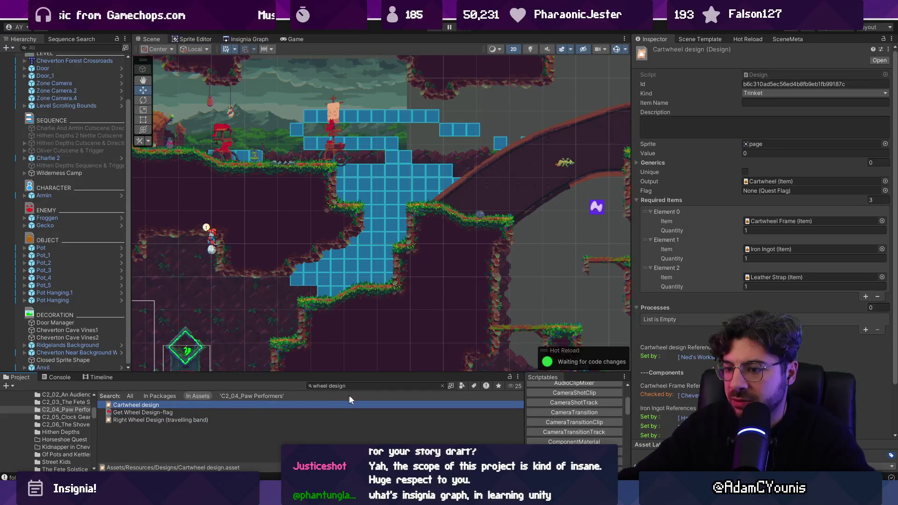
left_click(358, 386)
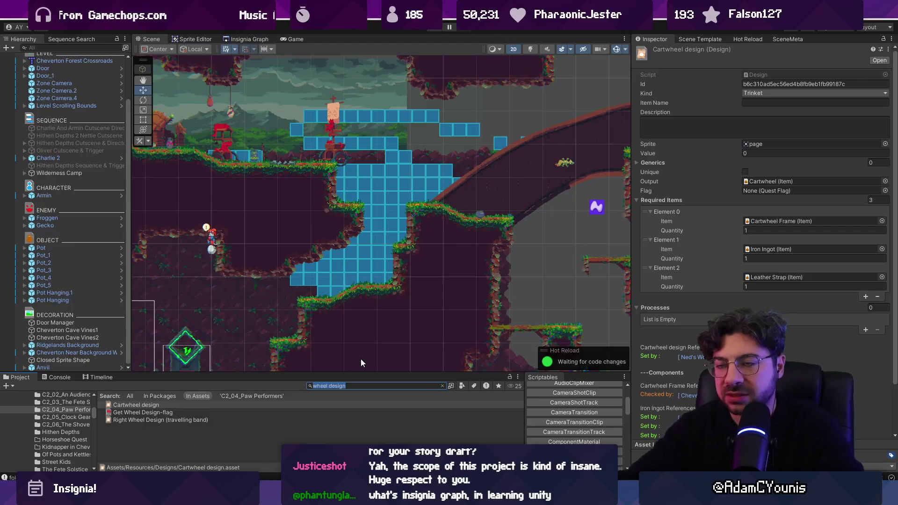
left_click(262, 39)
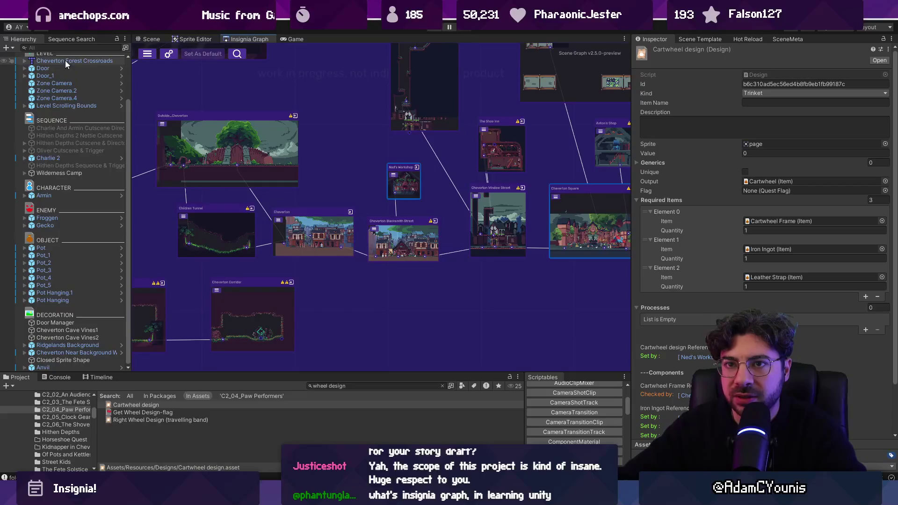
Search the Sequence Search for '[Charlie]' to list its six sequences.
left_click(63, 39)
key("BackSpace")
key("BackSpace")
key("BackSpace")
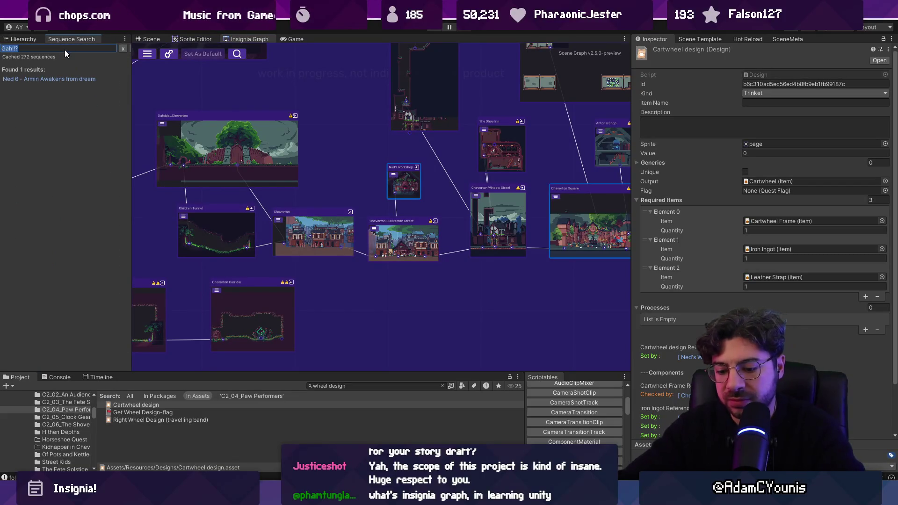
type("[Charl")
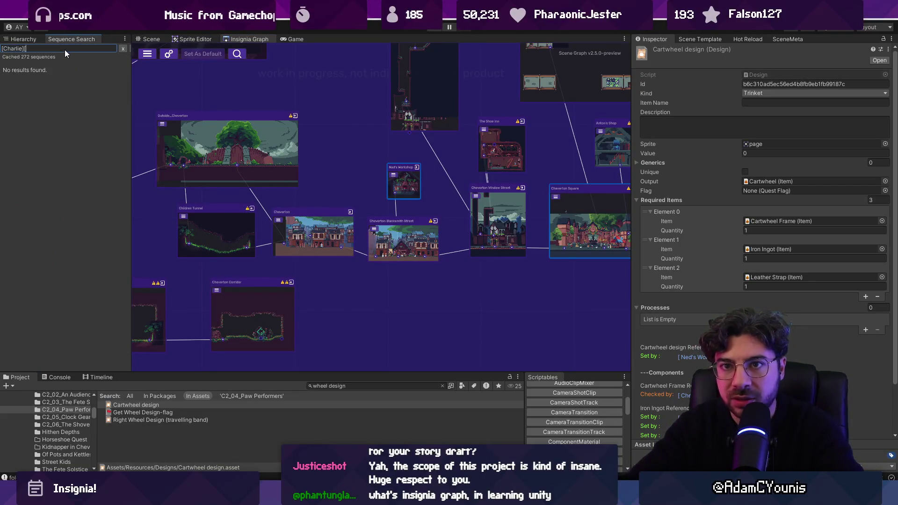
type("ie]")
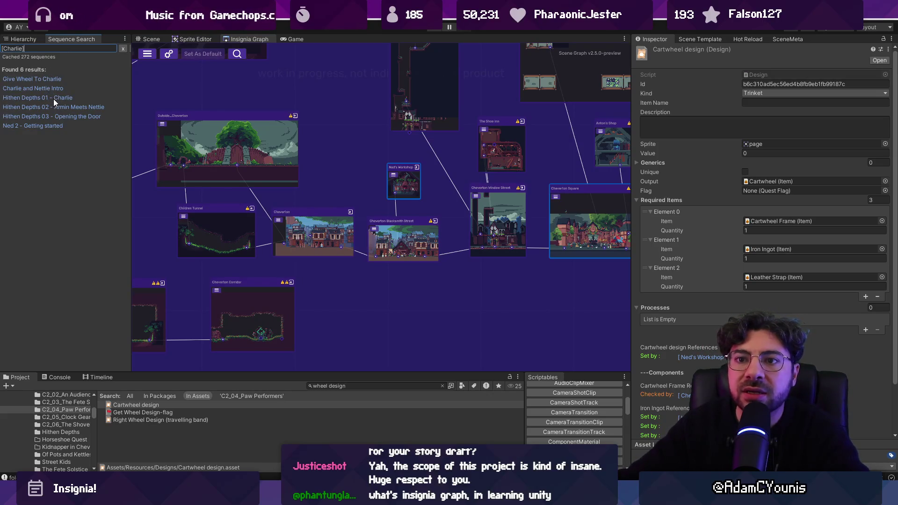
Open the Ned 2 - Getting started sequence and scroll through its dialogue lines.
left_click(45, 123)
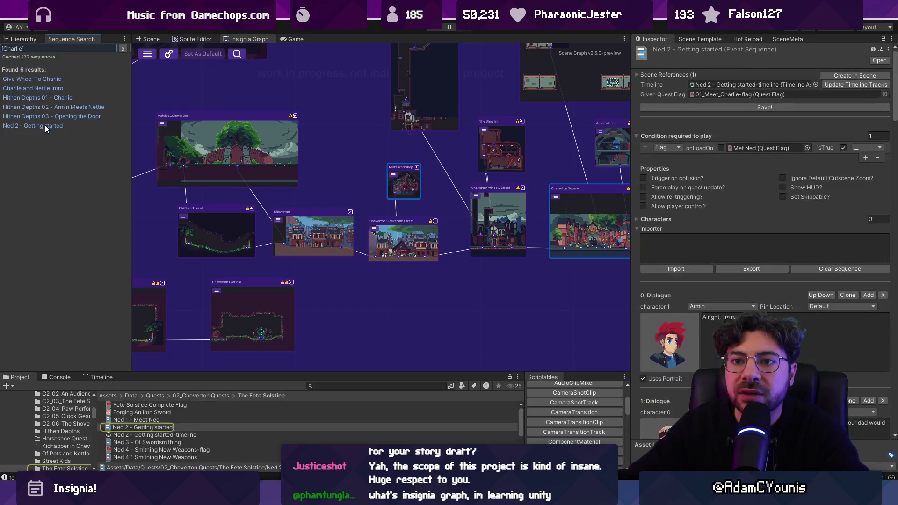
scroll(749, 231, "down", 10)
scroll(750, 231, "down", 5)
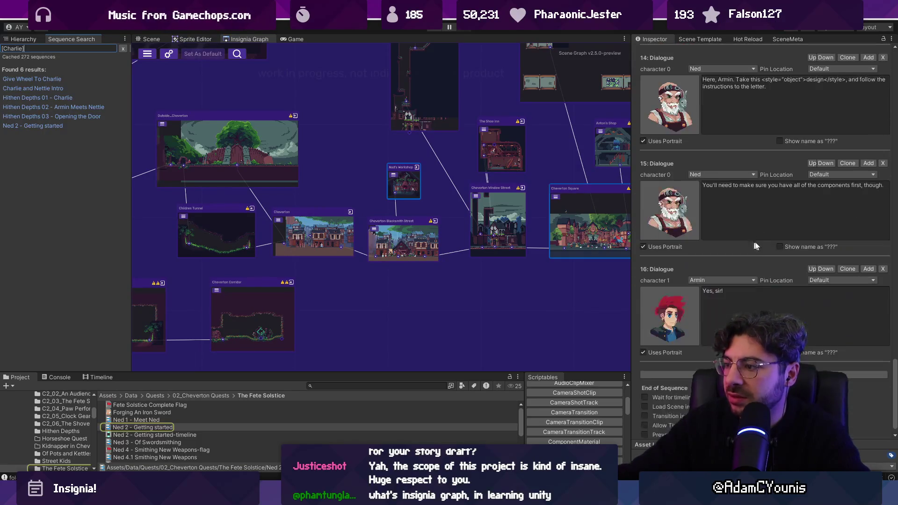
scroll(749, 246, "down", 5)
scroll(751, 252, "up", 3)
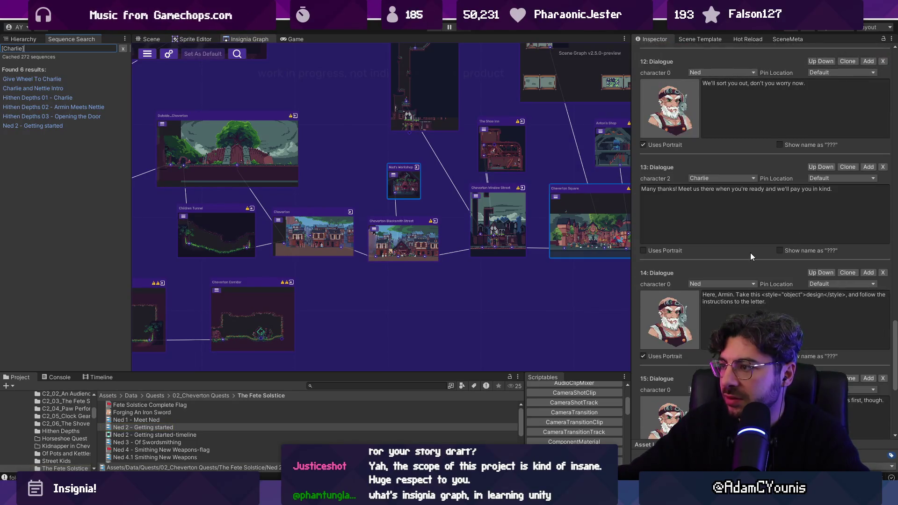
scroll(751, 252, "up", 3)
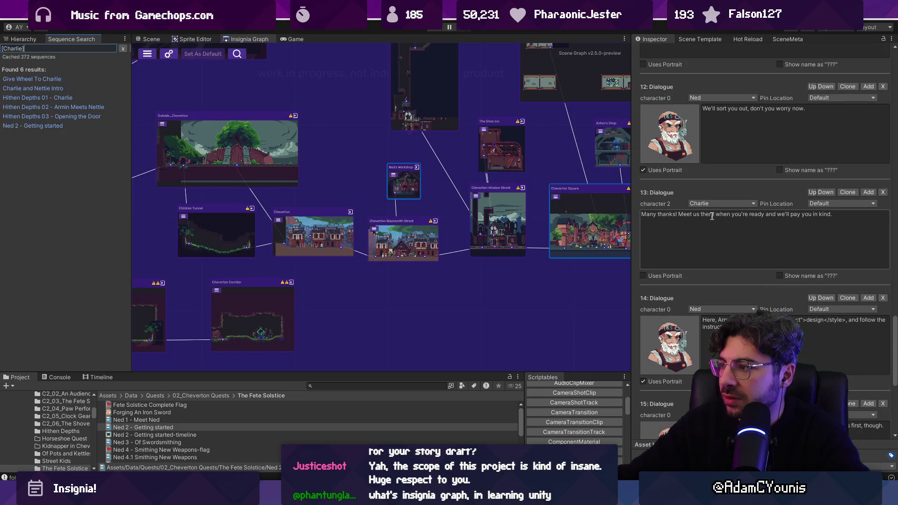
scroll(713, 216, "up", 3)
scroll(720, 225, "up", 3)
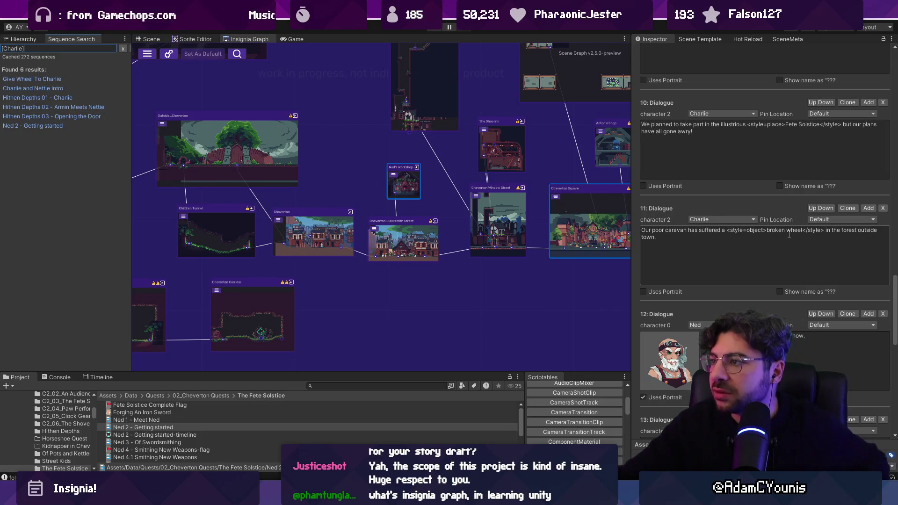
scroll(787, 234, "down", 6)
scroll(788, 234, "down", 6)
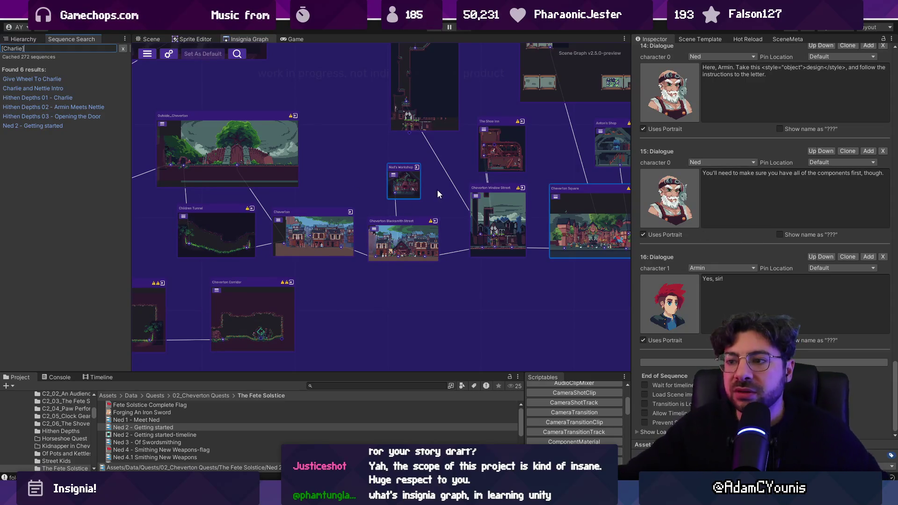
scroll(419, 181, "up", 4)
scroll(361, 201, "down", 2)
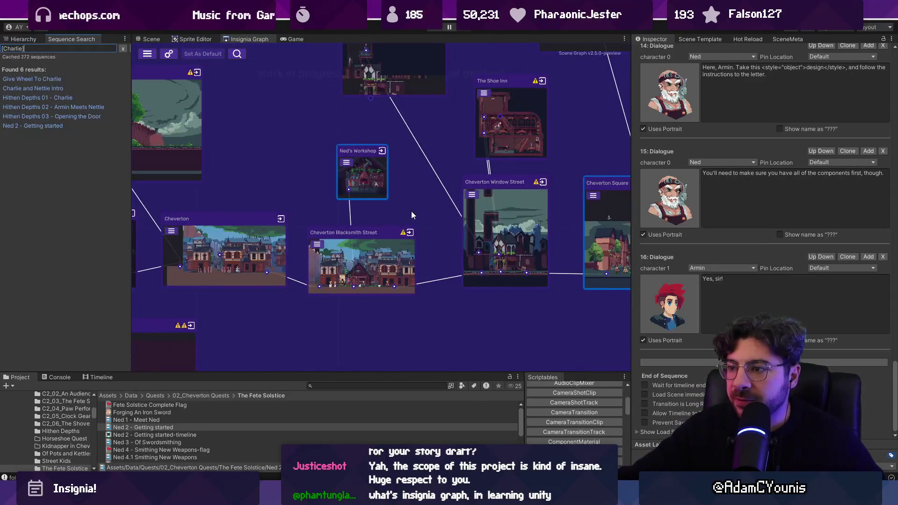
left_click_drag(420, 210, 316, 186)
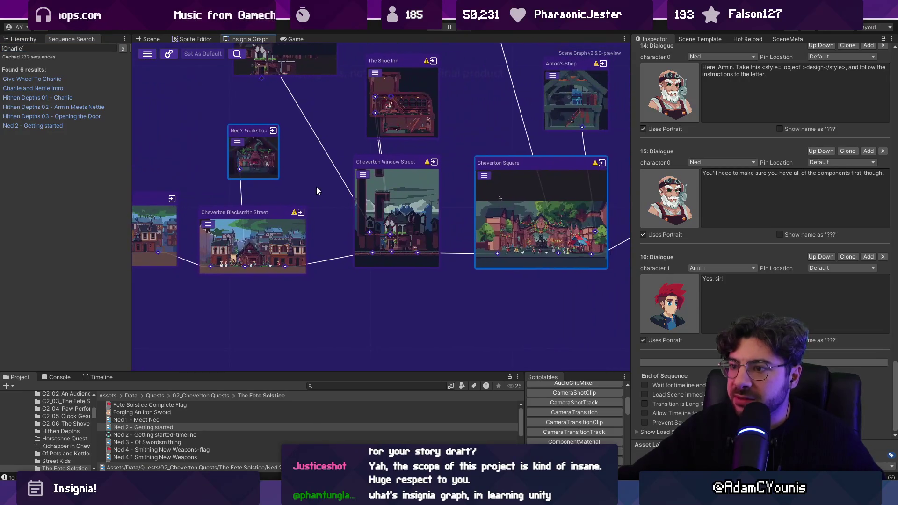
scroll(516, 246, "down", 3)
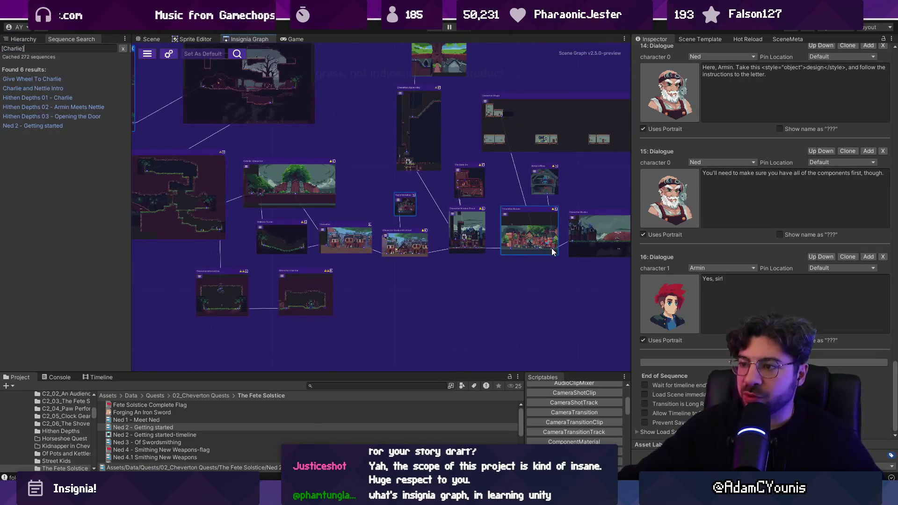
scroll(456, 241, "up", 3)
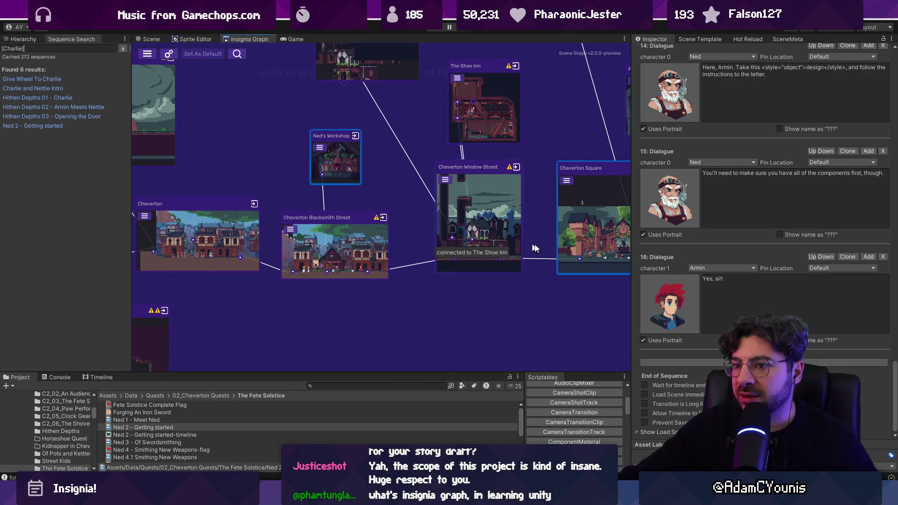
scroll(457, 239, "down", 5)
scroll(330, 194, "up", 5)
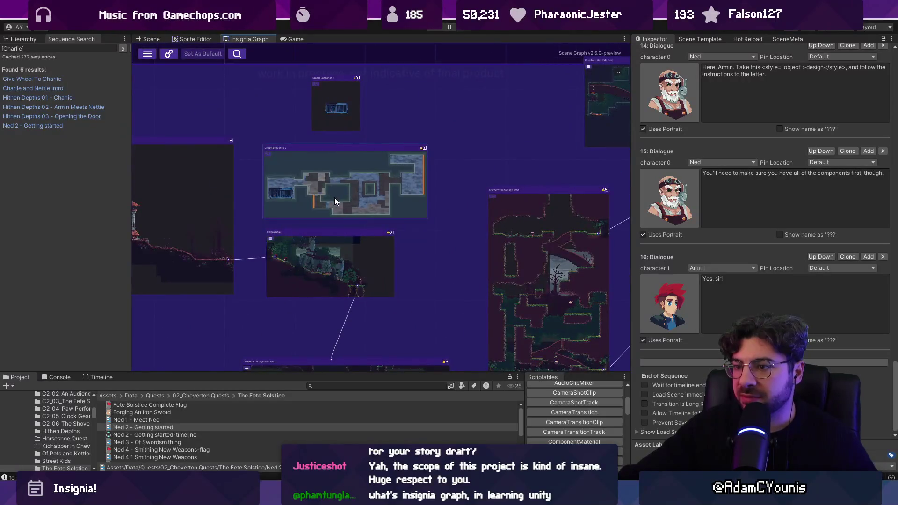
scroll(335, 198, "down", 5)
scroll(497, 201, "up", 5)
scroll(493, 205, "up", 2)
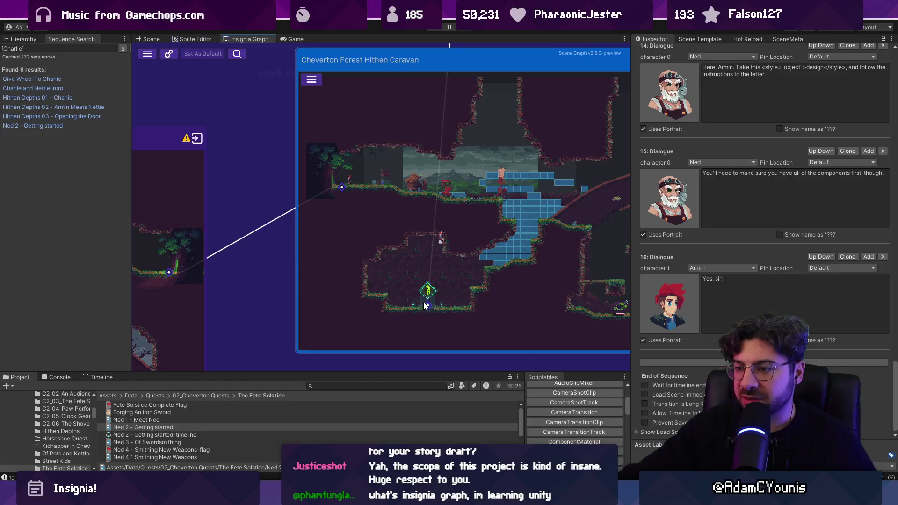
scroll(425, 302, "down", 5)
scroll(427, 253, "up", 6)
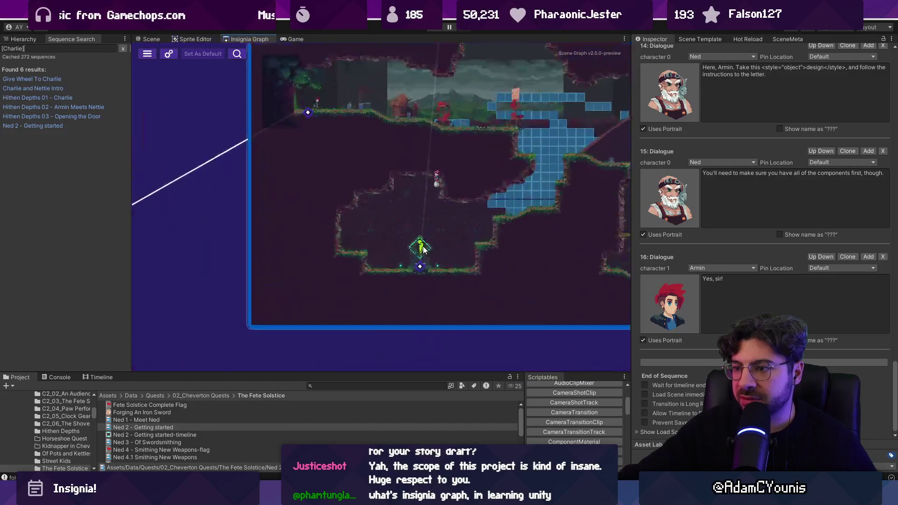
scroll(396, 313, "down", 3)
scroll(416, 214, "up", 2)
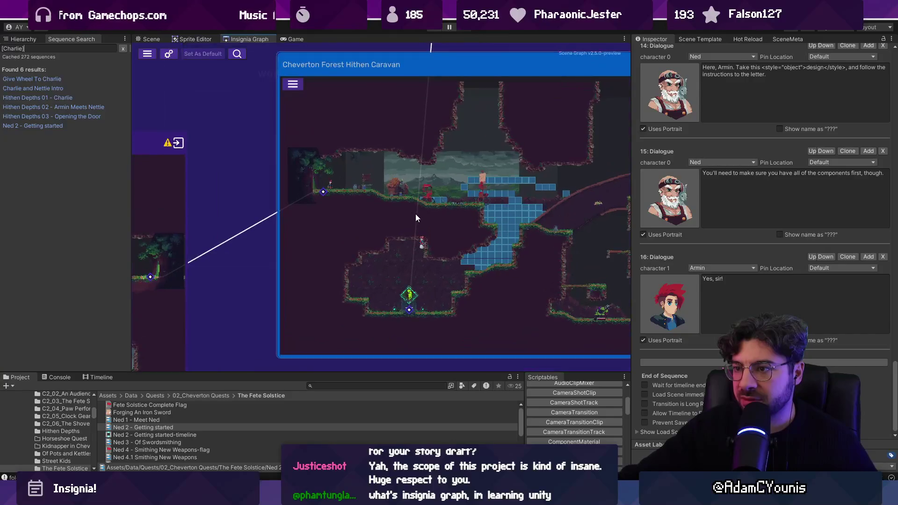
scroll(362, 221, "down", 2)
scroll(359, 210, "up", 2)
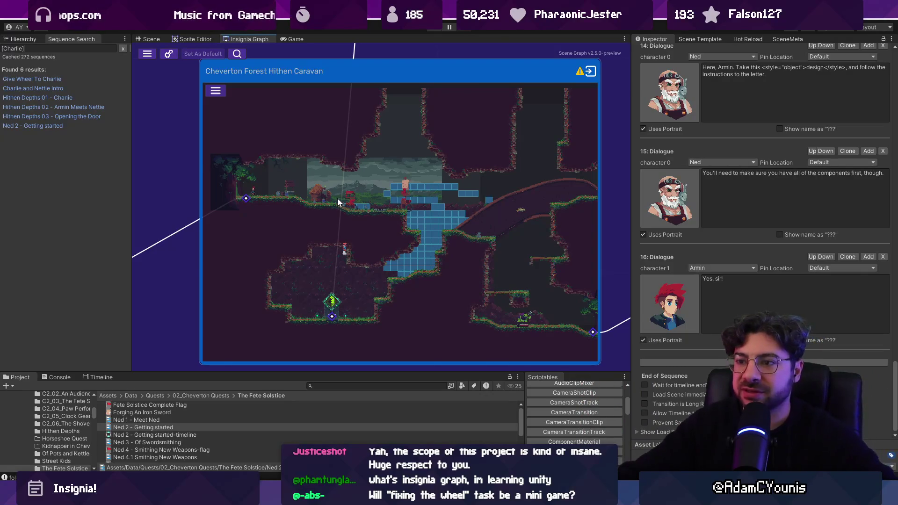
scroll(337, 198, "down", 5)
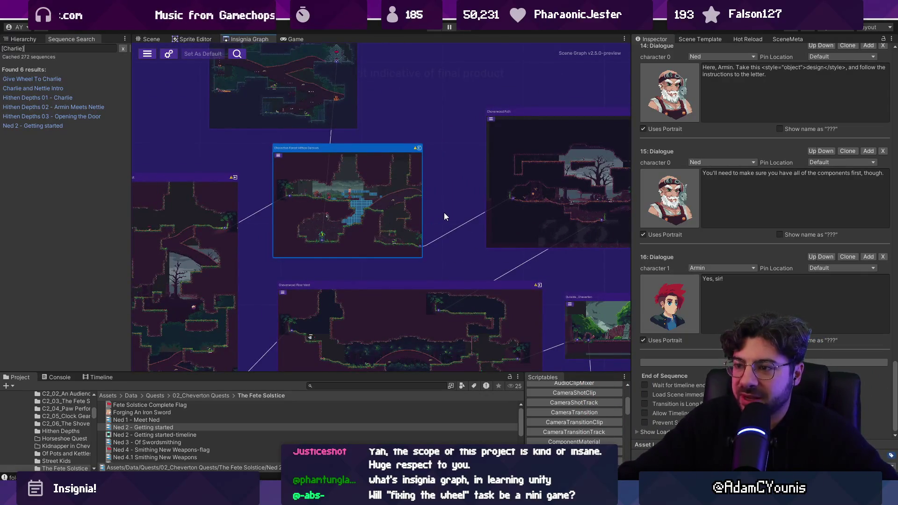
scroll(357, 188, "down", 3)
double_click(534, 292)
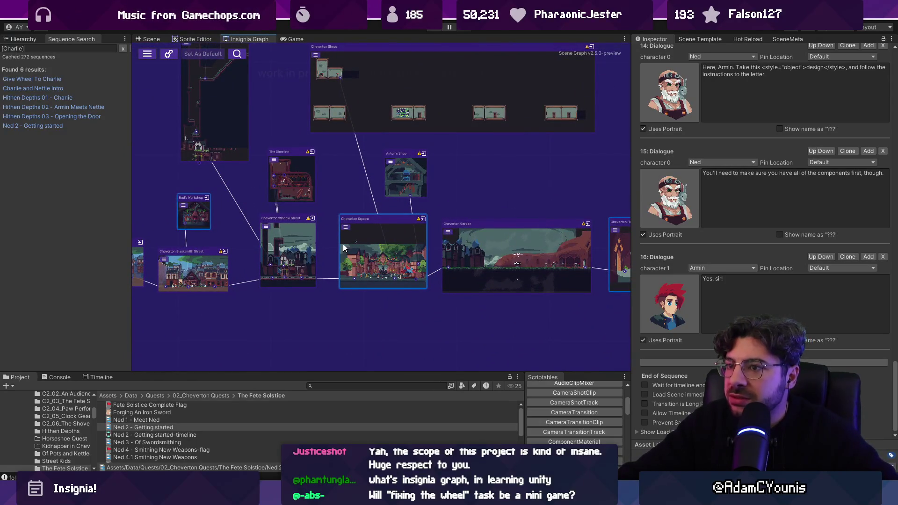
left_click_drag(343, 244, 448, 241)
scroll(448, 240, "down", 3)
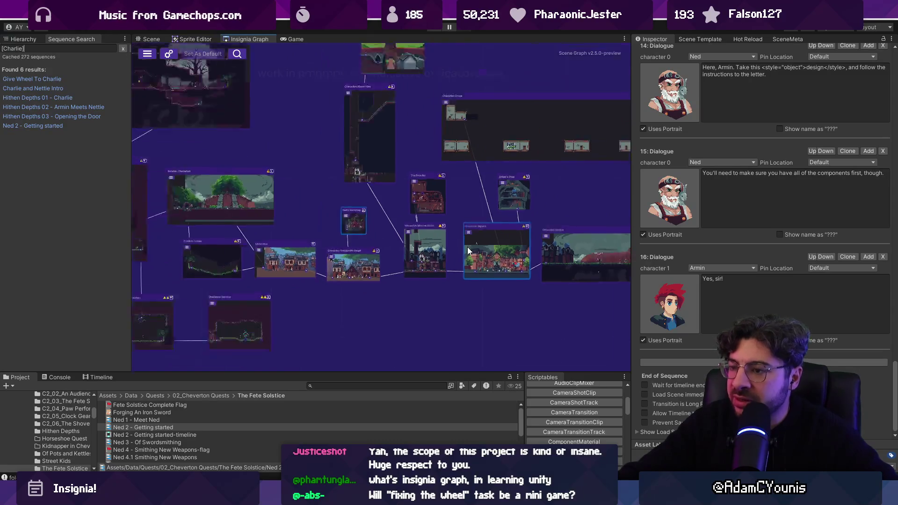
key("alt+Tab")
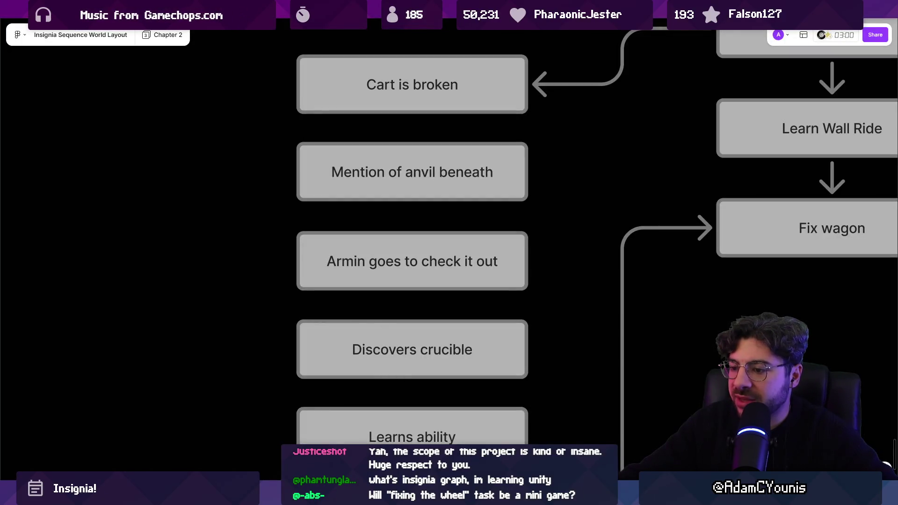
key("alt+Tab")
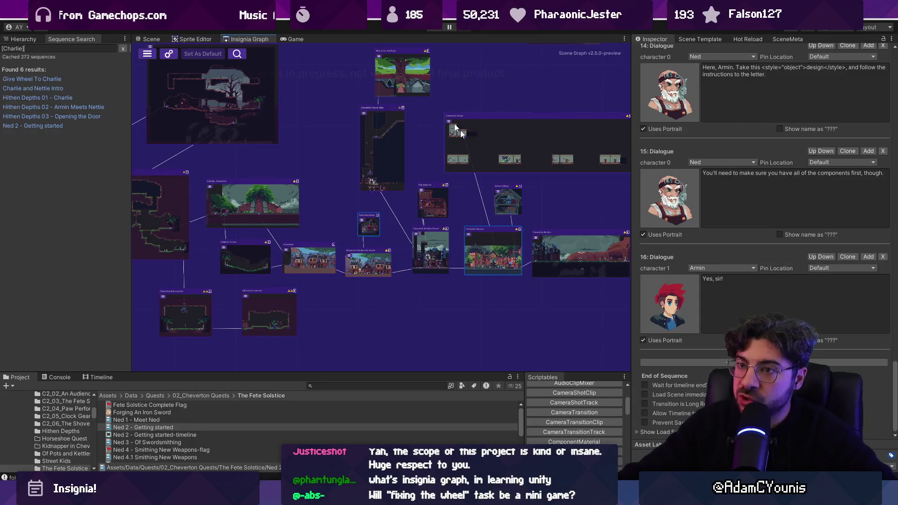
scroll(453, 260, "up", 3)
left_click_drag(206, 128, 405, 159)
left_click(434, 229)
key("f")
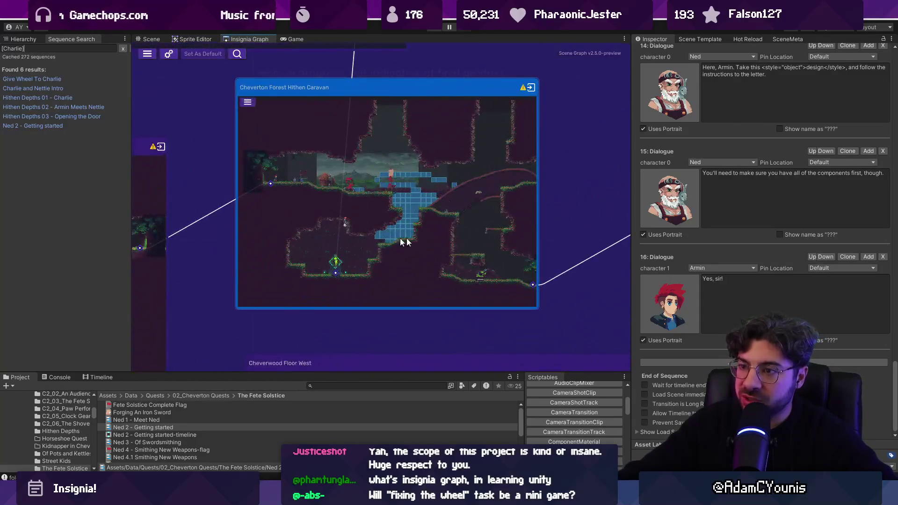
scroll(408, 176, "down", 5)
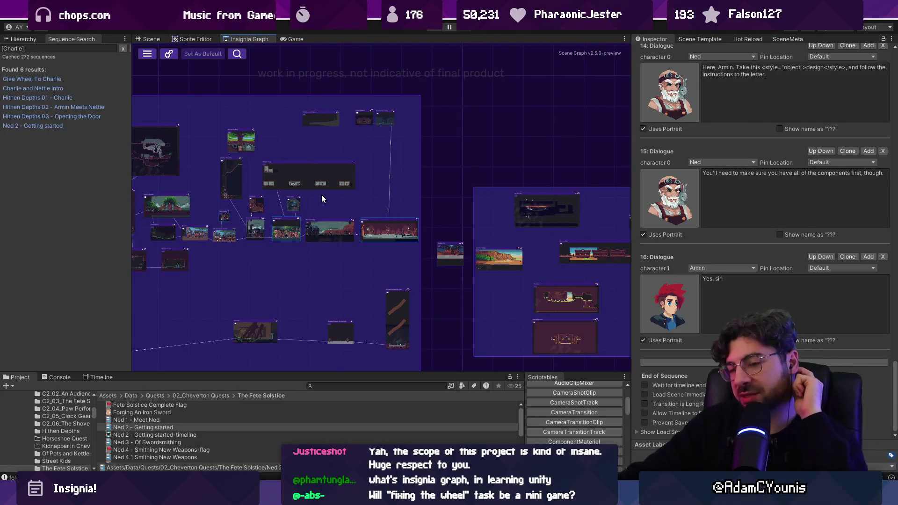
scroll(258, 227, "up", 3)
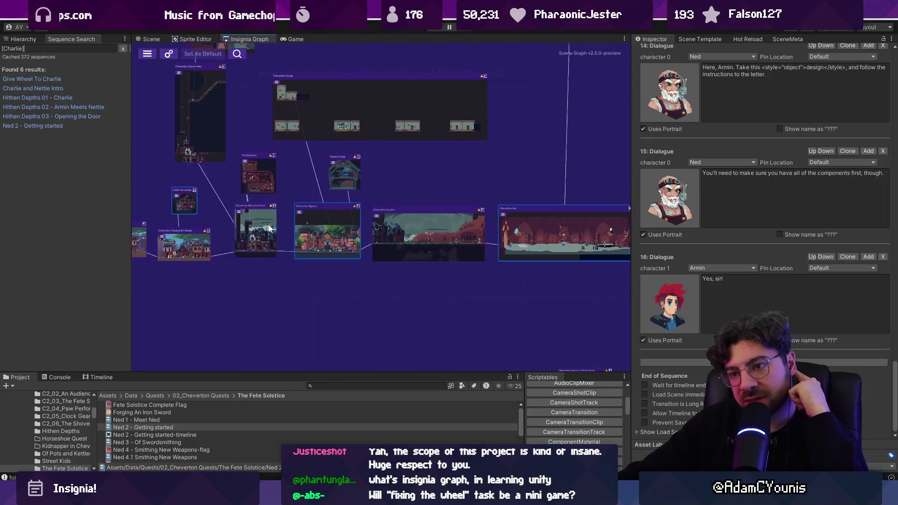
left_click_drag(258, 229, 428, 256)
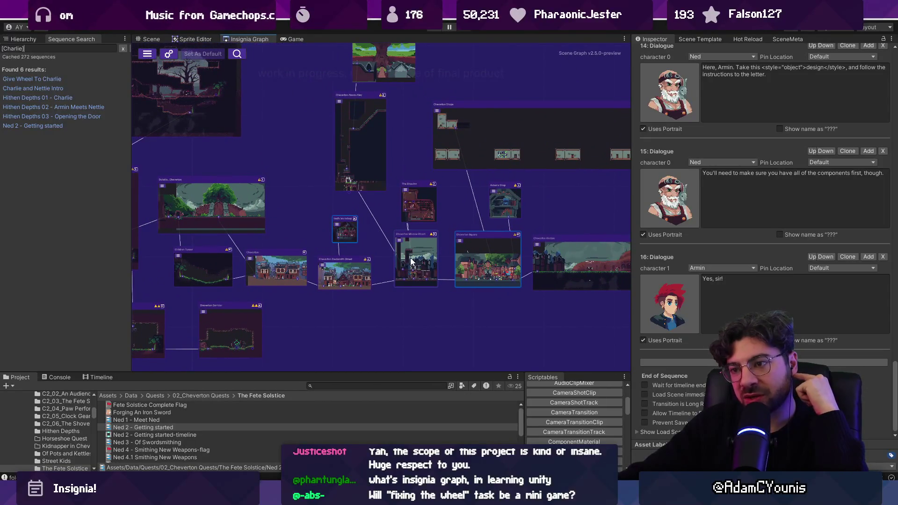
scroll(411, 263, "up", 3)
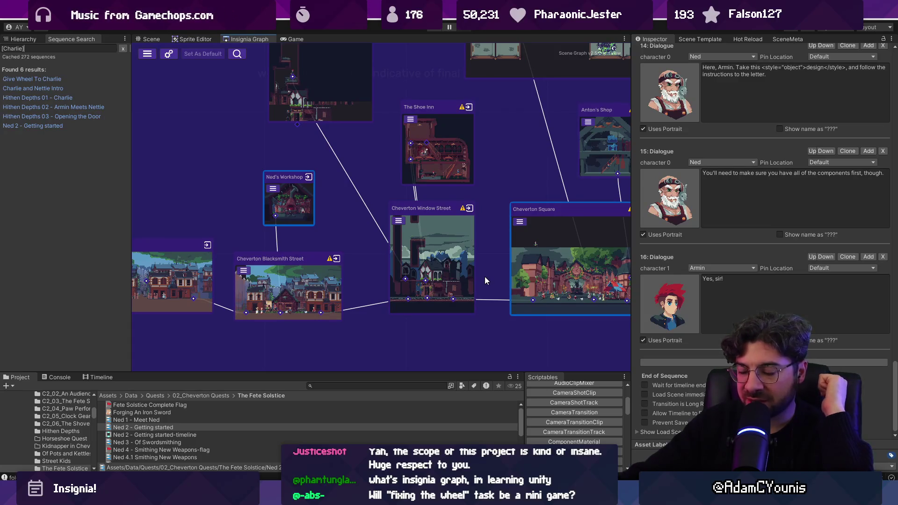
scroll(502, 274, "down", 5)
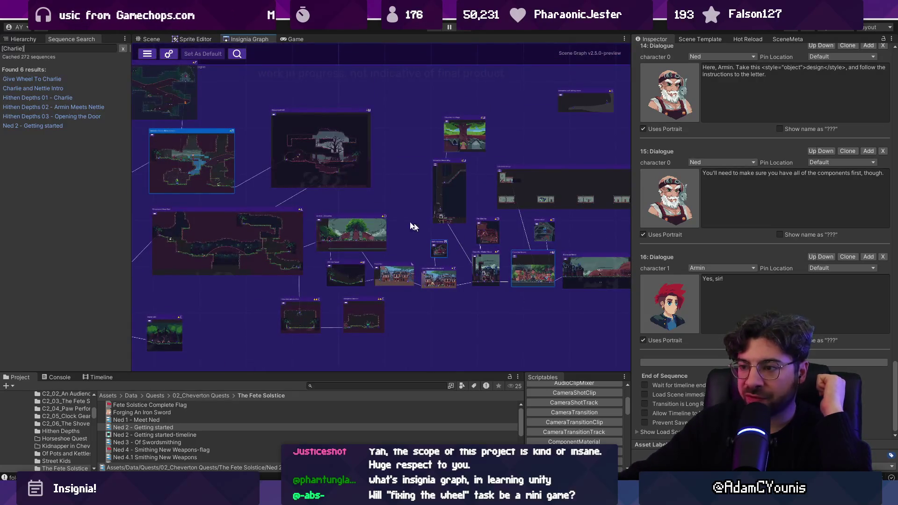
scroll(457, 234, "up", 3)
scroll(587, 257, "up", 5)
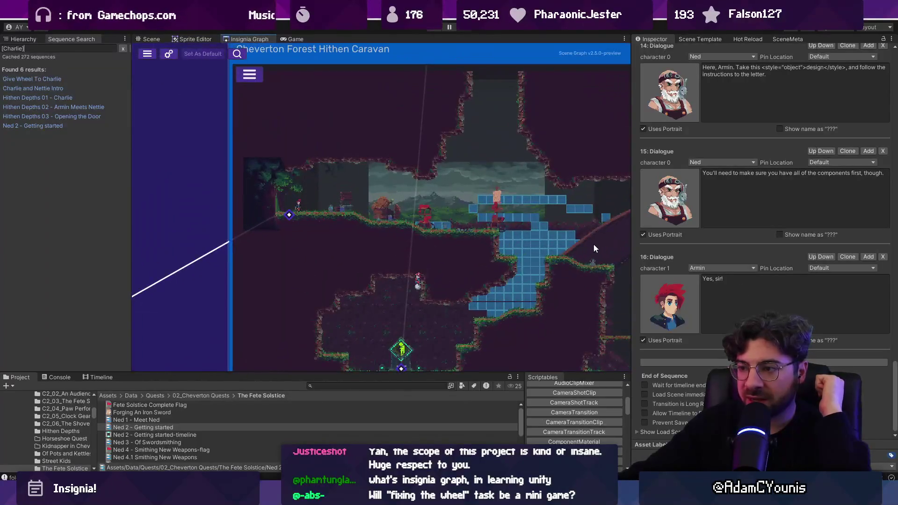
left_click_drag(471, 183, 493, 117)
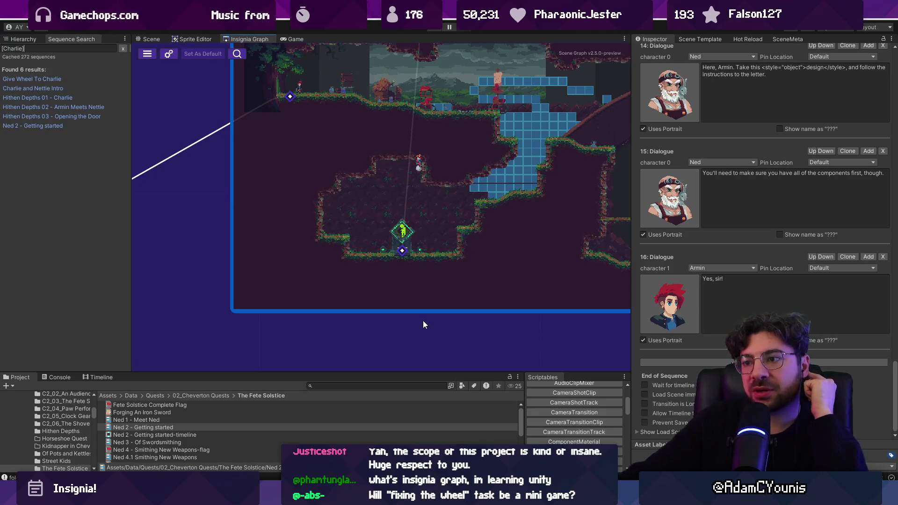
scroll(247, 239, "down", 6)
scroll(287, 242, "up", 4)
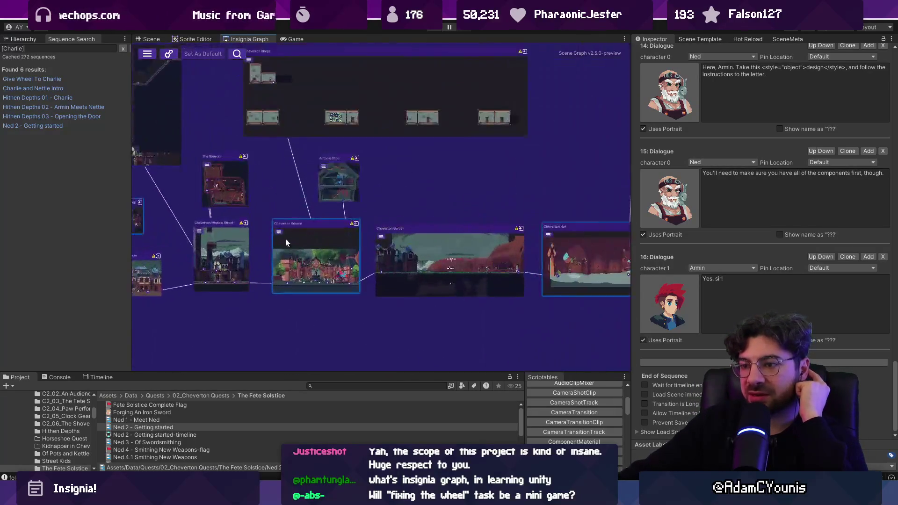
scroll(281, 242, "up", 2)
scroll(241, 241, "down", 4)
scroll(341, 193, "up", 2)
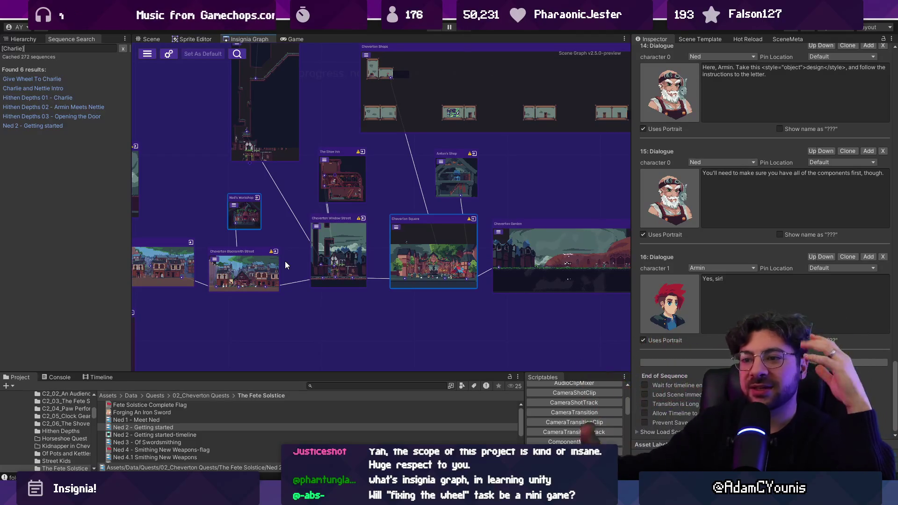
scroll(296, 247, "down", 2)
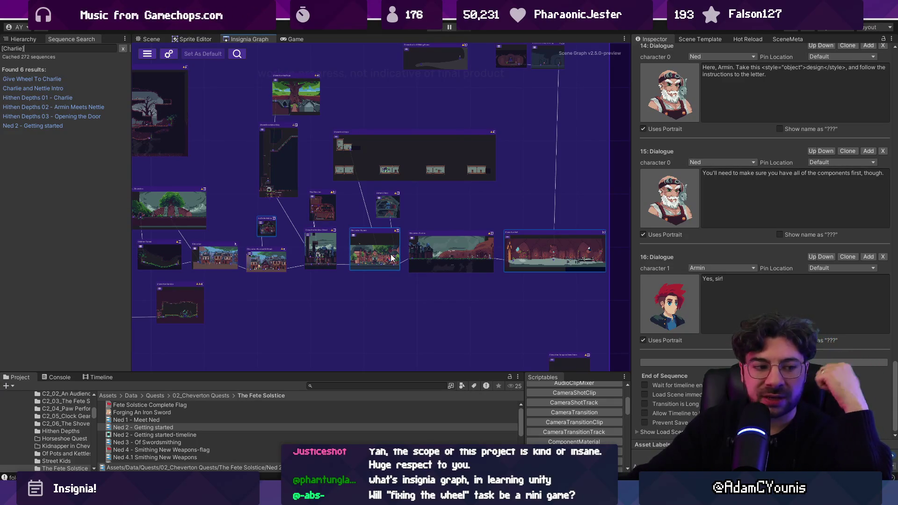
scroll(438, 274, "down", 3)
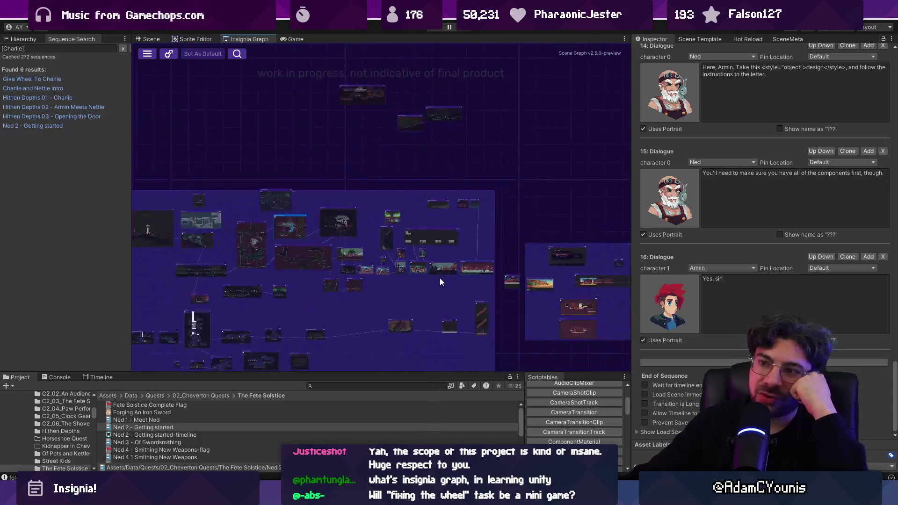
scroll(417, 271, "up", 3)
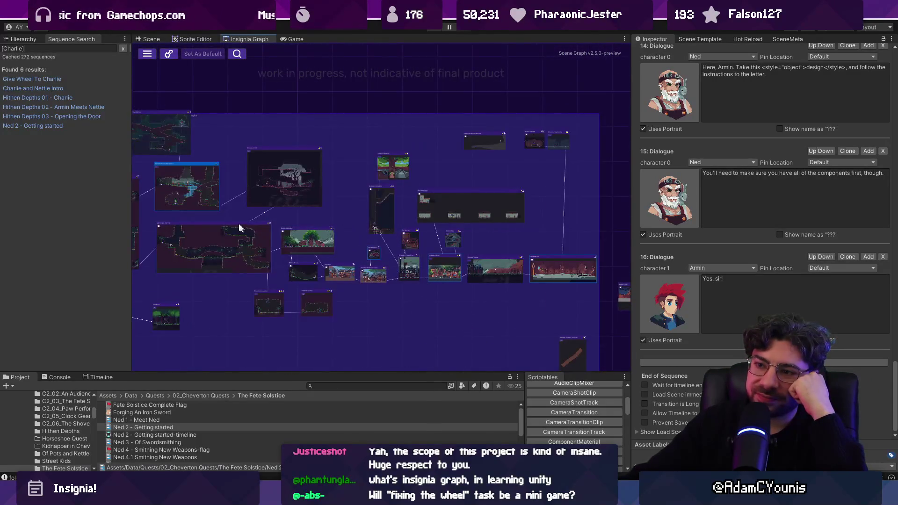
scroll(434, 237, "down", 3)
scroll(324, 221, "up", 3)
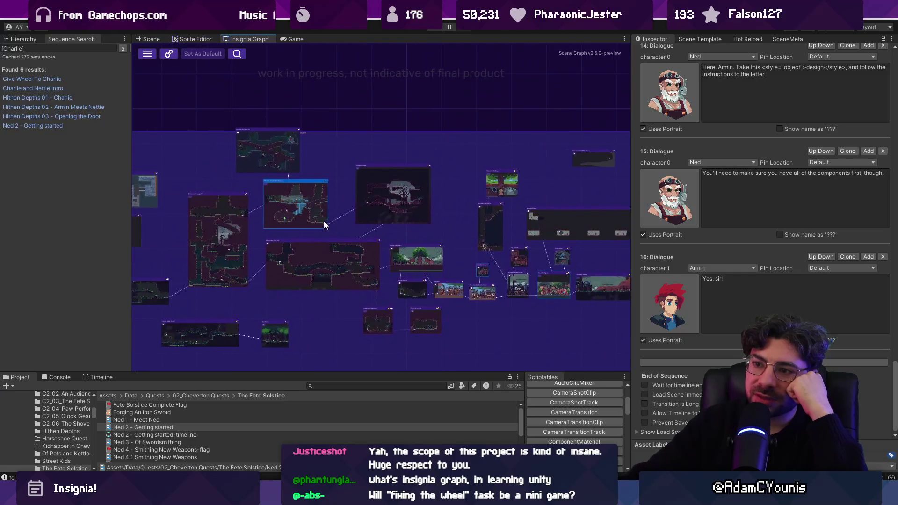
double_click(324, 221)
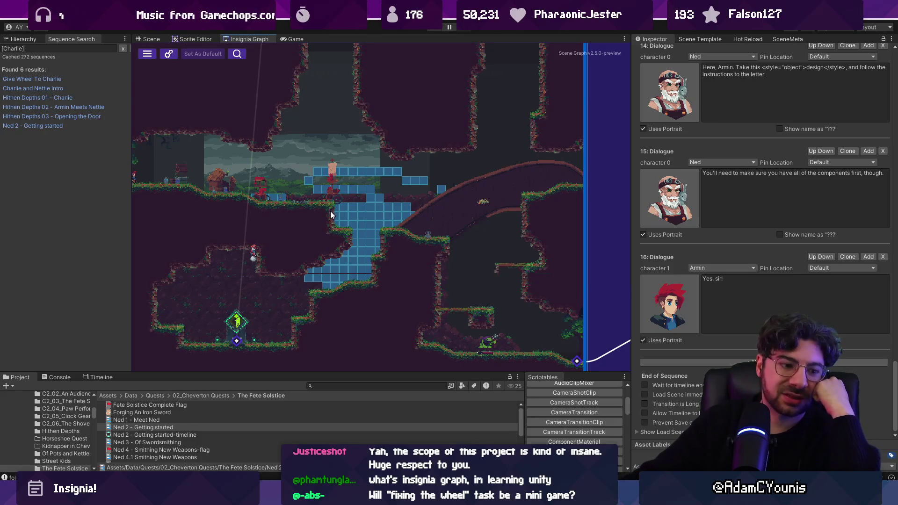
Zoom and pan the Insignia Graph room map to bring another area into view.
scroll(350, 212, "down", 2)
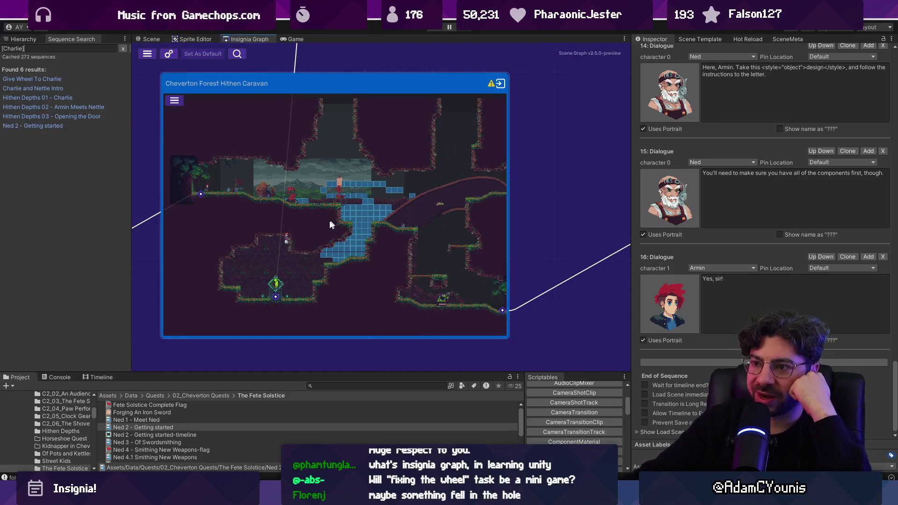
scroll(289, 217, "up", 1)
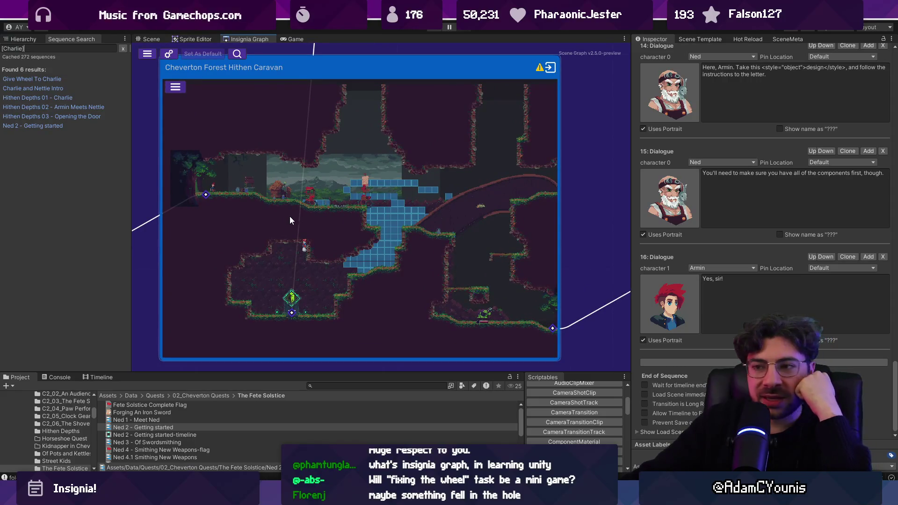
scroll(366, 241, "up", 1)
scroll(366, 242, "up", 1)
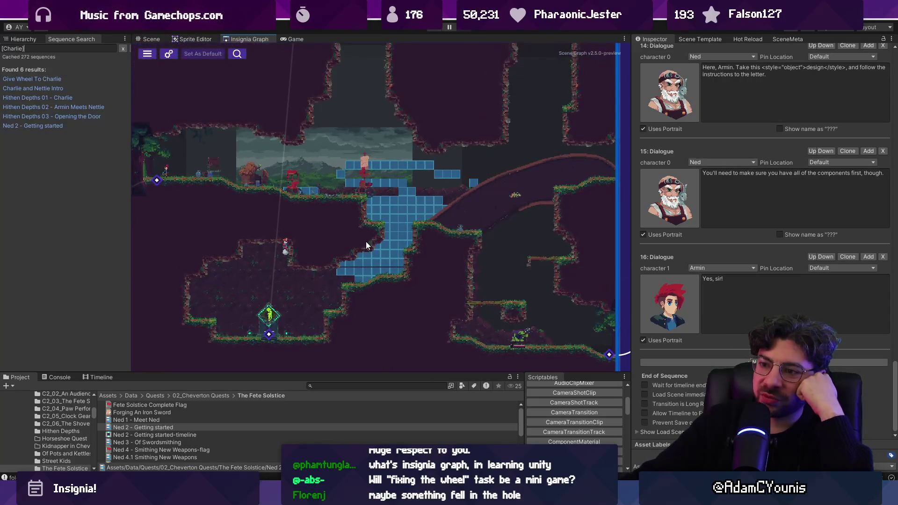
scroll(317, 258, "down", 3)
scroll(391, 253, "up", 2)
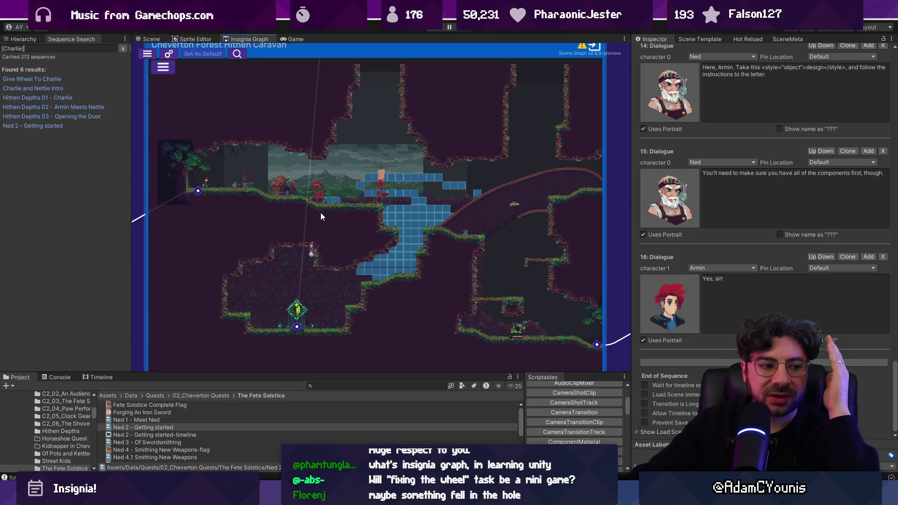
scroll(307, 280, "up", 1)
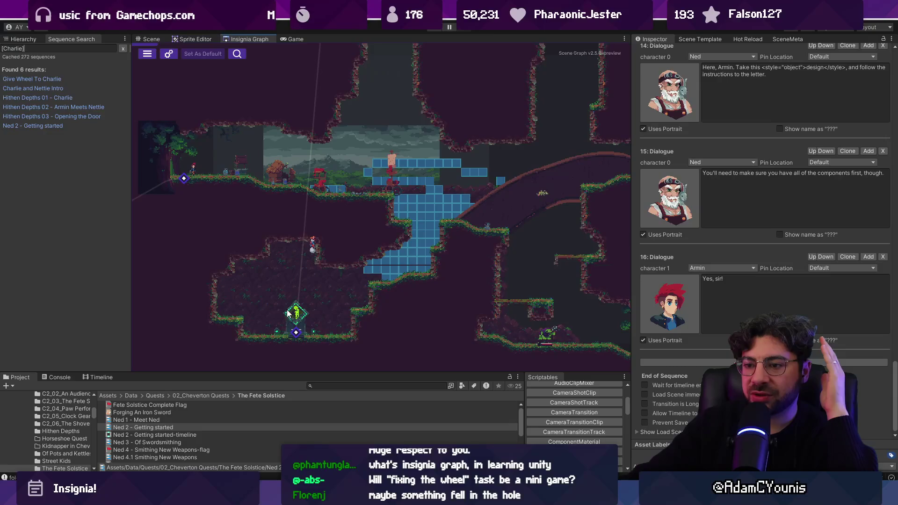
left_click_drag(302, 290, 339, 196)
View the forge shrine in the Scene view, then return to the Insignia Graph.
left_click(147, 40)
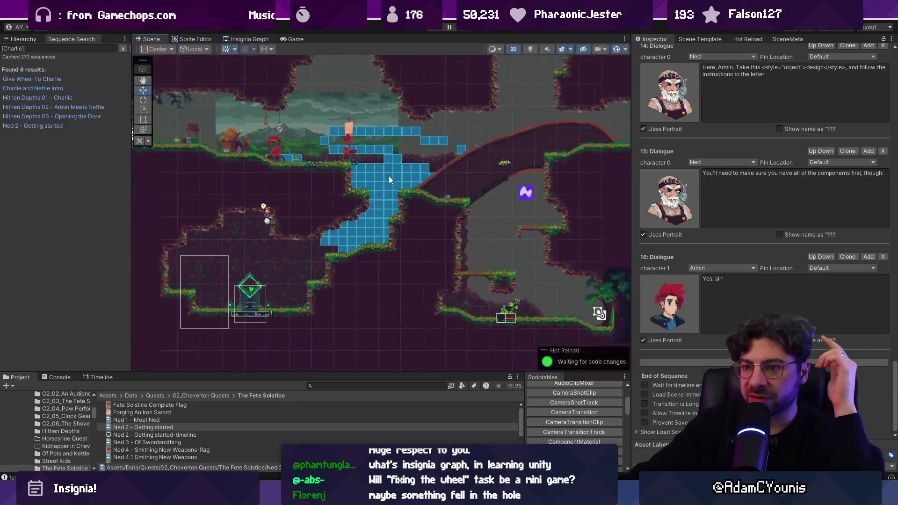
scroll(294, 260, "up", 5)
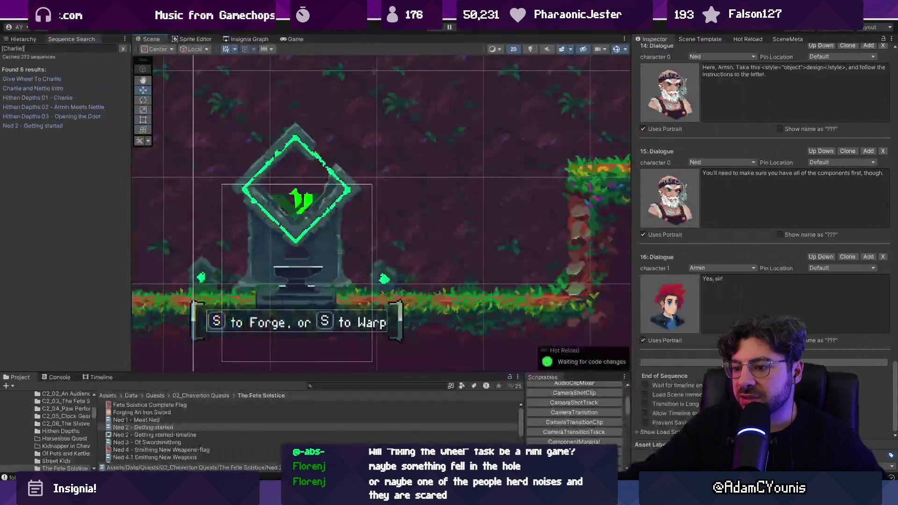
scroll(322, 278, "down", 5)
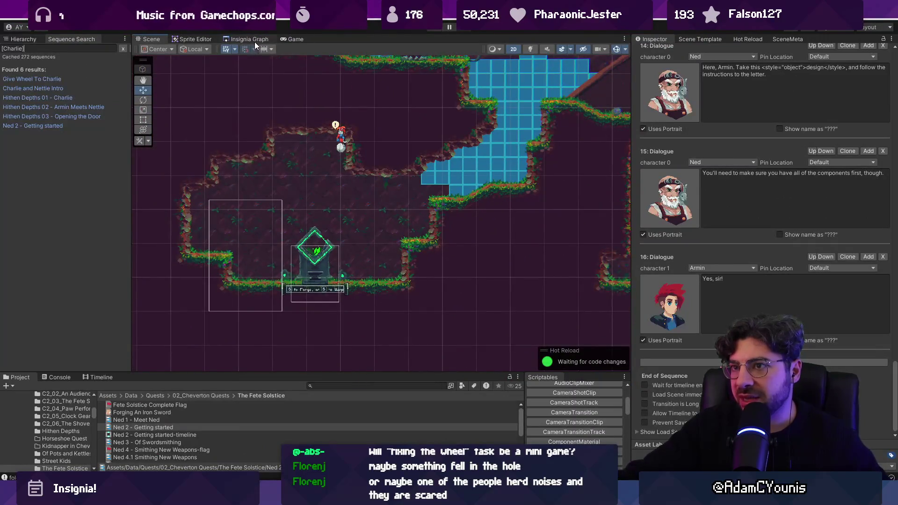
left_click(250, 39)
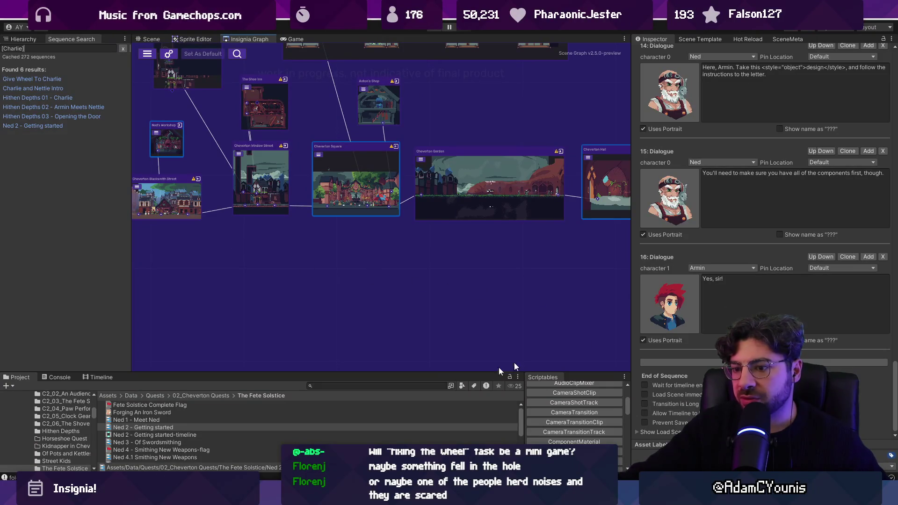
Find the Cartwheel design asset by searching 'wheel design' and play from Ned's Workshop.
type("design")
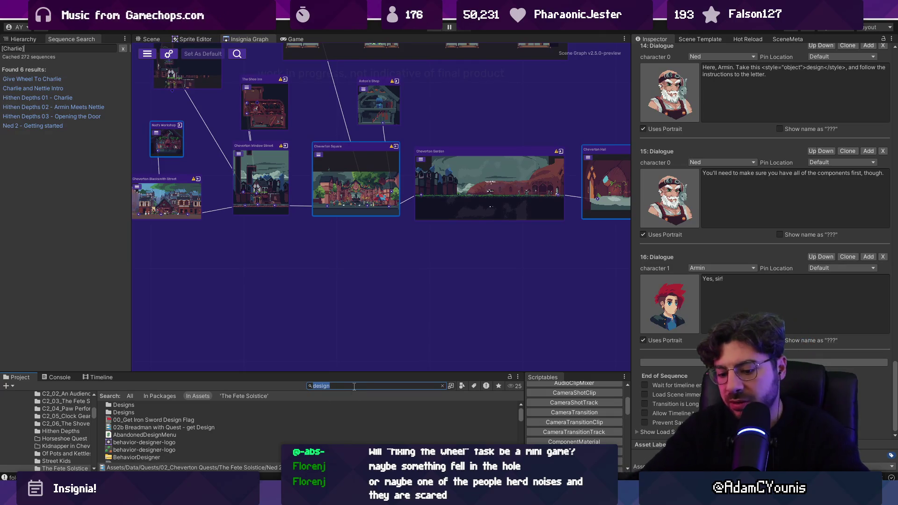
type("wheel dfes")
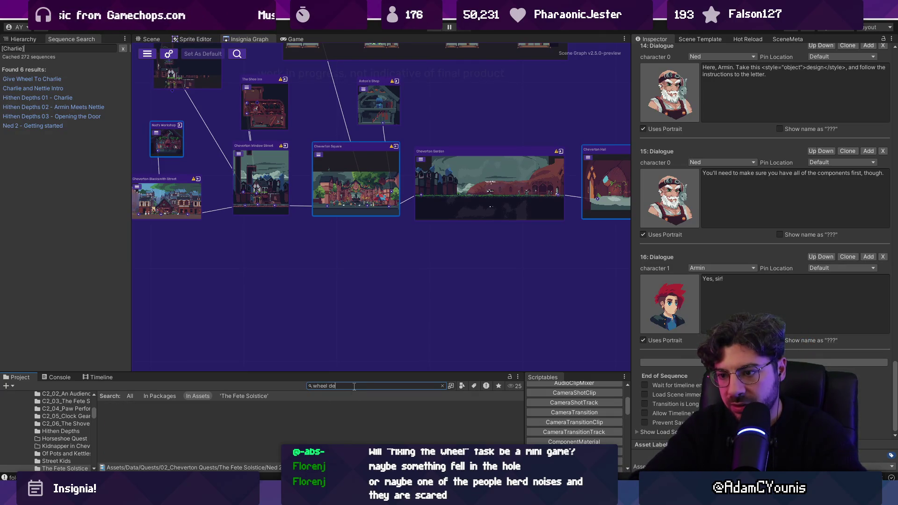
type("sign")
key("Down")
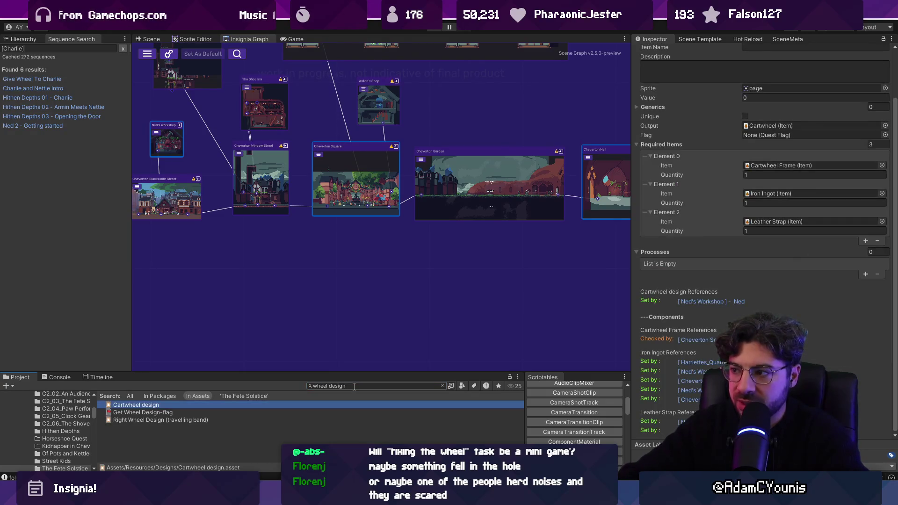
left_click(721, 301)
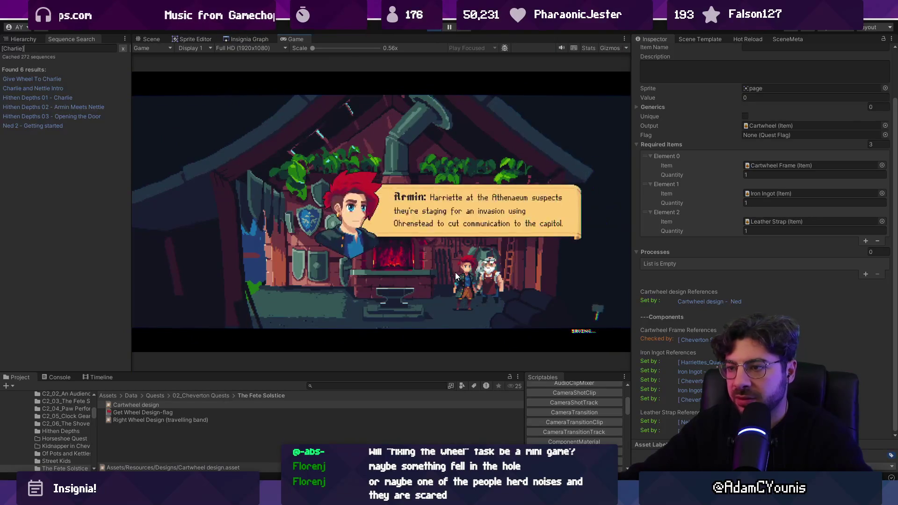
Advance the workshop dialogue through Ned's swordsmithing lines to Charlie's arrival.
left_click(455, 272)
left_click(454, 272)
left_click(451, 271)
left_click(448, 269)
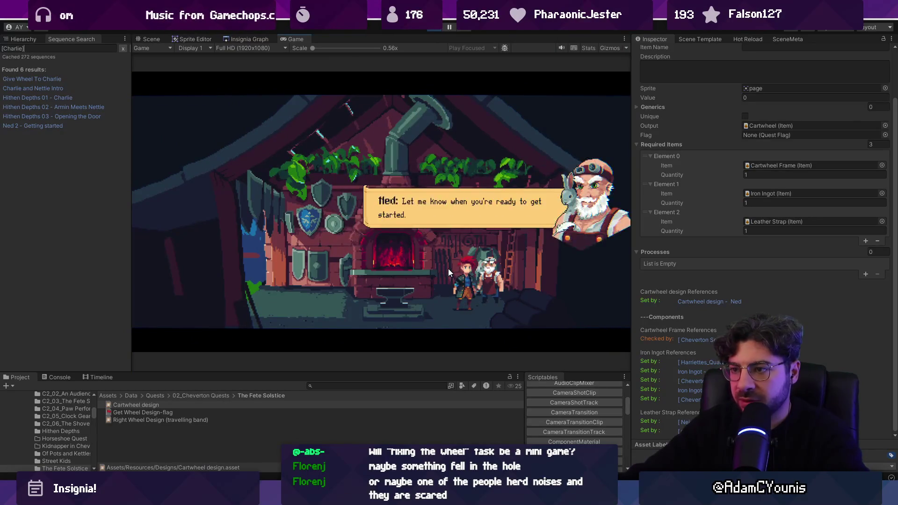
left_click(448, 268)
left_click(468, 286)
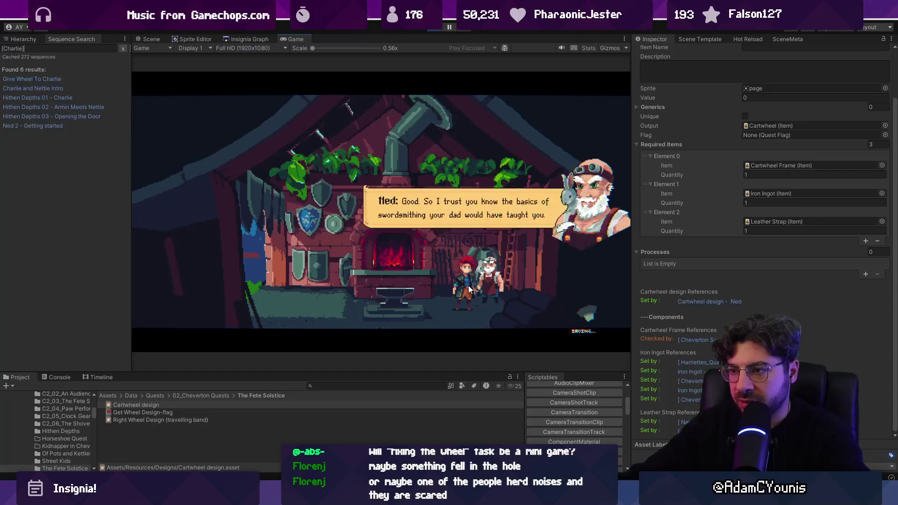
left_click(468, 285)
left_click(468, 285)
left_click(392, 189)
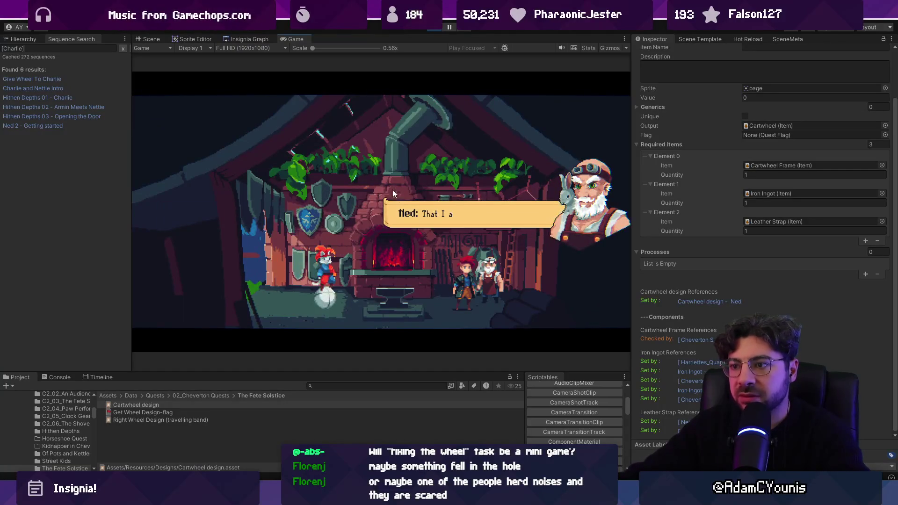
Continue through Charlie's broken wheel request until Ned hands over the Cartwheel design.
left_click(439, 244)
left_click(439, 245)
left_click(446, 254)
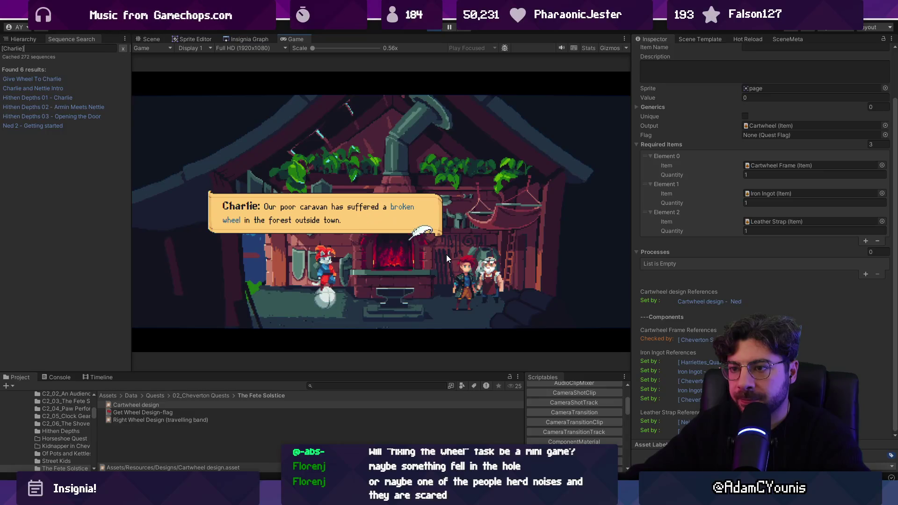
left_click(446, 255)
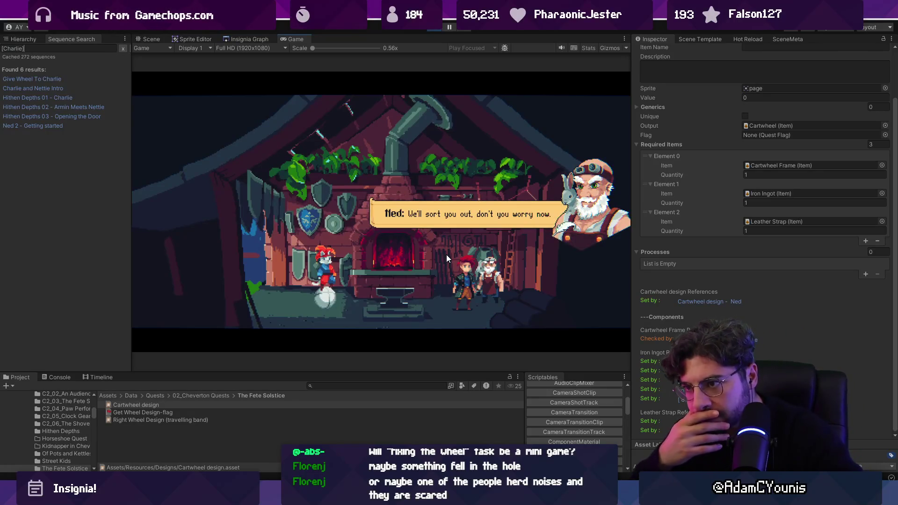
left_click(447, 255)
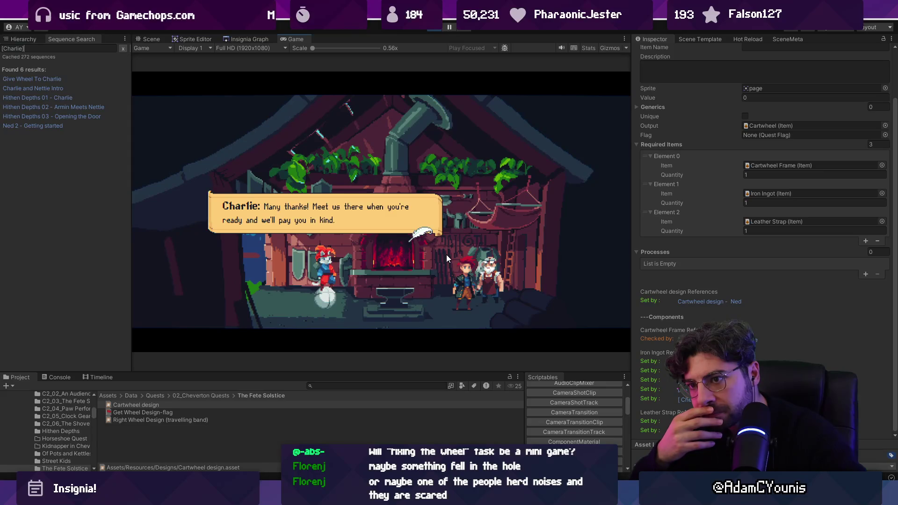
left_click(446, 255)
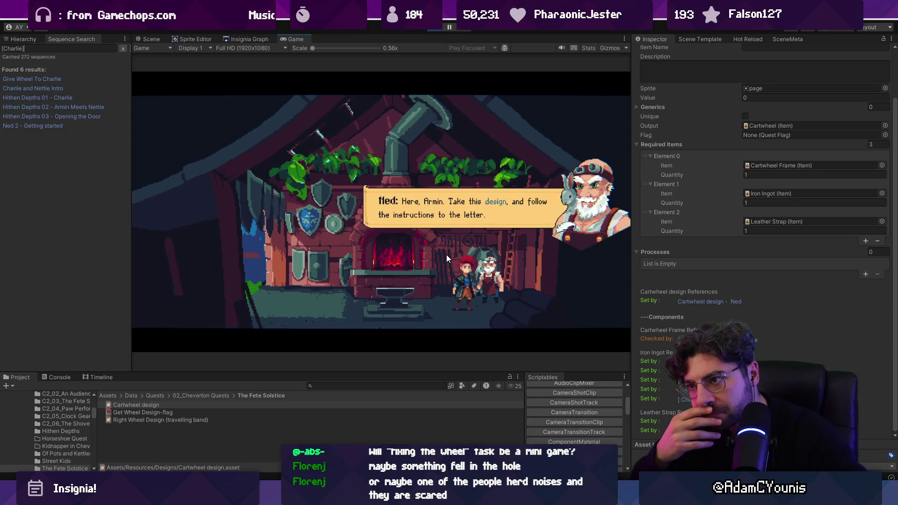
left_click(446, 255)
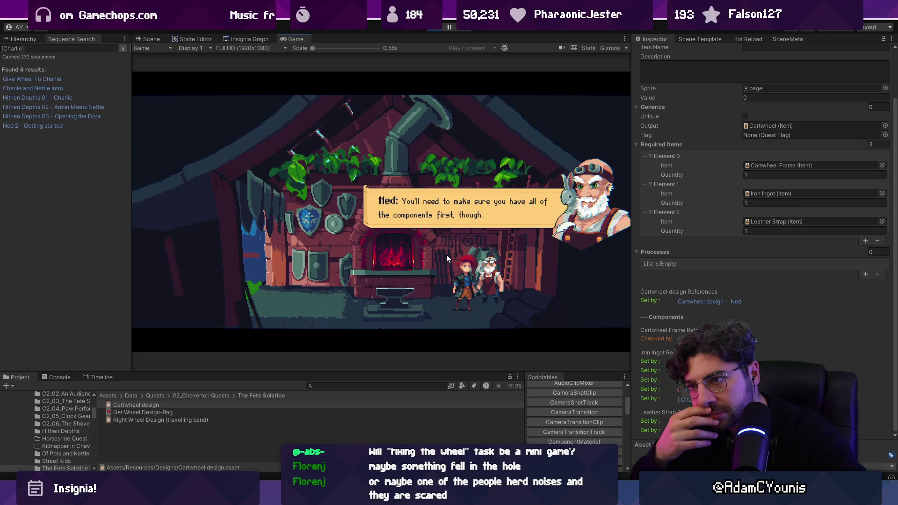
left_click(447, 255)
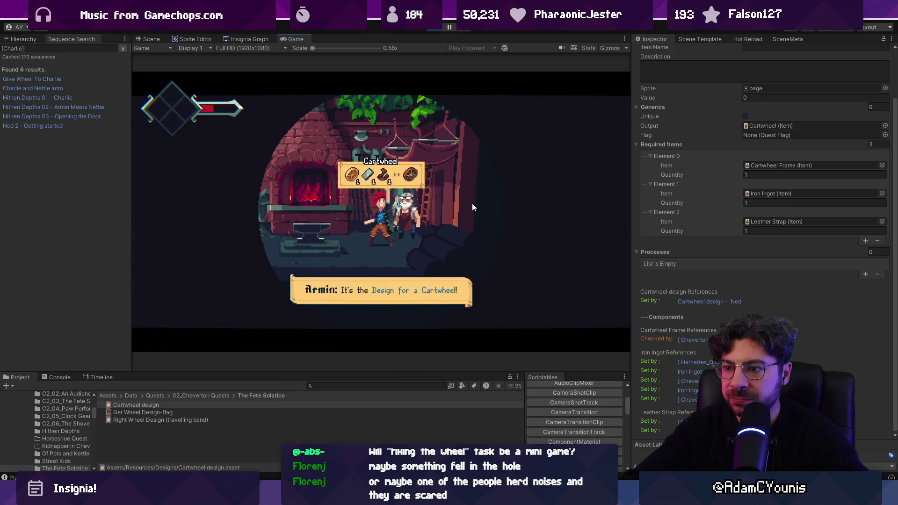
Dismiss the Cartwheel recipe popup, walk Armin to the forge, and return to Whimsical.
left_click(473, 203)
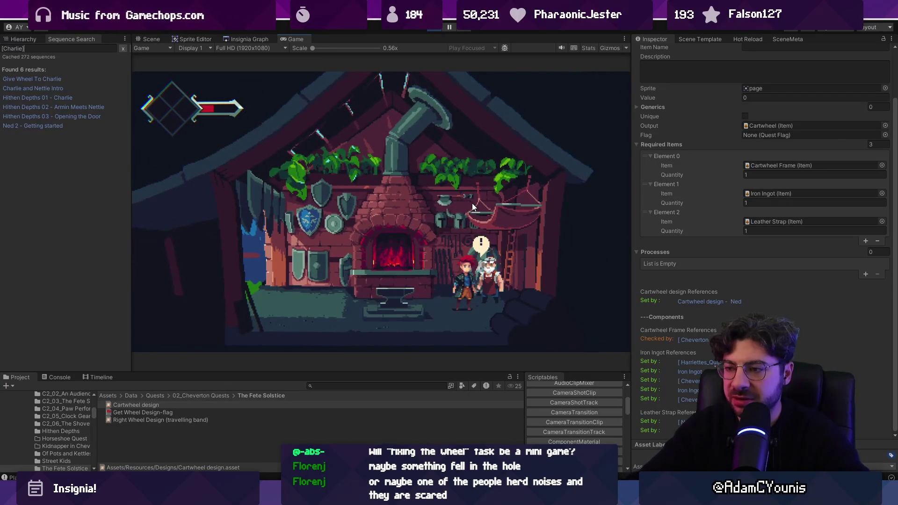
key("Left")
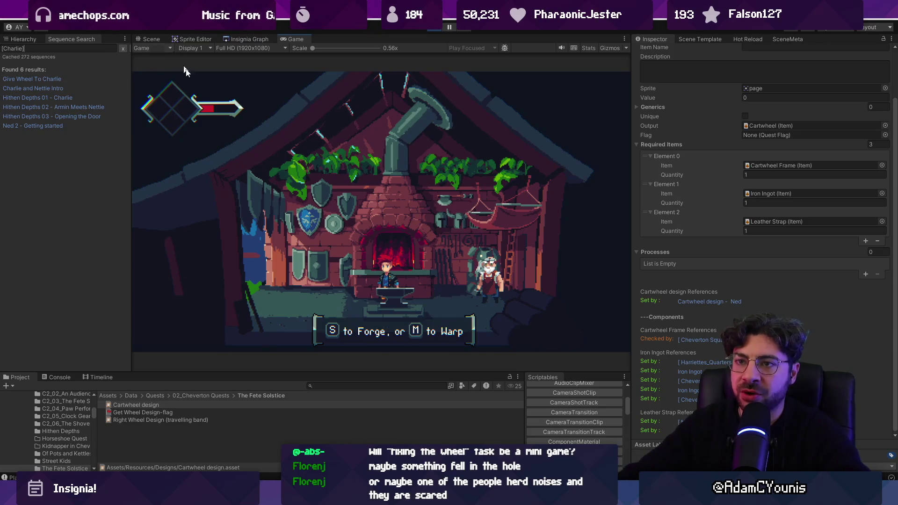
key("alt+Tab")
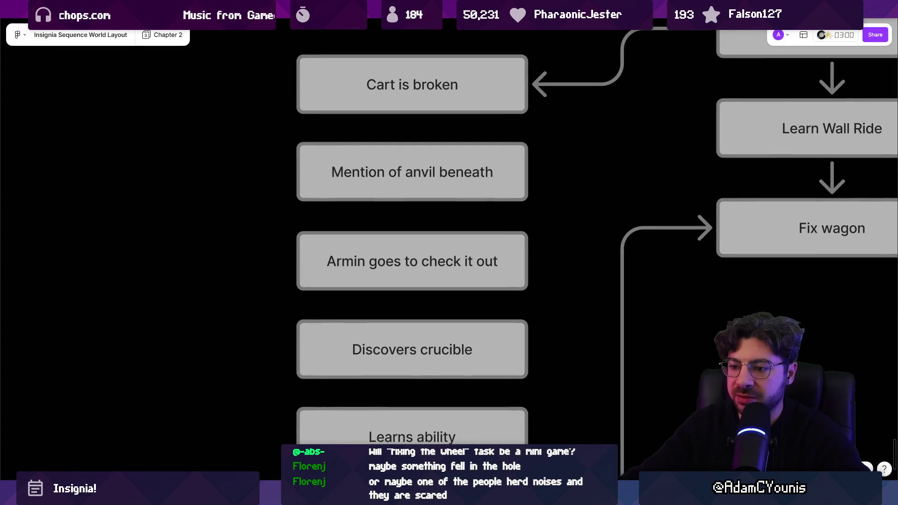
key("alt+Tab")
scroll(508, 204, "down", 5)
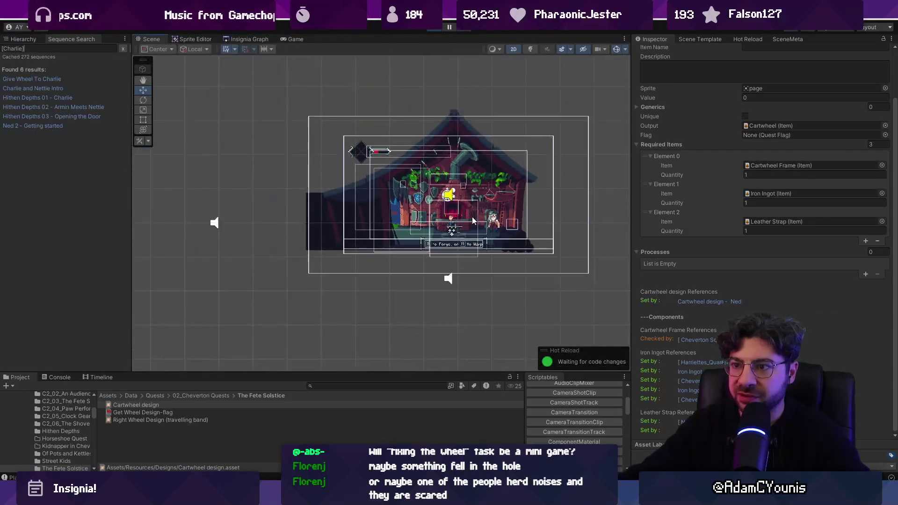
scroll(445, 200, "up", 8)
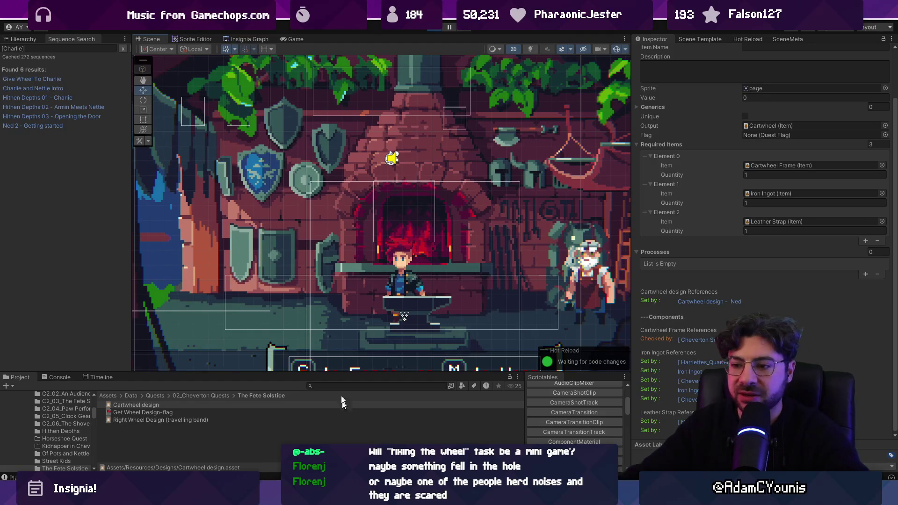
left_click(286, 37)
left_click(266, 38)
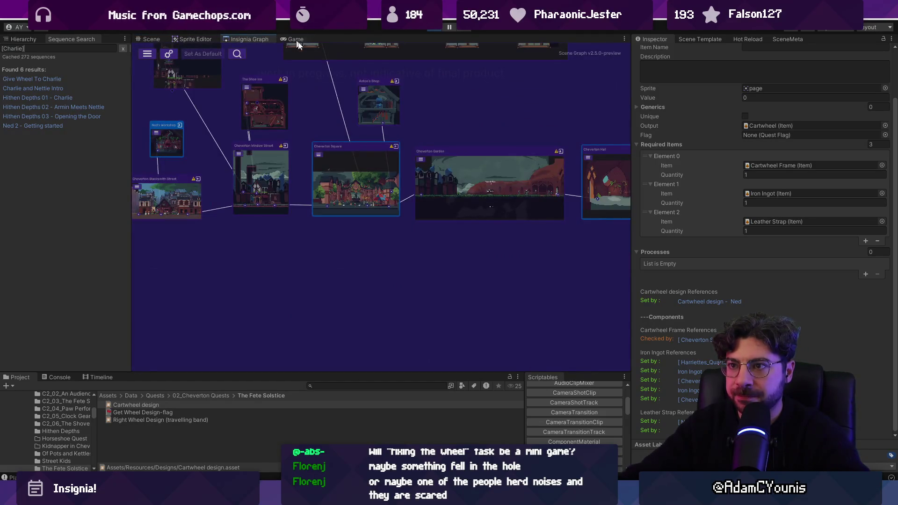
scroll(447, 211, "down", 3)
scroll(414, 173, "up", 5)
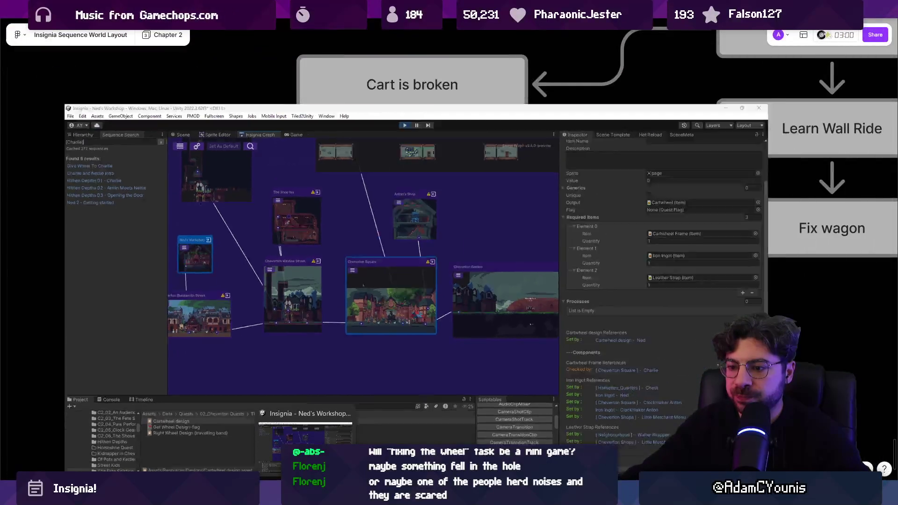
Back in the Whimsical flowchart, place a copy of the Cart is broken box just below it.
left_click(305, 492)
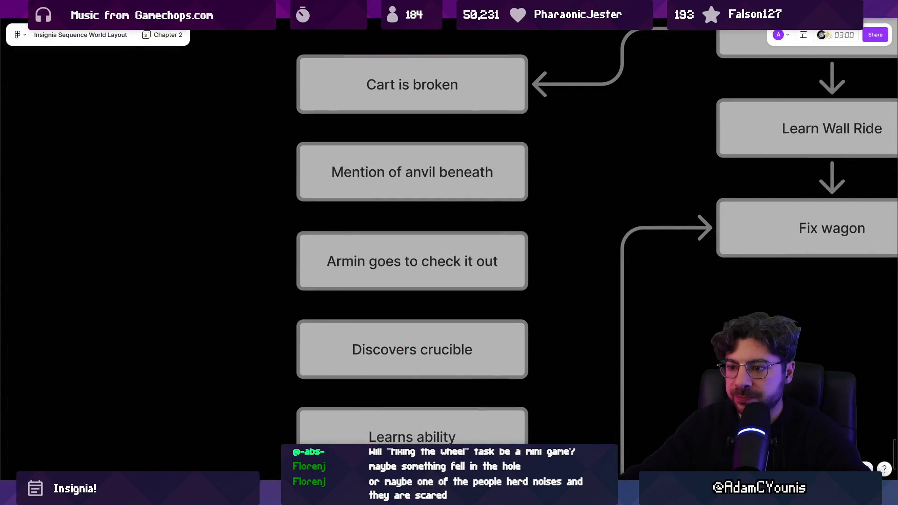
scroll(260, 276, "down", 5)
scroll(487, 237, "up", 5)
scroll(557, 251, "down", 2)
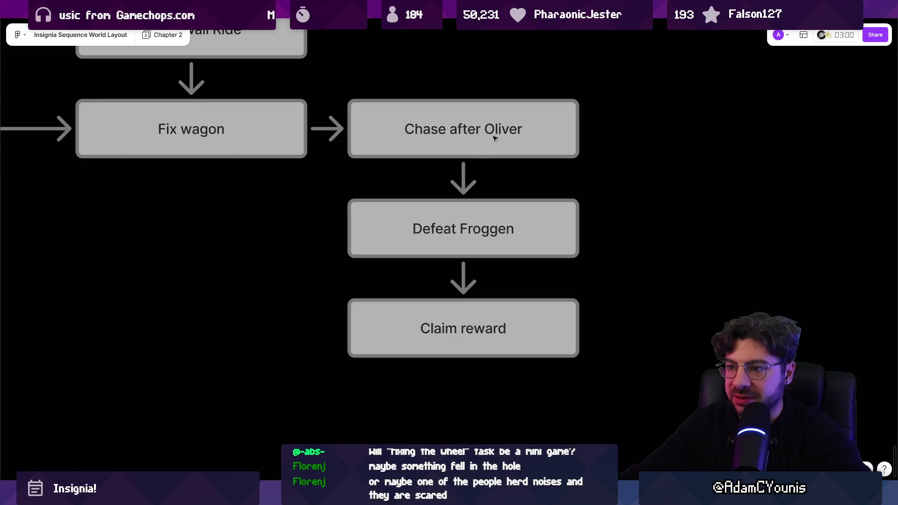
mouse_move(361, 56)
left_mouse_down()
mouse_move(574, 411)
mouse_move(558, 406)
left_mouse_up()
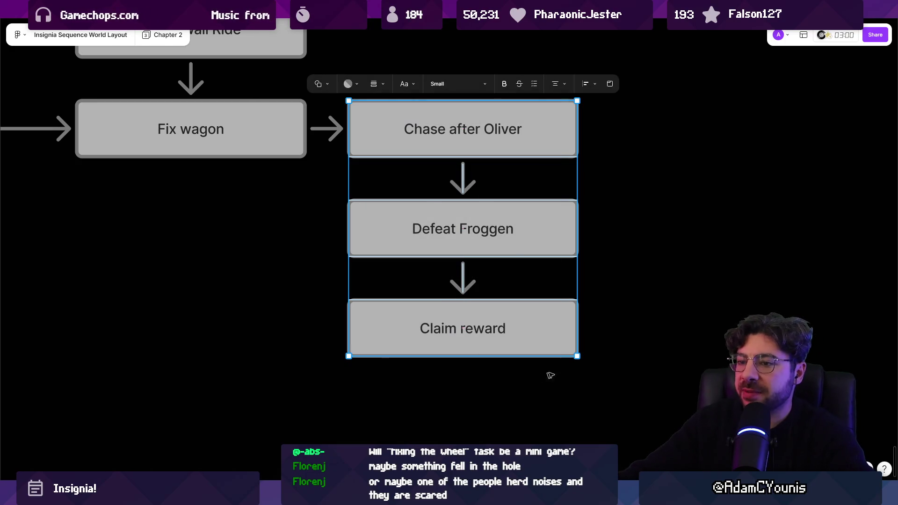
scroll(550, 375, "down", 5)
scroll(396, 290, "up", 5)
left_click(347, 162)
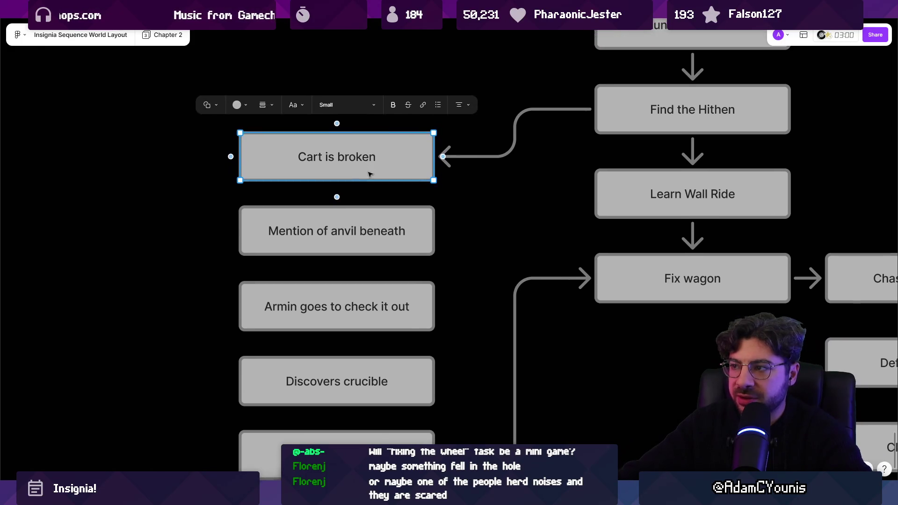
mouse_move(368, 174)
left_mouse_down()
mouse_move(366, 103)
mouse_move(366, 162)
left_mouse_up()
Change the copied box's text to 'Armin gives the wheel and fixes the'.
double_click(366, 162)
type("AA")
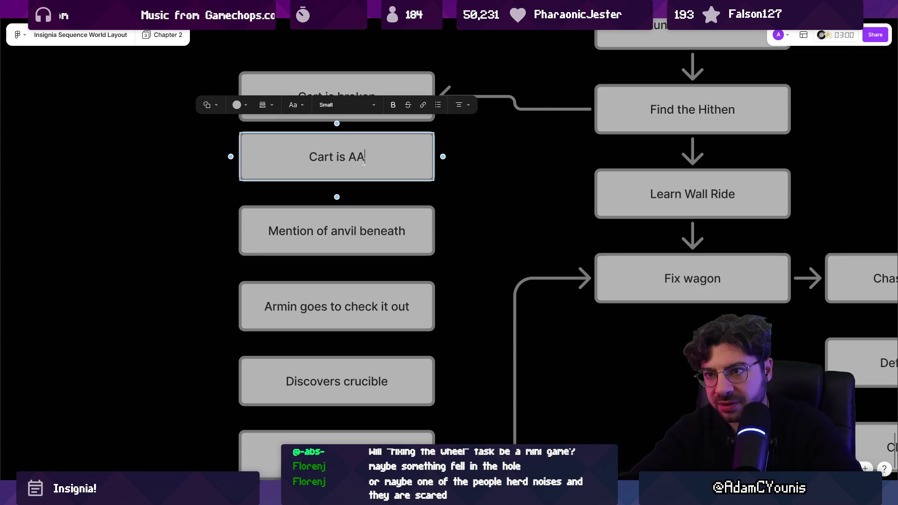
key("ctrl+a")
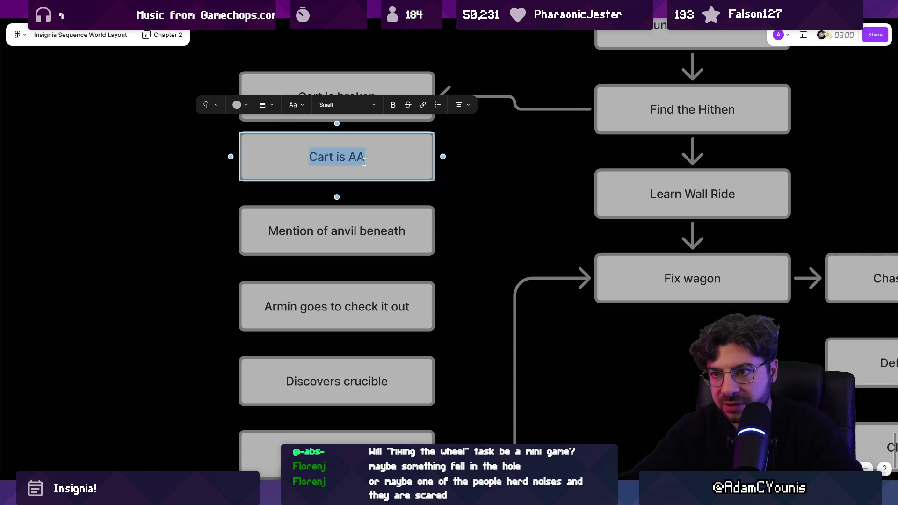
type("Armin gives the ")
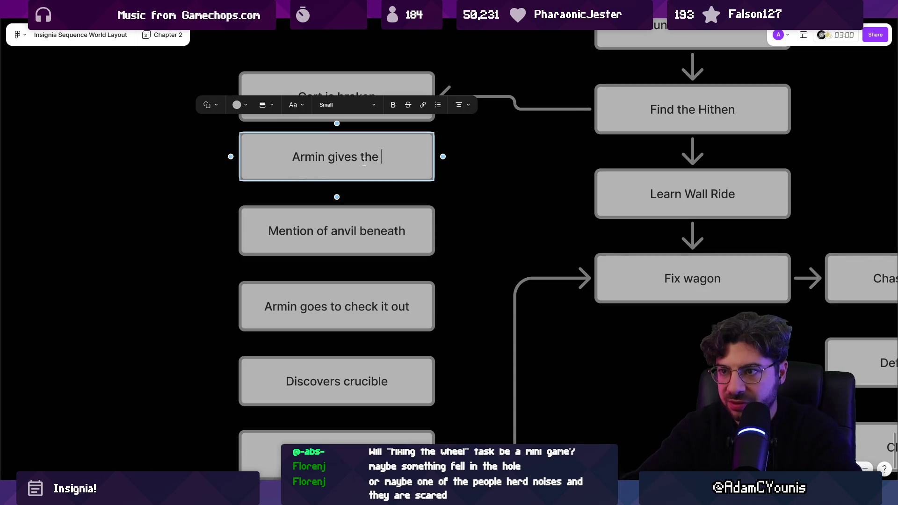
type("wheel anf")
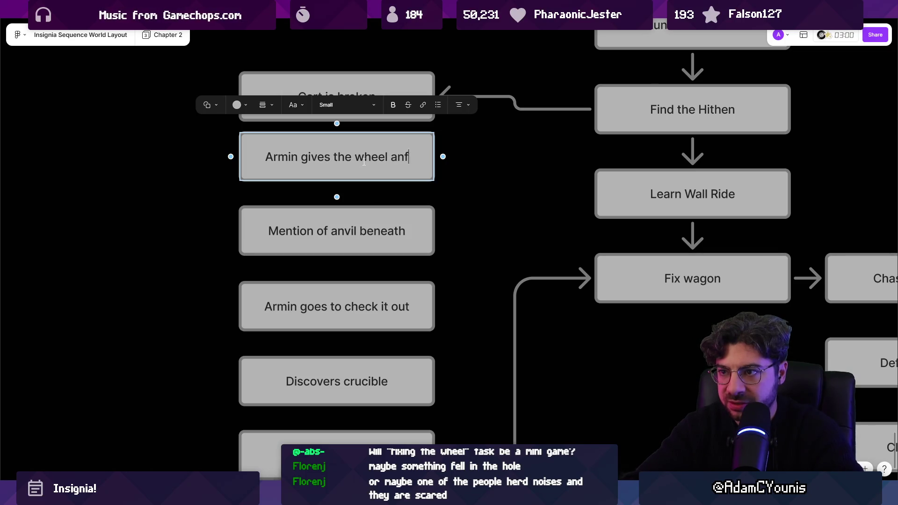
key("BackSpace")
type("d fixes the wagon")
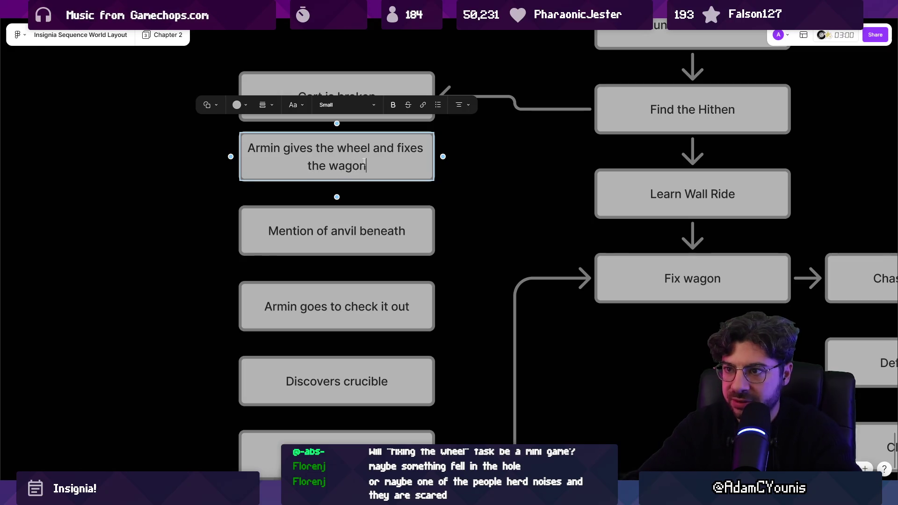
key("Escape")
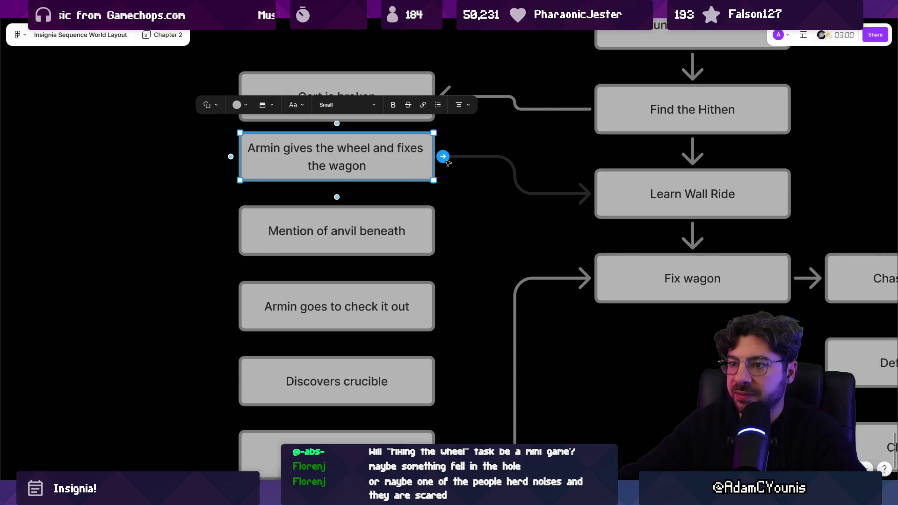
Undo the stray connector to Mention of anvil beneath and append '(Quest Complete)' after 'wagon'.
left_click_drag(447, 159, 334, 206)
key("ctrl+z")
double_click(367, 167)
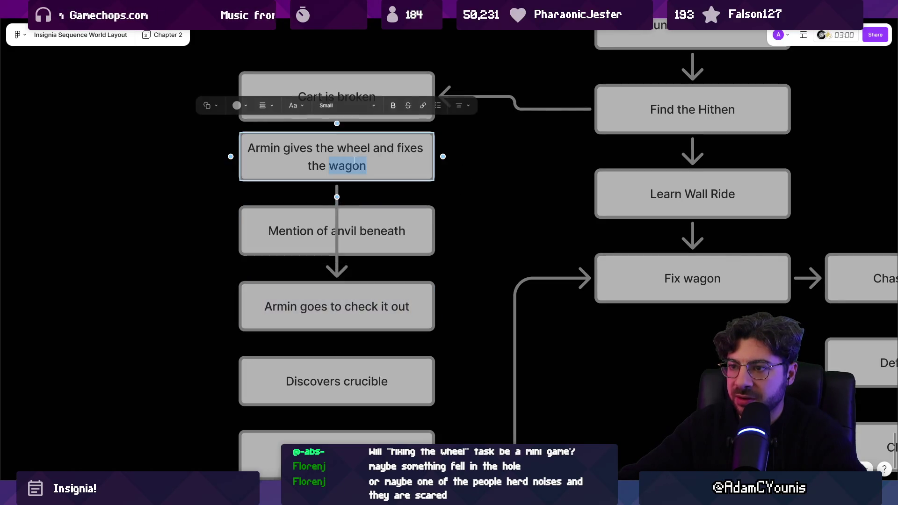
left_click(187, 207)
key("ctrl+z")
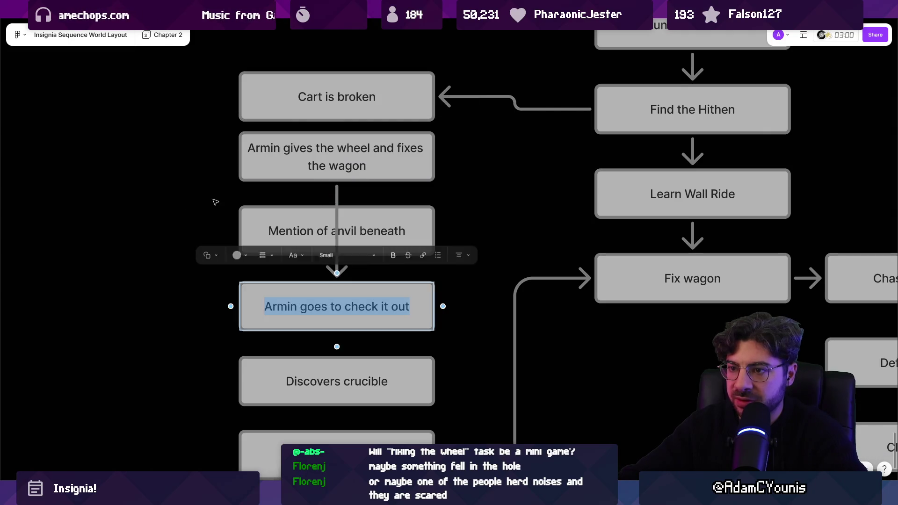
key("ctrl+z")
left_click(361, 166)
type("(Quest")
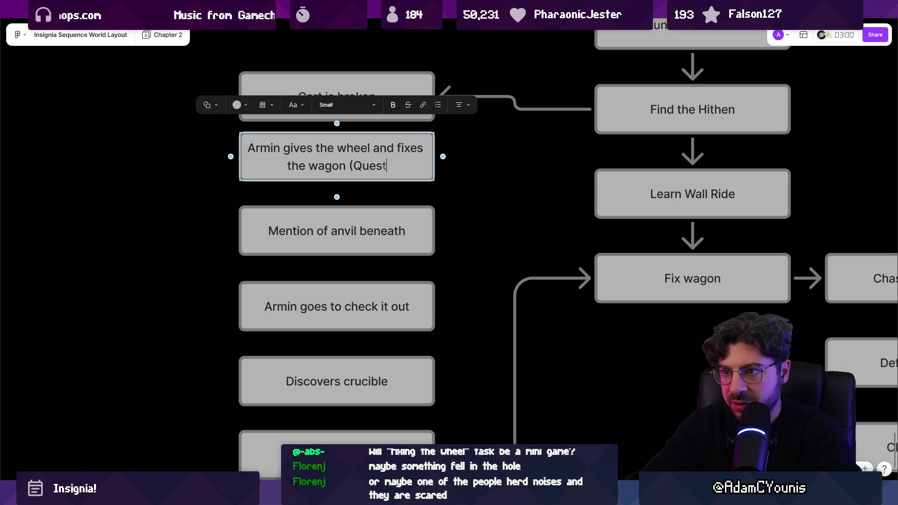
type("Complete)")
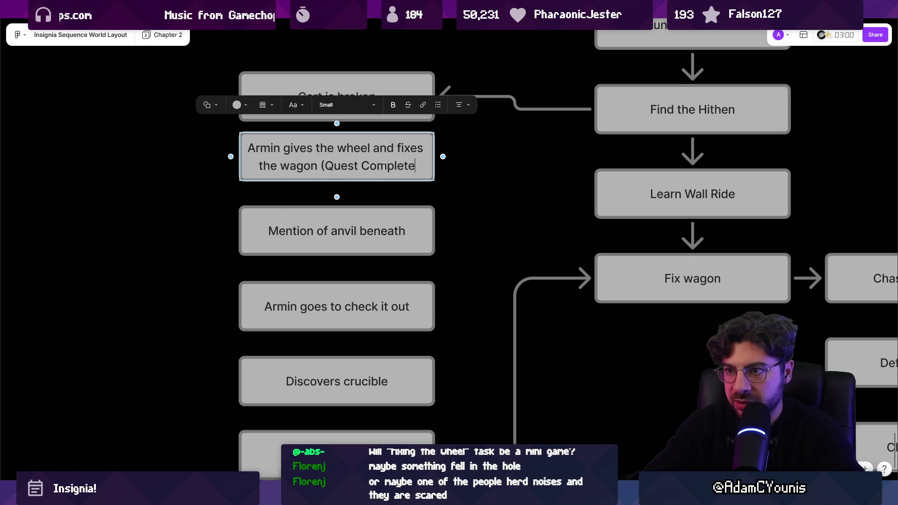
key("Escape")
key("Escape")
Nudge the Armin gives the wheel and Mention of anvil beneath boxes upward into alignment.
scroll(204, 192, "up", 2)
scroll(204, 192, "left", 2)
left_click(372, 176)
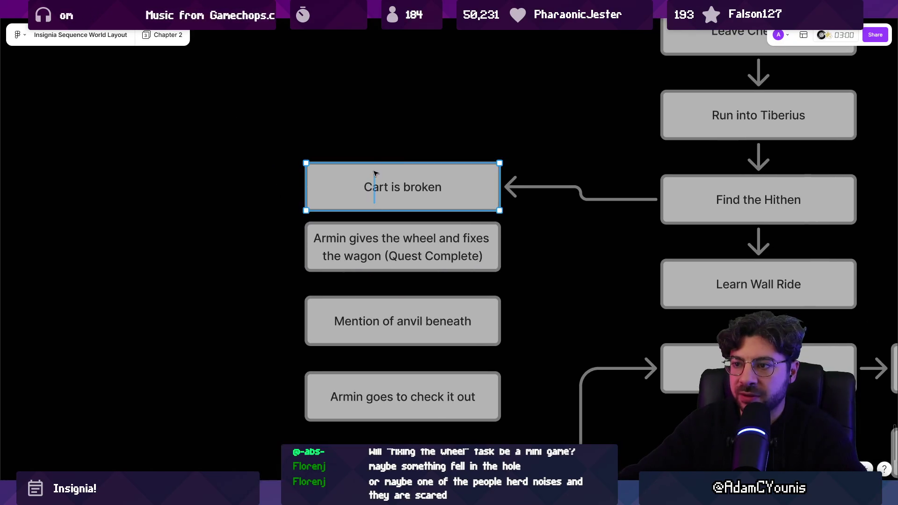
scroll(376, 174, "down", 2)
left_click(391, 206)
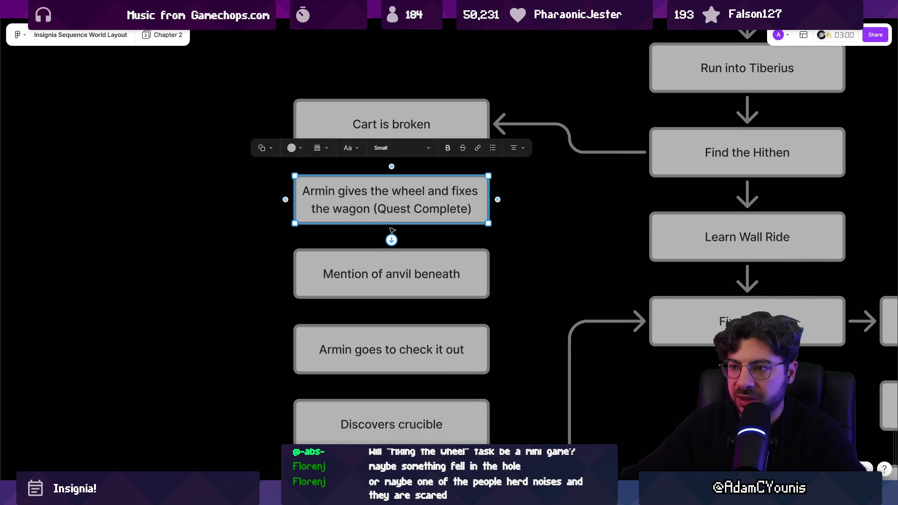
scroll(397, 257, "down", 2)
scroll(396, 258, "right", 1)
left_click(373, 234)
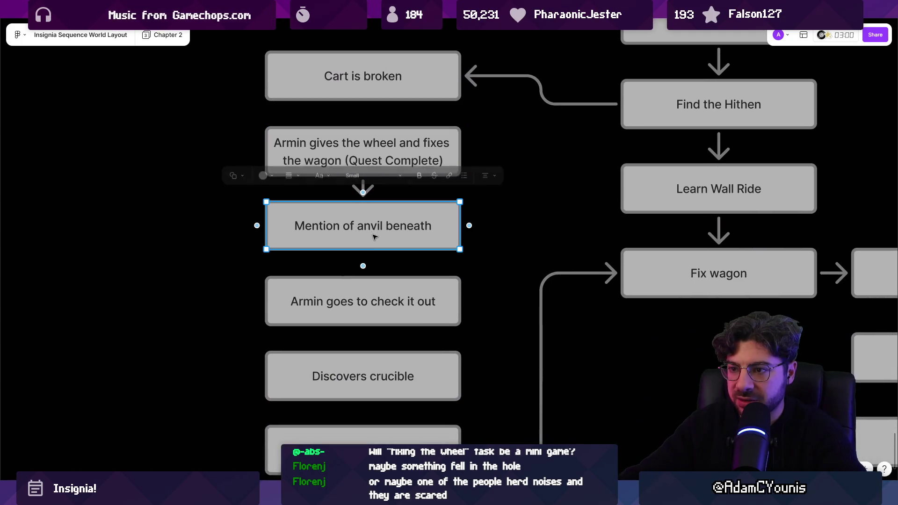
left_click(180, 257)
scroll(326, 241, "up", 1)
left_click(326, 164)
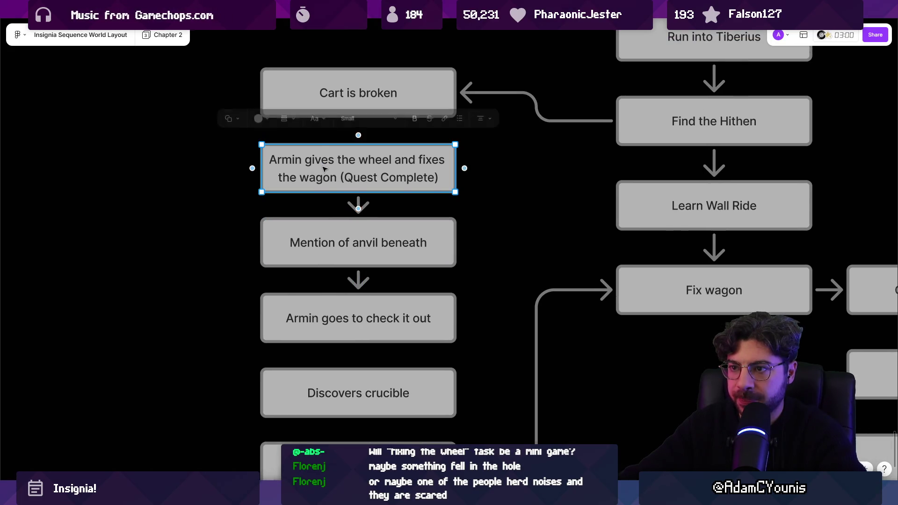
left_click_drag(326, 163, 326, 155)
left_click_drag(341, 245, 341, 242)
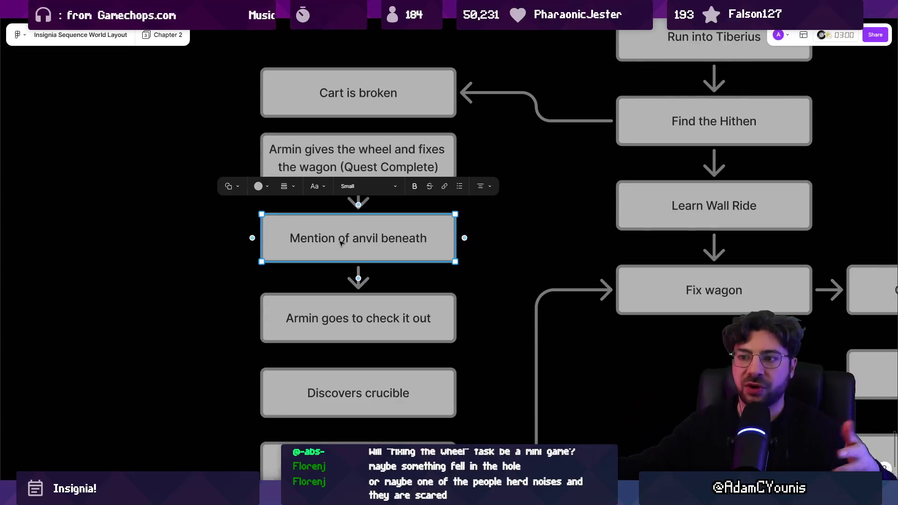
Move the Cart is broken box slightly up on the board.
left_click(305, 444)
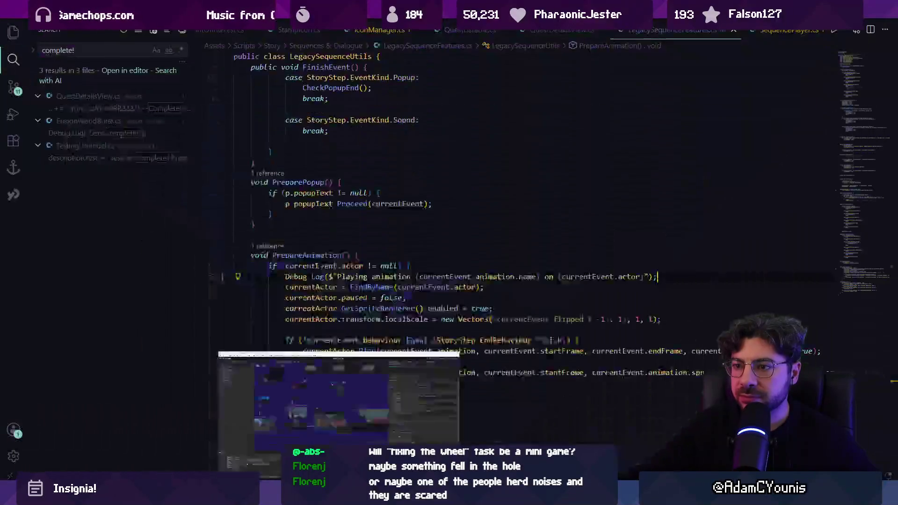
left_click(335, 421)
left_click(304, 412)
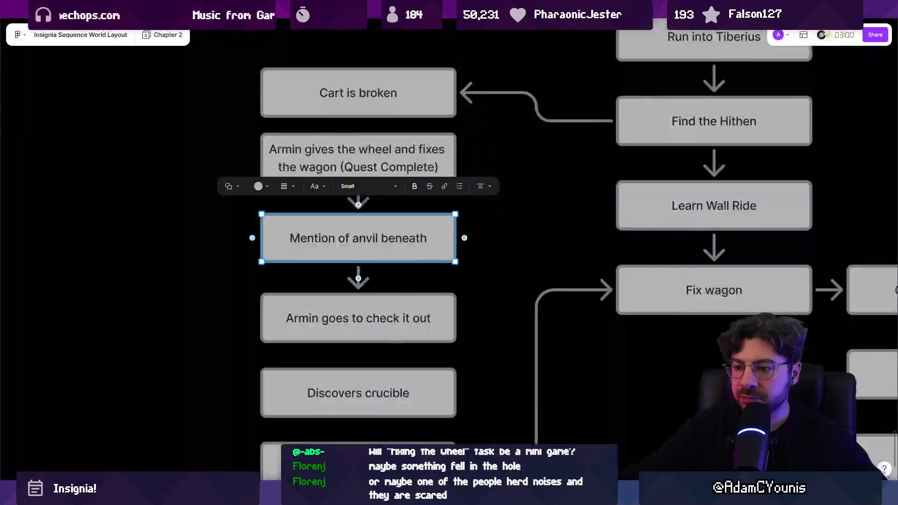
left_click_drag(306, 92, 316, 84)
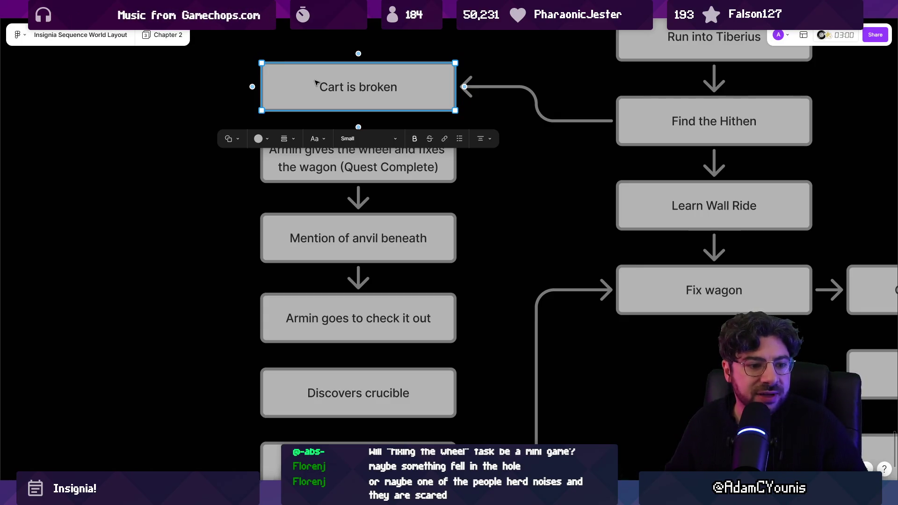
right_click(316, 83)
key("Escape")
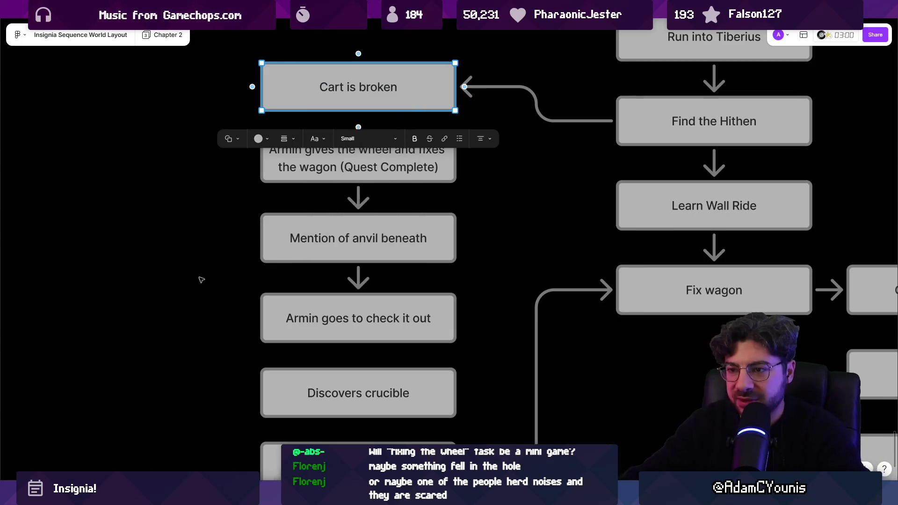
Stop the forge play-test and inspect the Cartwheel design and Get Wheel Design-flag assets.
key("alt+Tab")
scroll(454, 222, "down", 5)
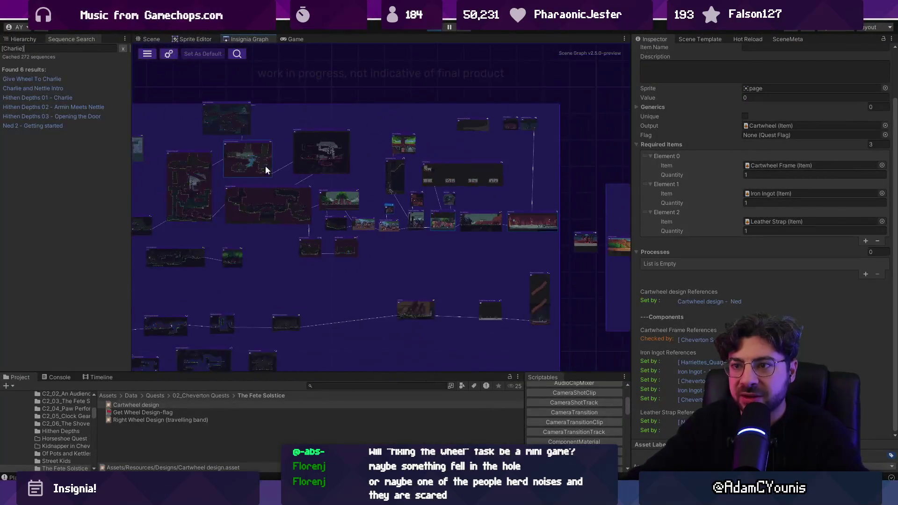
scroll(423, 154, "up", 10)
scroll(423, 153, "up", 3)
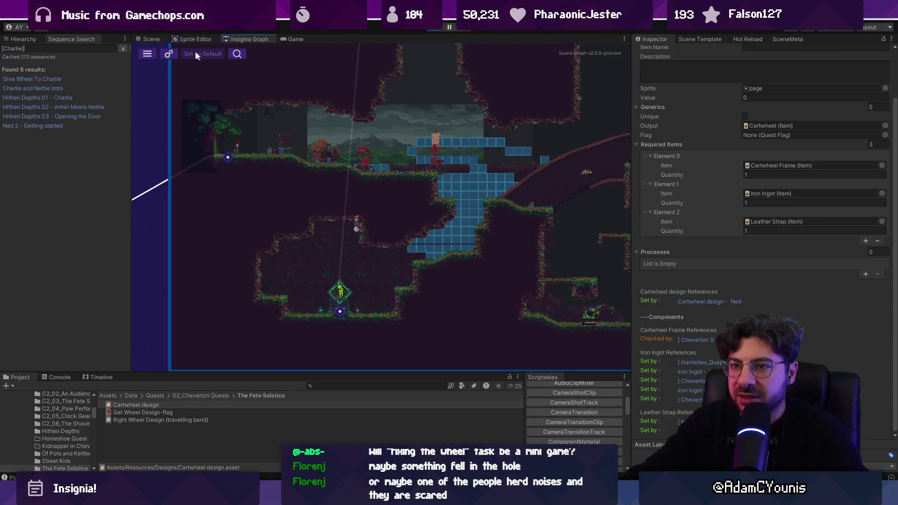
left_click(151, 39)
left_click(434, 28)
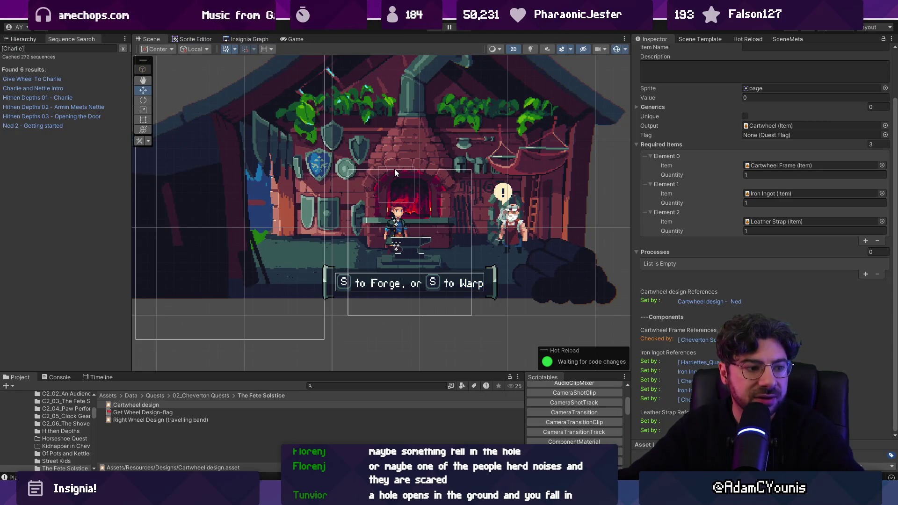
left_click(308, 405)
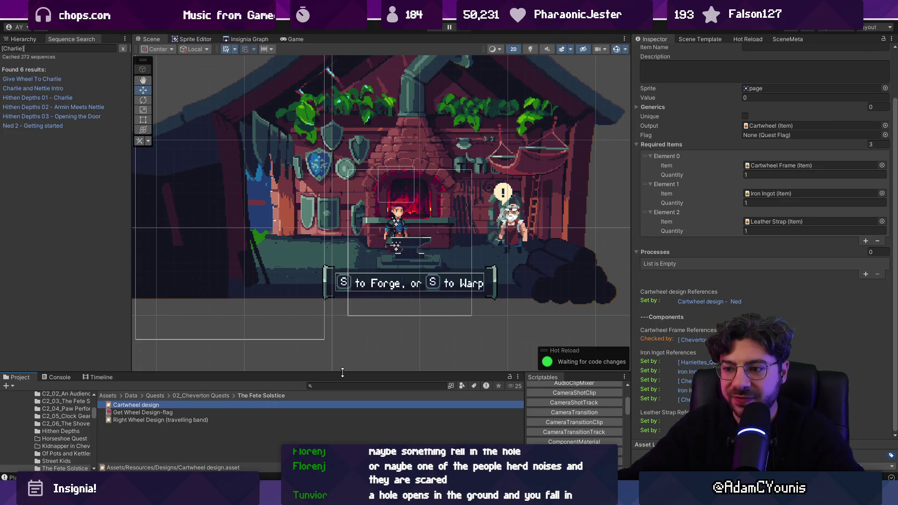
left_click(284, 391)
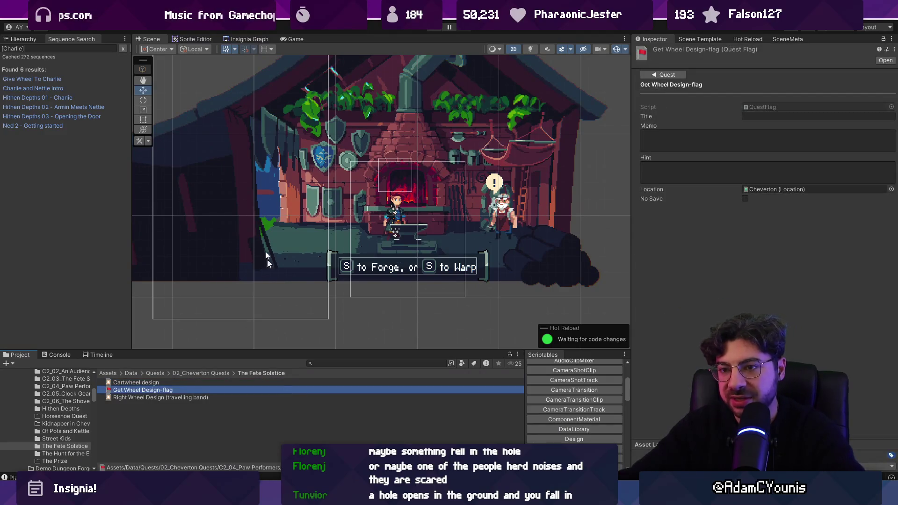
Clear the Charlie sequence search and save the changes to Ned's Workshop.
left_click(236, 41)
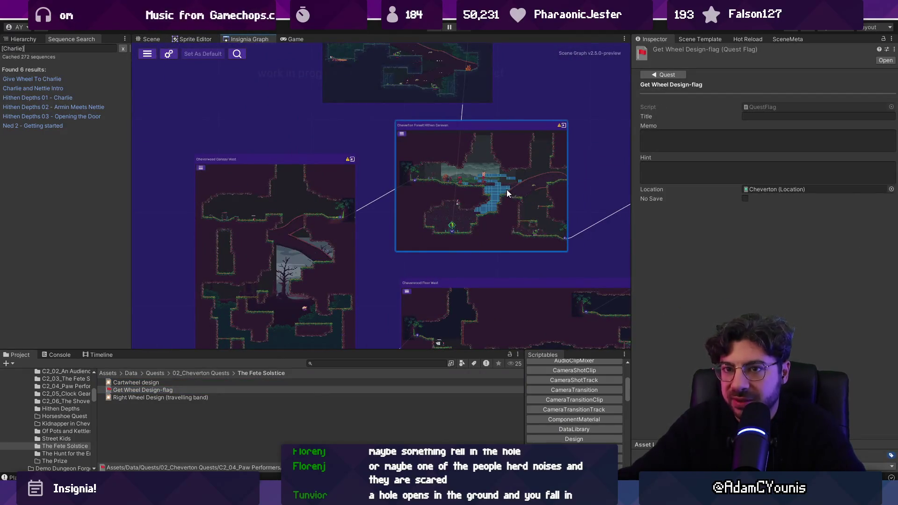
left_click(123, 48)
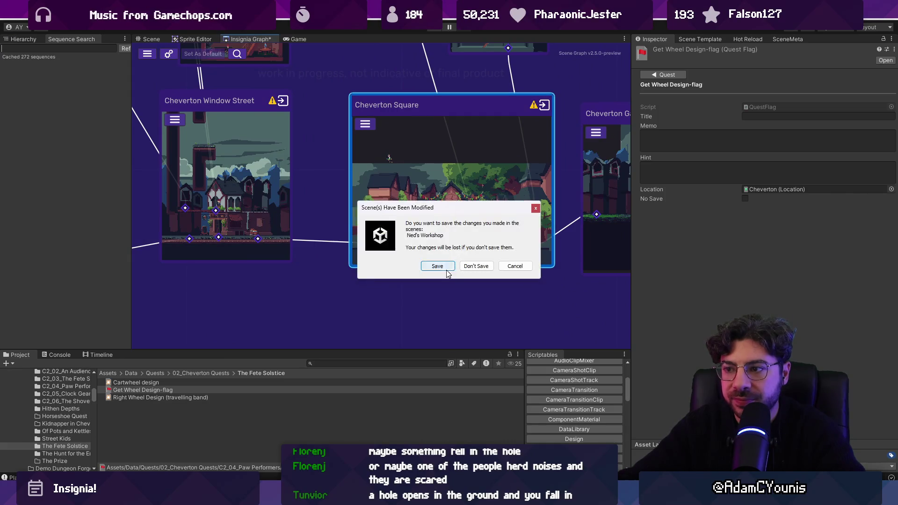
left_click(377, 265)
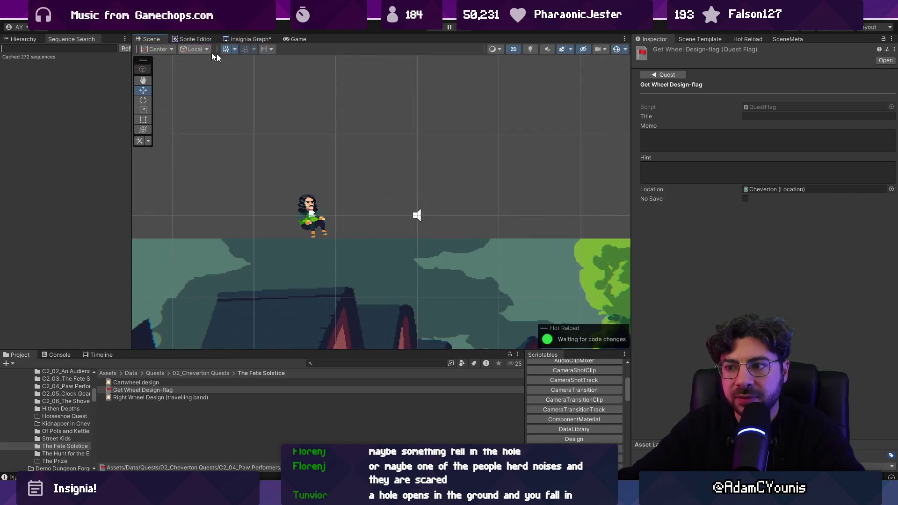
Check Charlie's Give Wheel To Charlie sequence, then delete Charlie from Cheverton Square and view the scene graph.
scroll(356, 240, "up", 3)
left_click(322, 246)
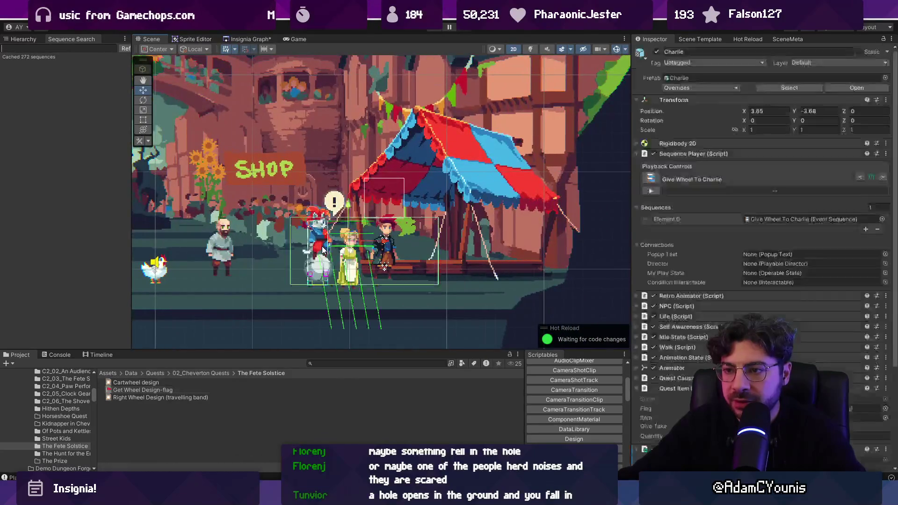
left_click(22, 39)
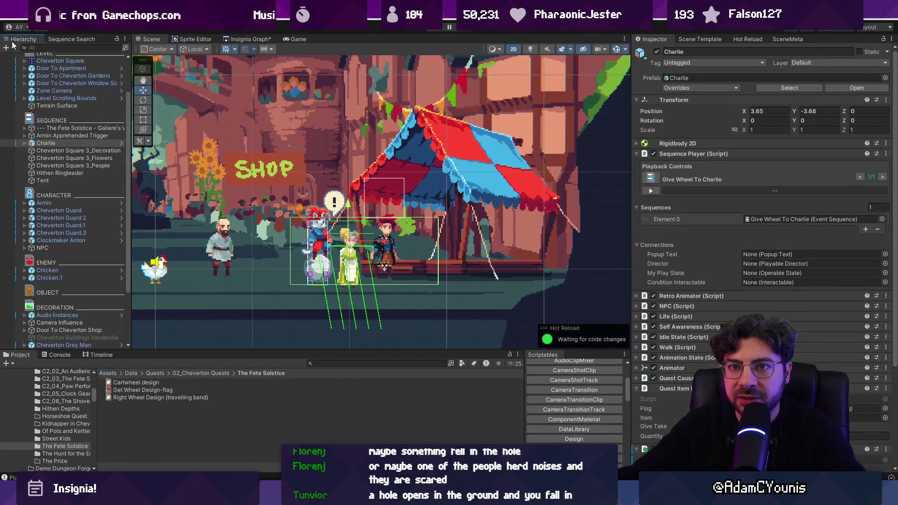
left_click(24, 143)
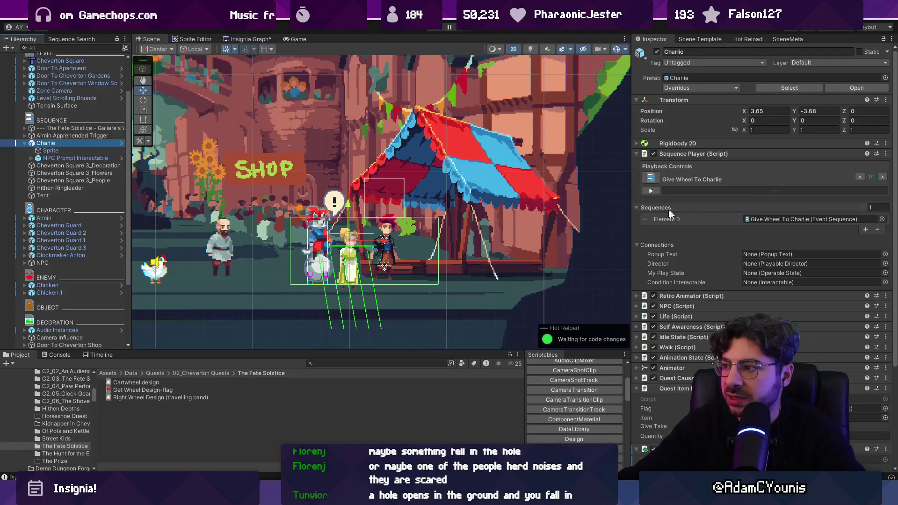
left_click(760, 218)
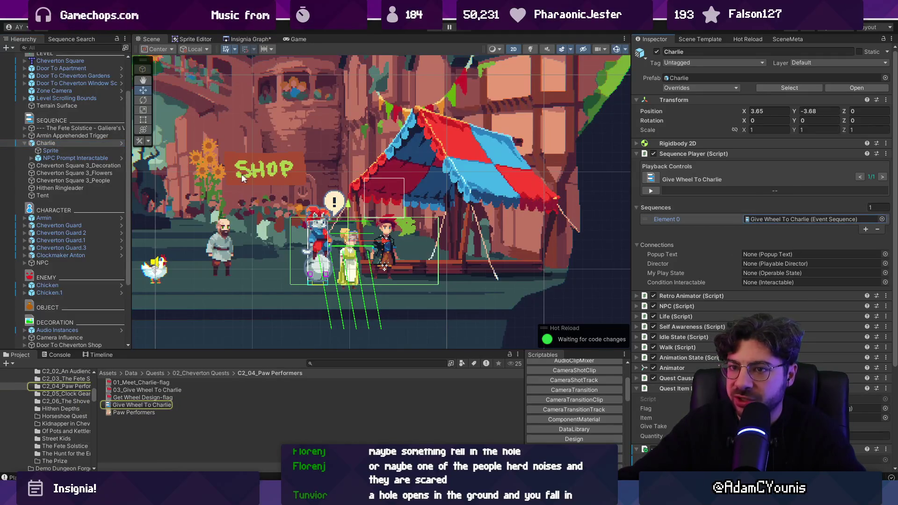
scroll(242, 174, "down", 5)
left_click(99, 145)
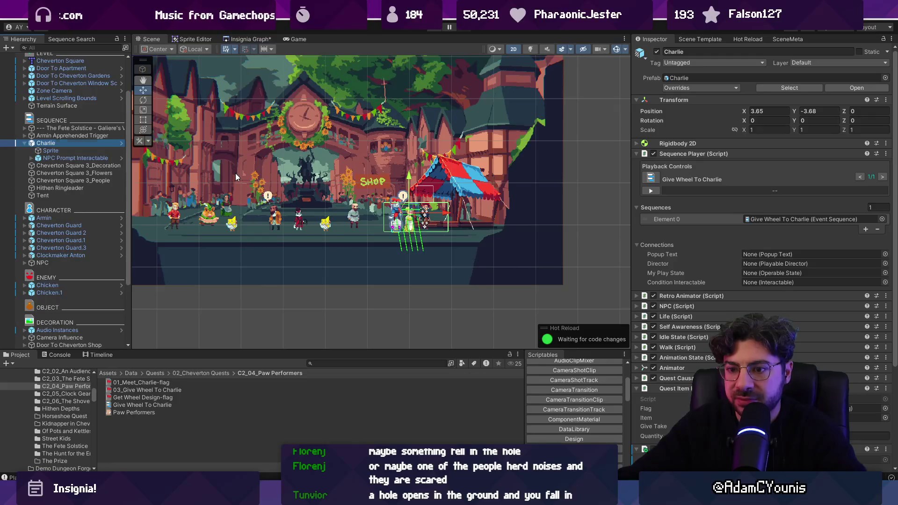
key("Delete")
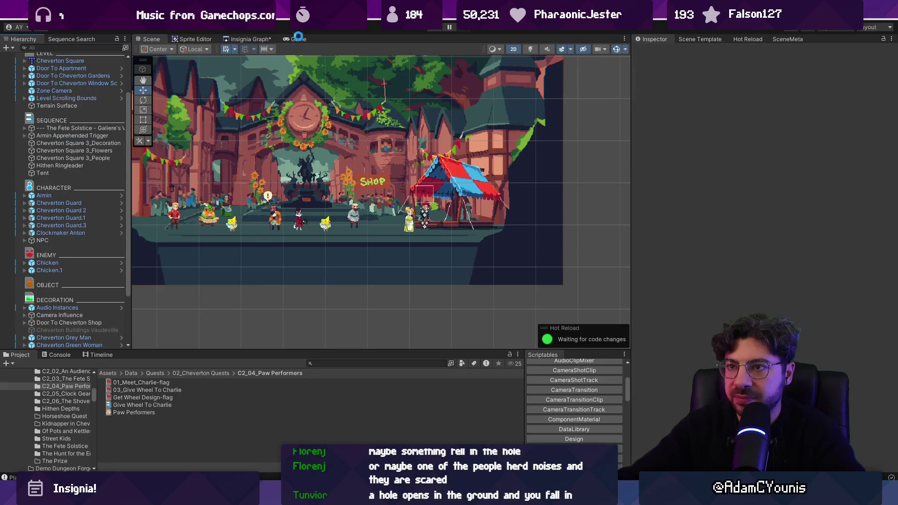
left_click(257, 39)
Open the Cheverton Forest Hithen Caravan level and enlarge the scene and hierarchy area.
scroll(586, 203, "down", 6)
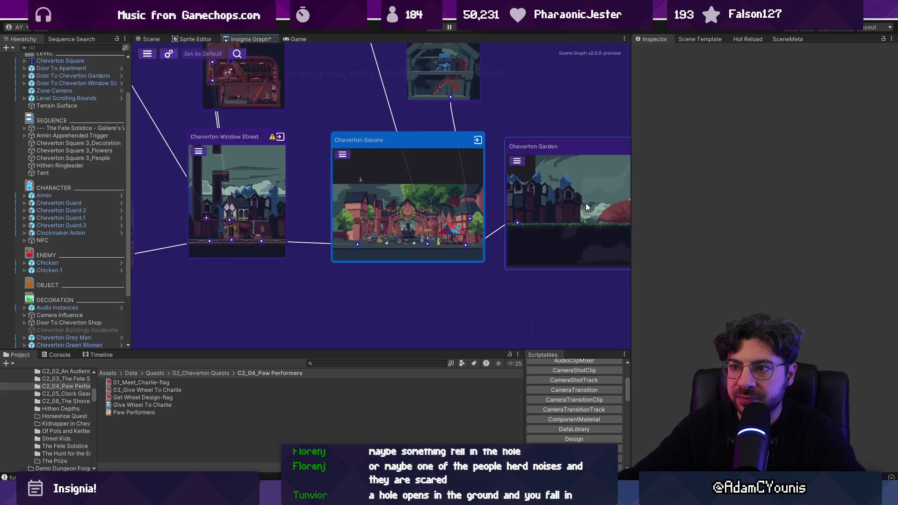
scroll(274, 124, "up", 6)
double_click(313, 137)
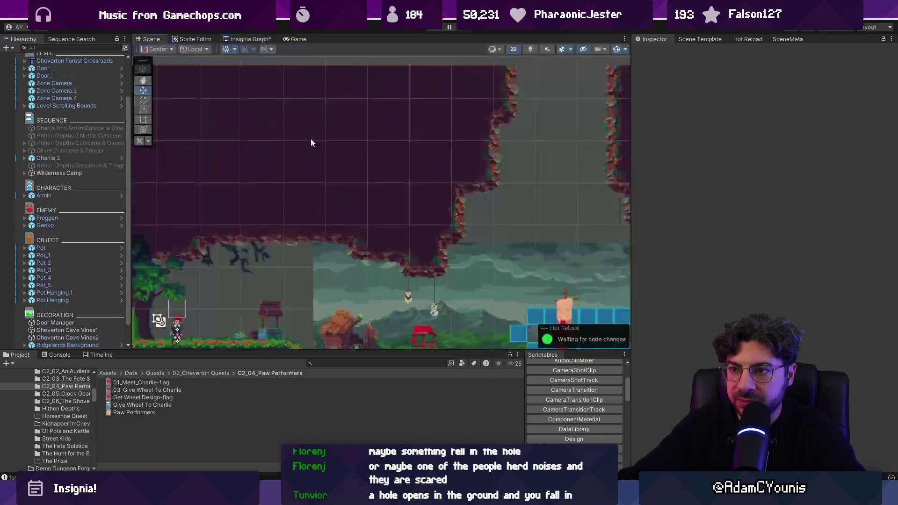
left_click(75, 158)
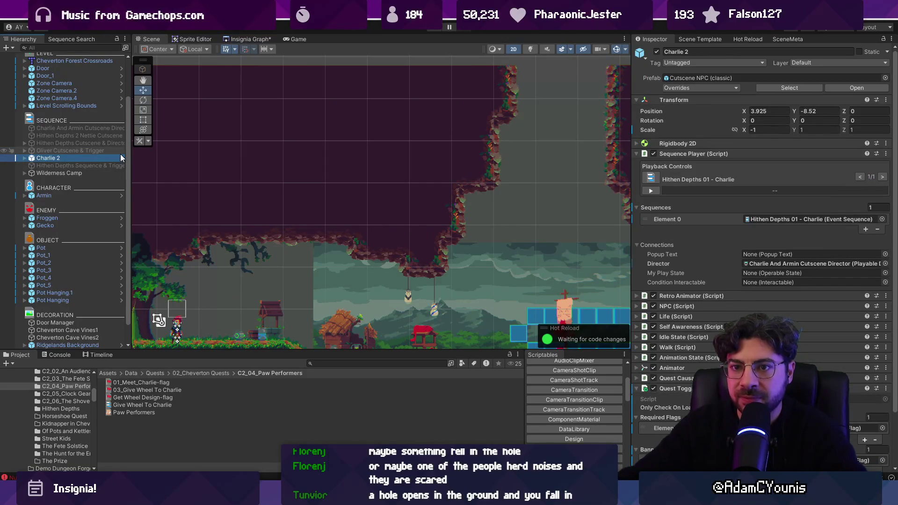
left_click_drag(324, 348, 338, 422)
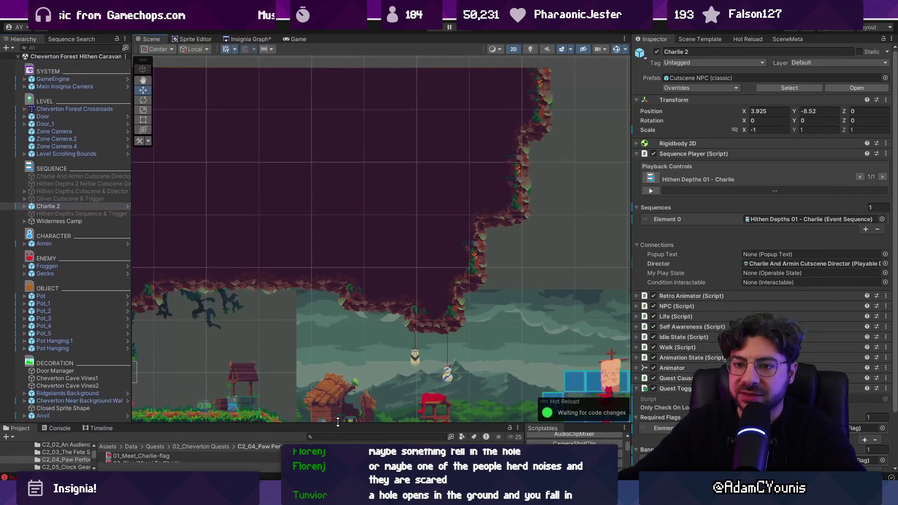
Widen the hierarchy, look over its objects, and create an empty GameObject.
left_click(49, 176)
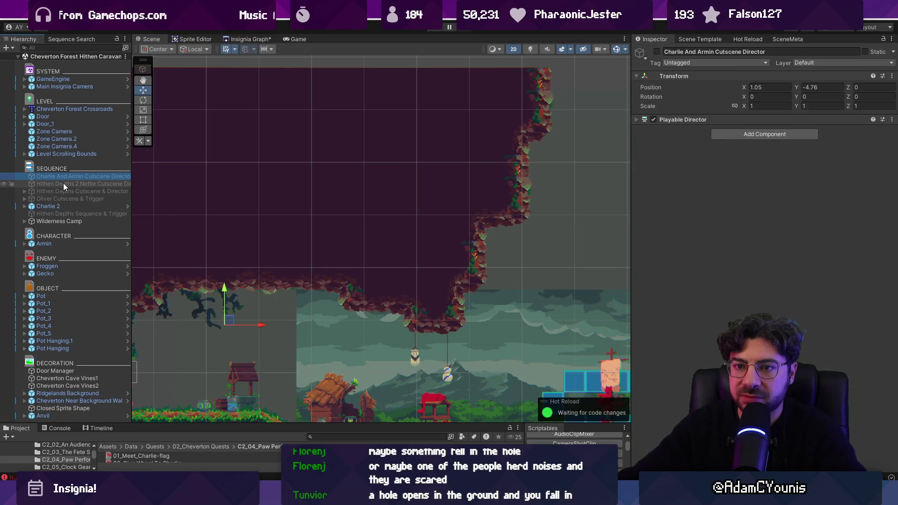
left_click(104, 184)
left_click_drag(132, 184, 250, 187)
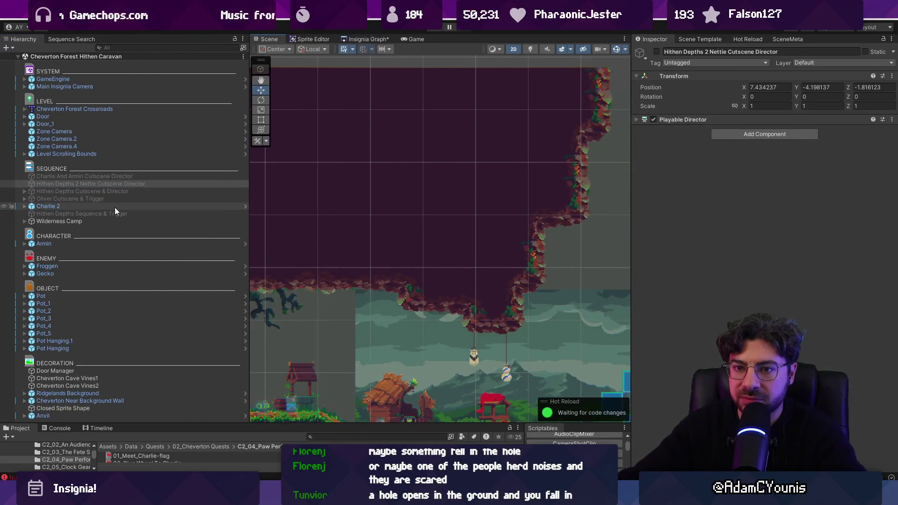
left_click(116, 221)
left_click(91, 154)
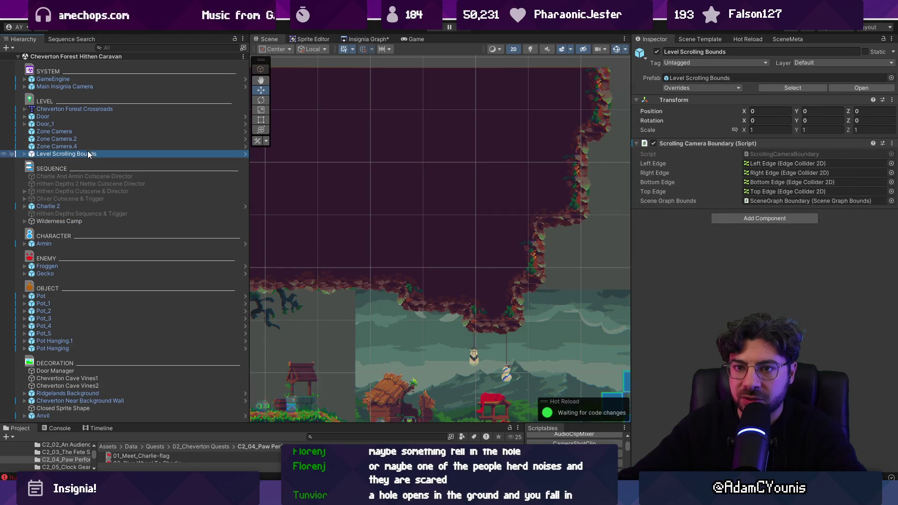
left_click(77, 167)
left_click(6, 47)
Move the new GameObject under SEQUENCE and name it 'Level State - First Pass Through'.
left_click(35, 56)
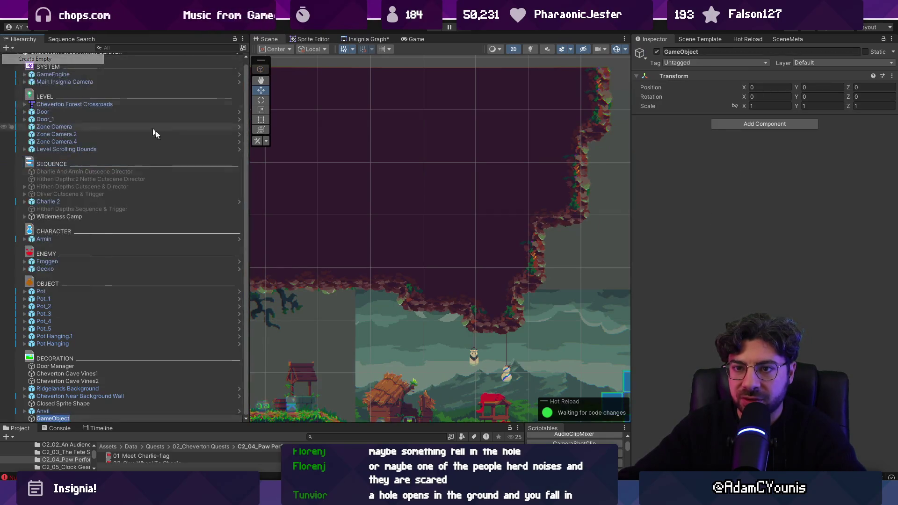
left_click(32, 420)
mouse_move(43, 408)
left_mouse_down()
mouse_move(86, 173)
mouse_move(75, 169)
left_mouse_up()
left_click(179, 172)
type("Level")
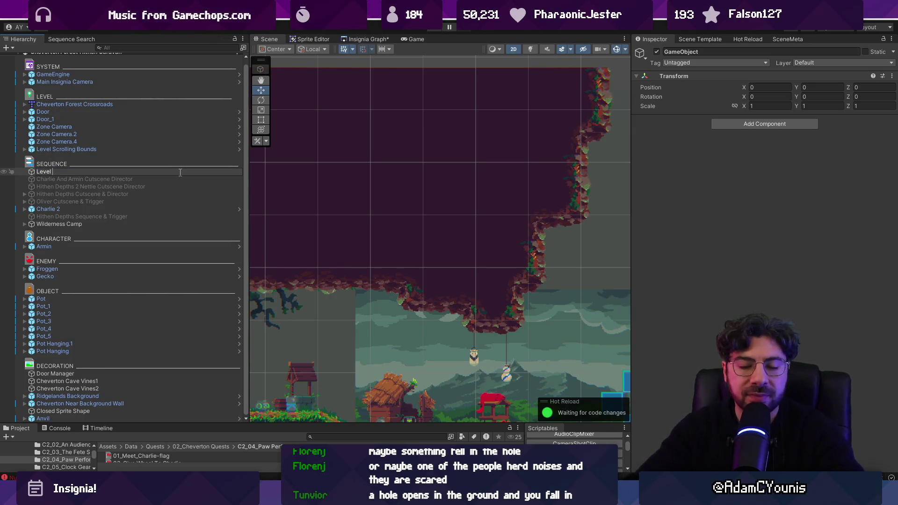
type("State - First Pass Thrtoug")
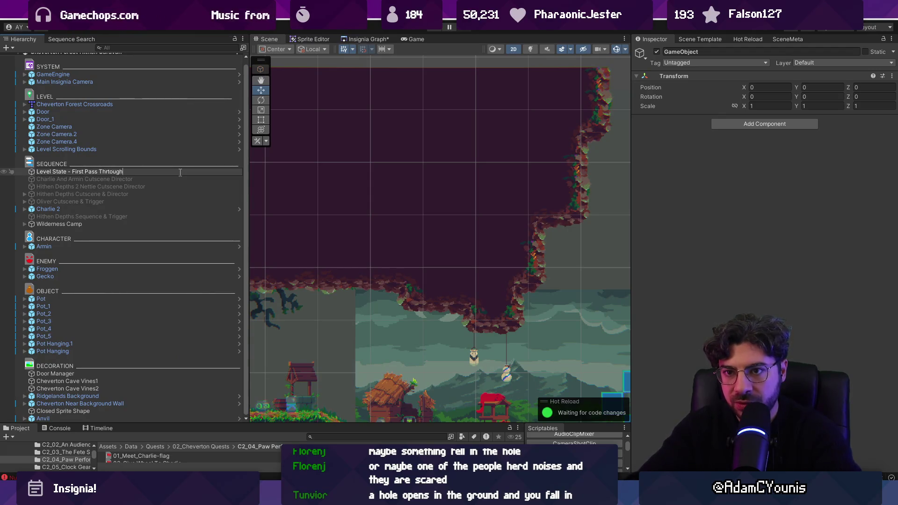
type("h")
key("Return")
Duplicate it twice, naming the copies 'Level State - Hithen Crashed' and 'Level State - Cart Fixed'.
key("ctrl+d")
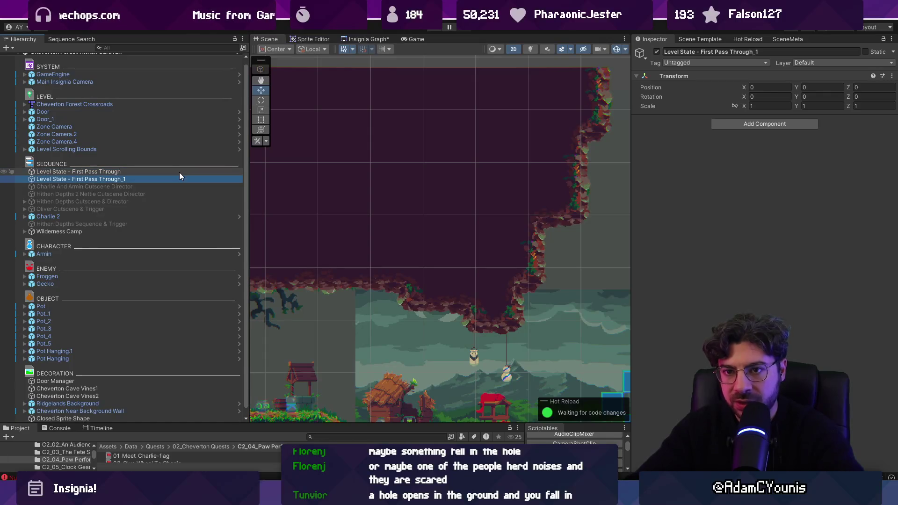
key("F2")
key("End")
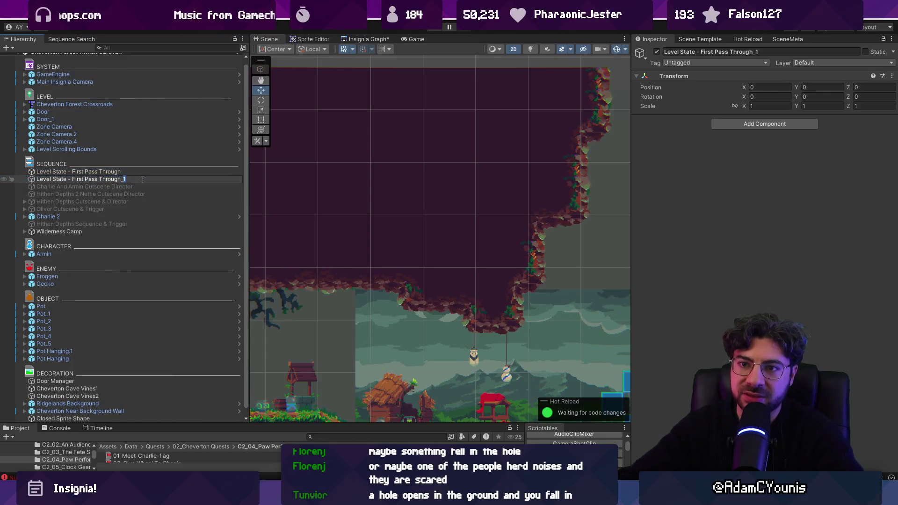
key("ctrl+shift+Left")
key("ctrl+shift+Left")
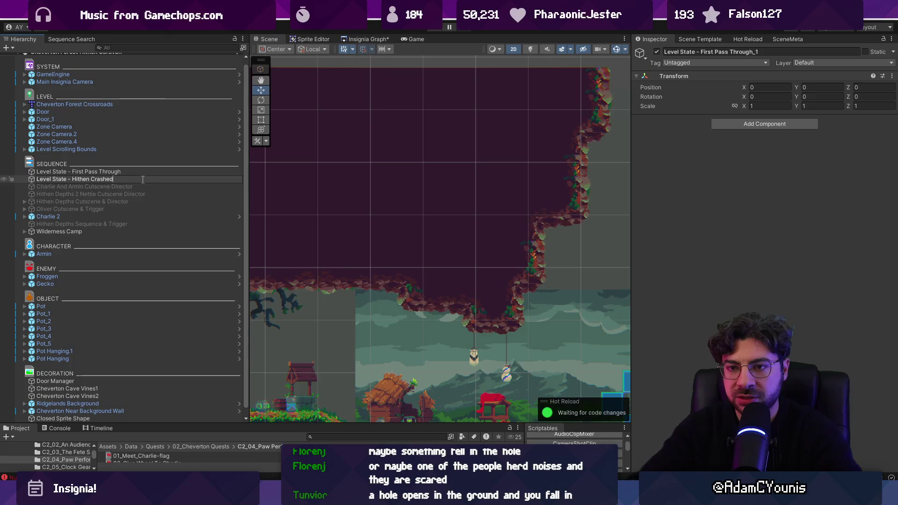
key("Return")
key("ctrl+d")
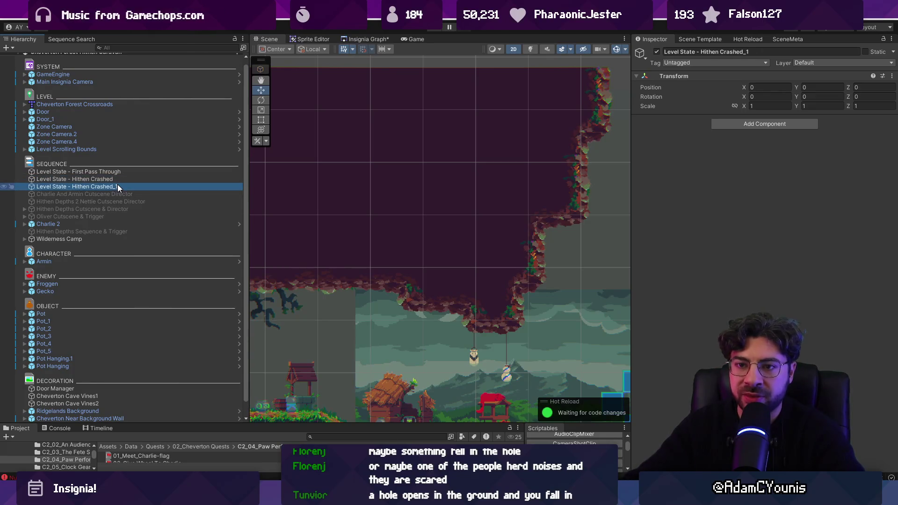
key("F2")
key("ctrl+shift+Left")
key("ctrl+shift+Left")
key("ctrl+shift+Left")
type("Cart Fix")
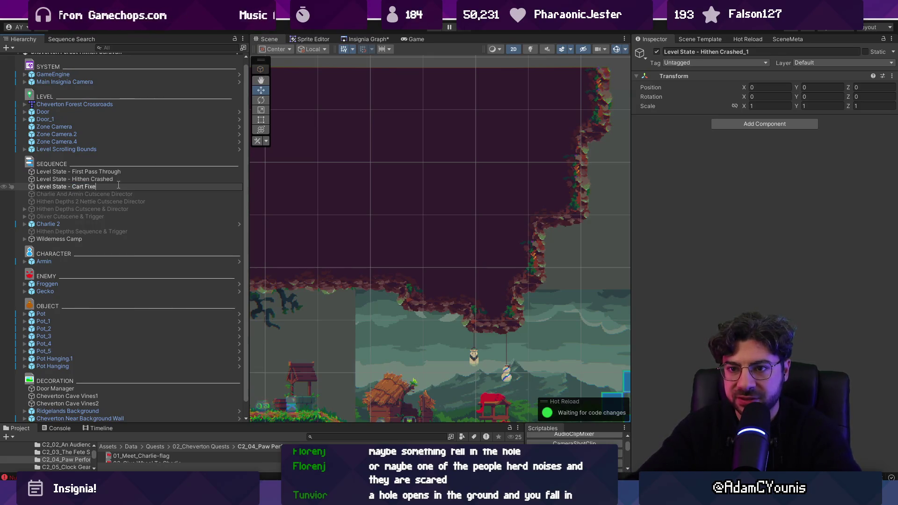
type("d")
key("Return")
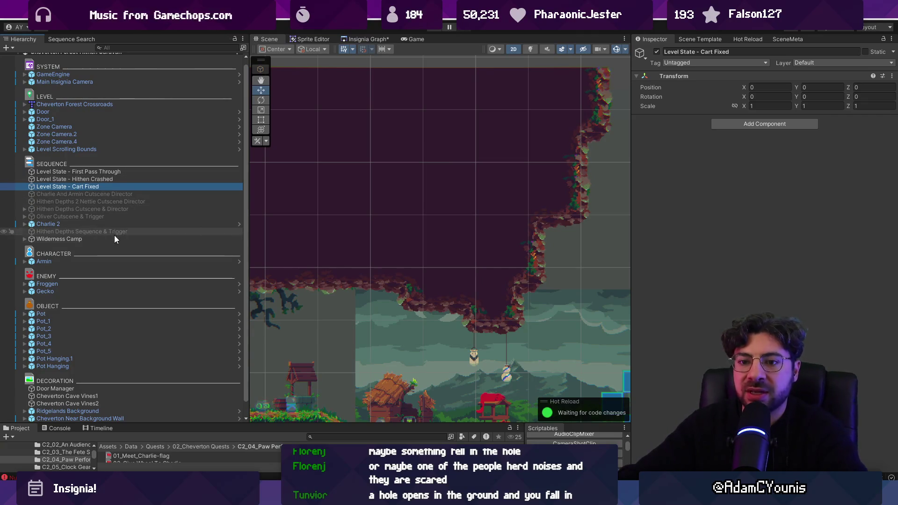
Frame the caravan area in the Scene view and pick the caravan.
scroll(365, 210, "down", 2)
key("f")
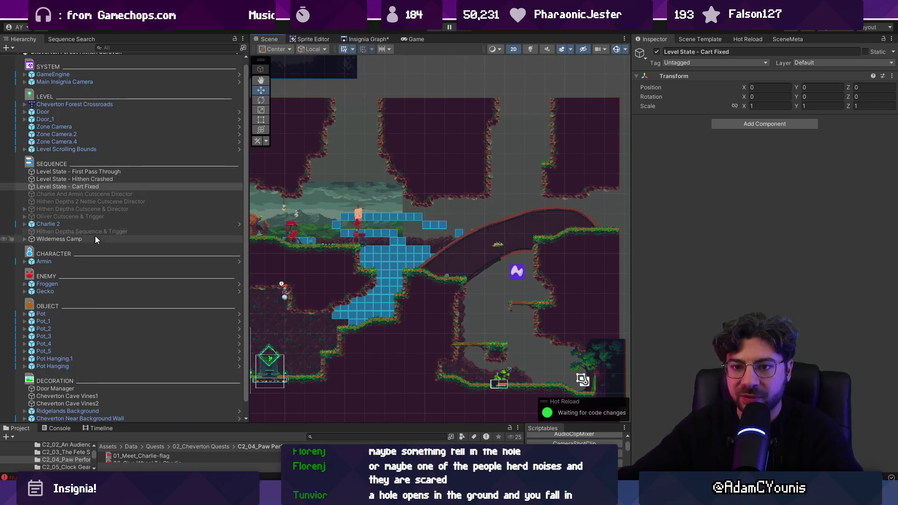
scroll(93, 243, "down", 1)
scroll(331, 218, "up", 3)
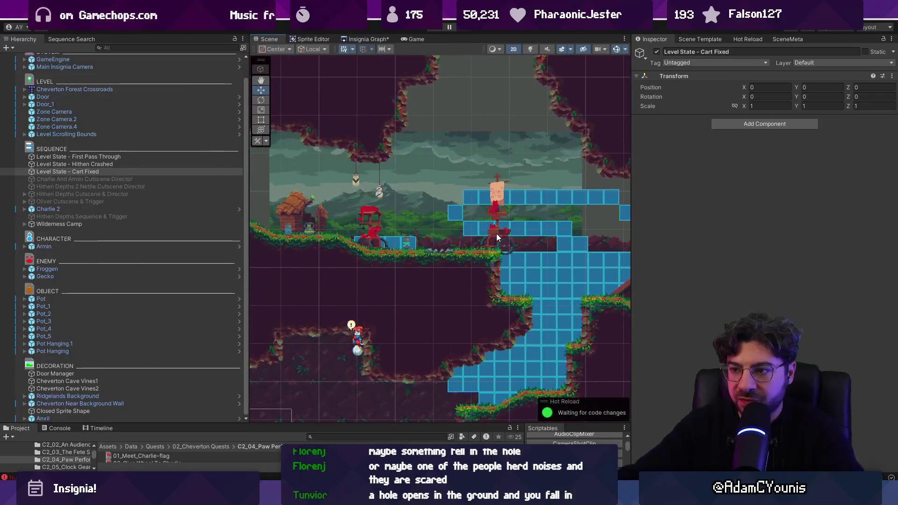
left_click(498, 232)
left_click(498, 230)
left_click(498, 230)
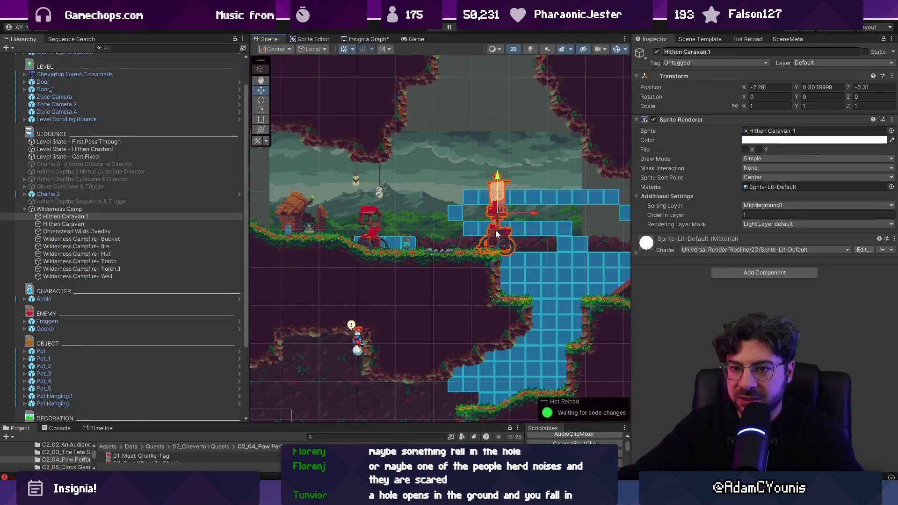
Move both Hithen Caravan sprites from Wilderness Camp under Level State - Hithen Crashed.
left_click(77, 212)
left_click(75, 217)
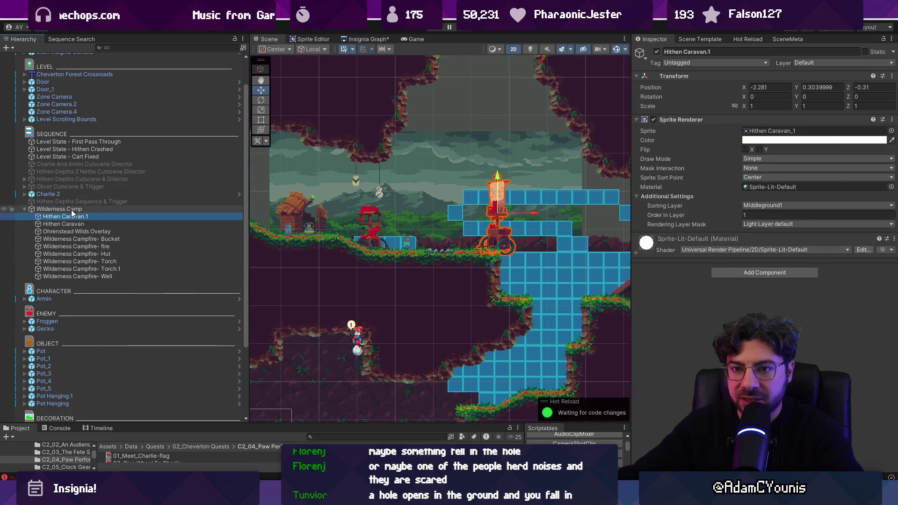
left_click(61, 210)
key("f")
left_click(463, 220)
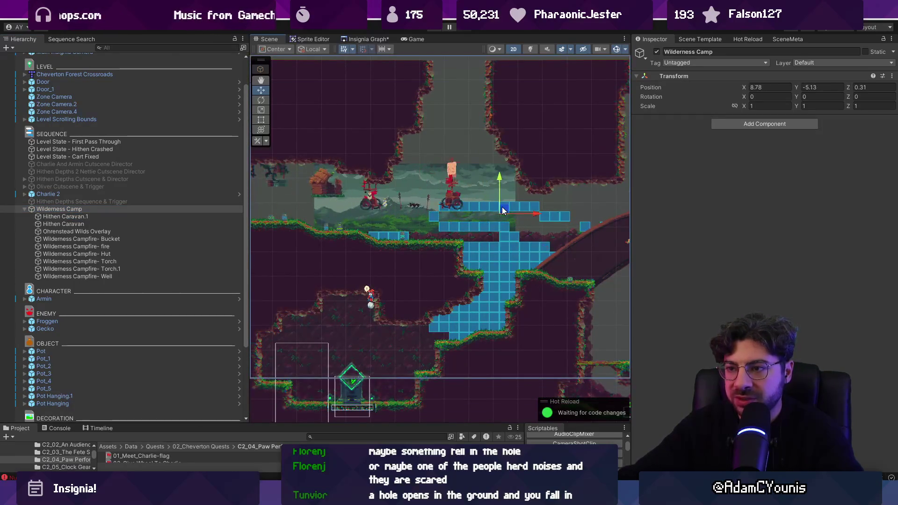
left_click(133, 225)
left_click(118, 217)
left_click(112, 223, "ctrl")
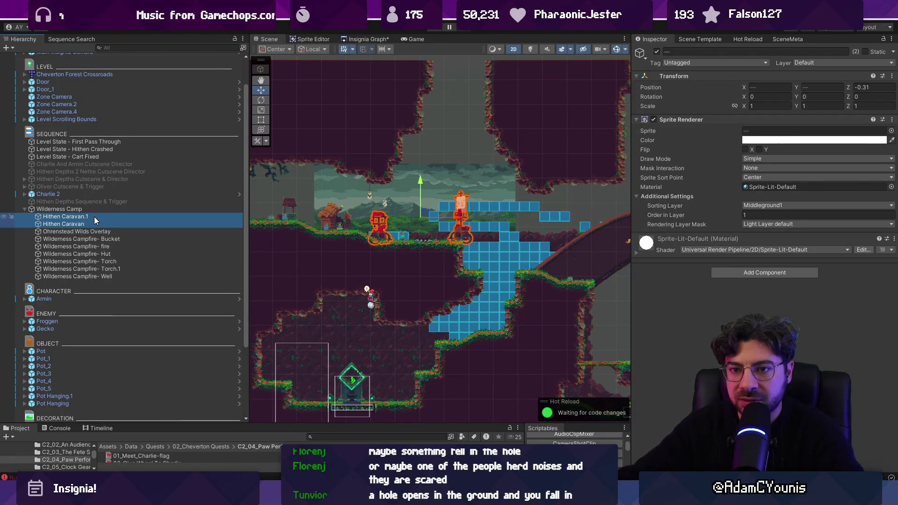
left_click_drag(94, 217, 105, 150)
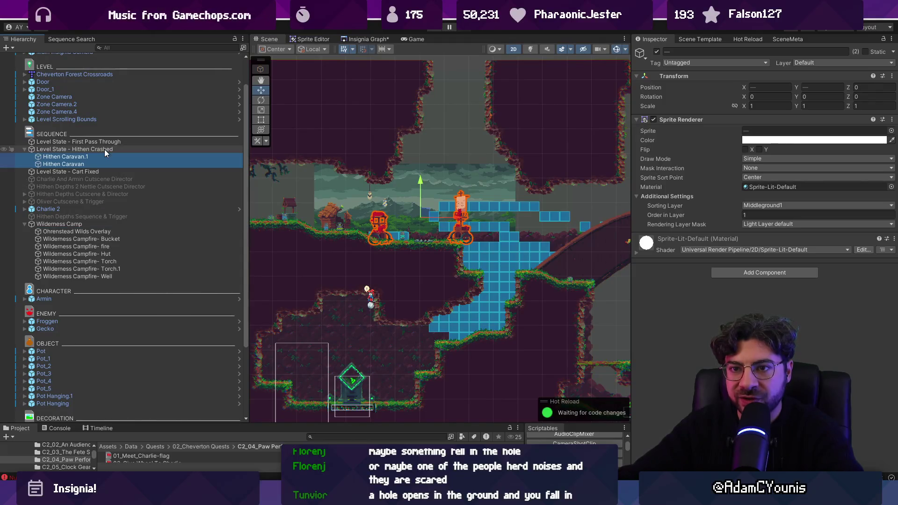
Duplicate both caravans and place the copies under Level State - First Pass Through.
left_click(67, 142)
left_click(68, 157)
left_click(71, 163, "shift")
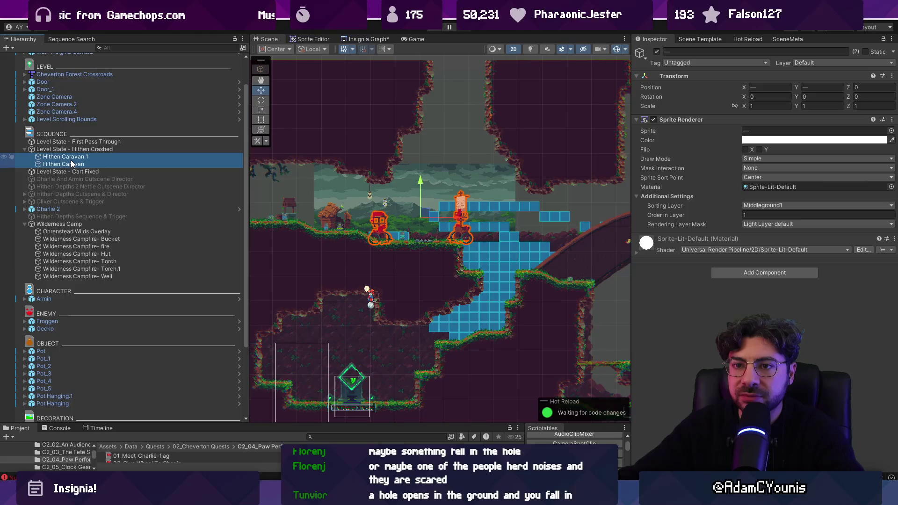
key("ctrl+d")
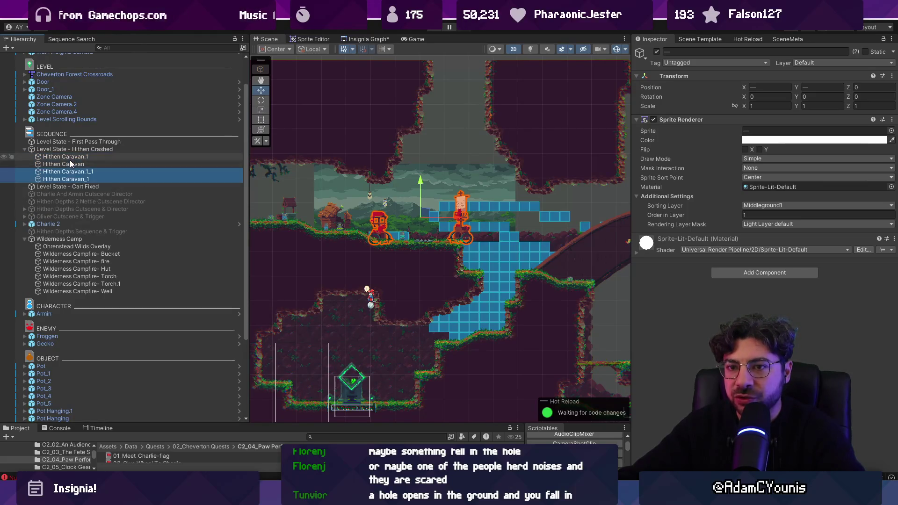
left_click_drag(69, 175, 75, 141)
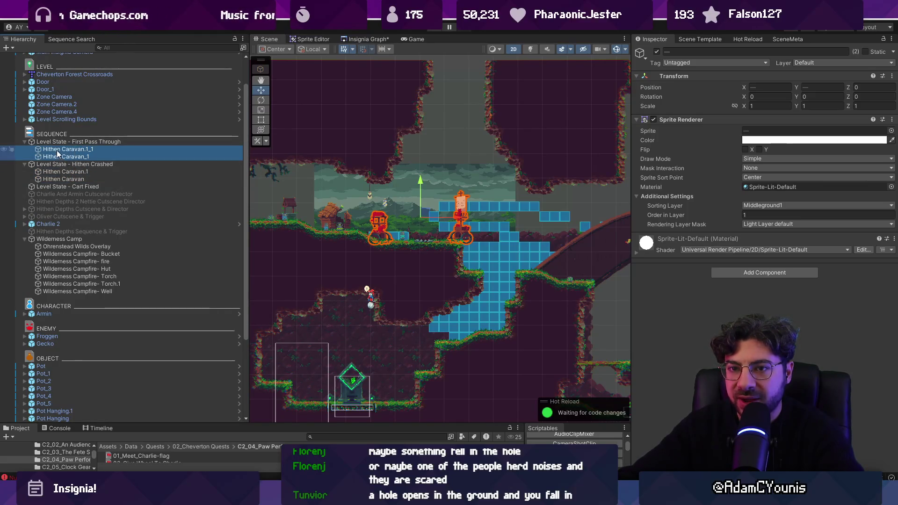
left_click(57, 143)
left_click(63, 164)
left_click(63, 186, "ctrl")
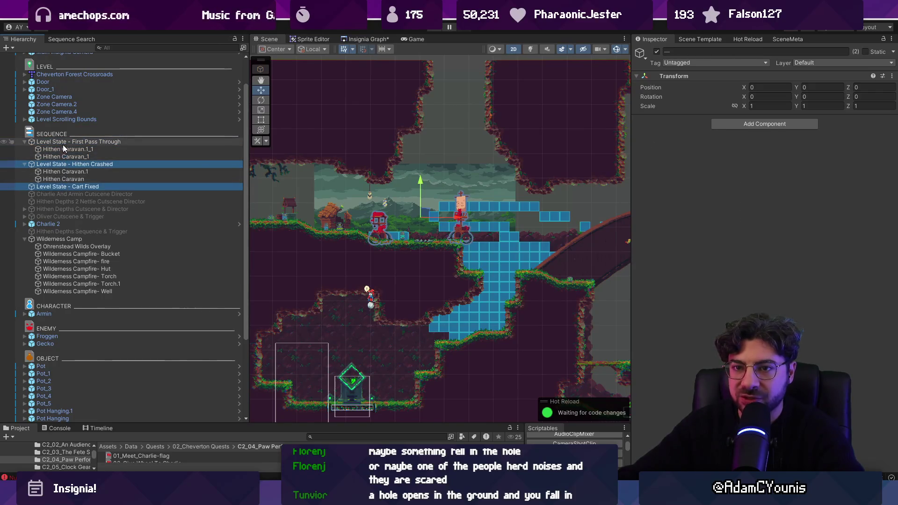
left_click(89, 148)
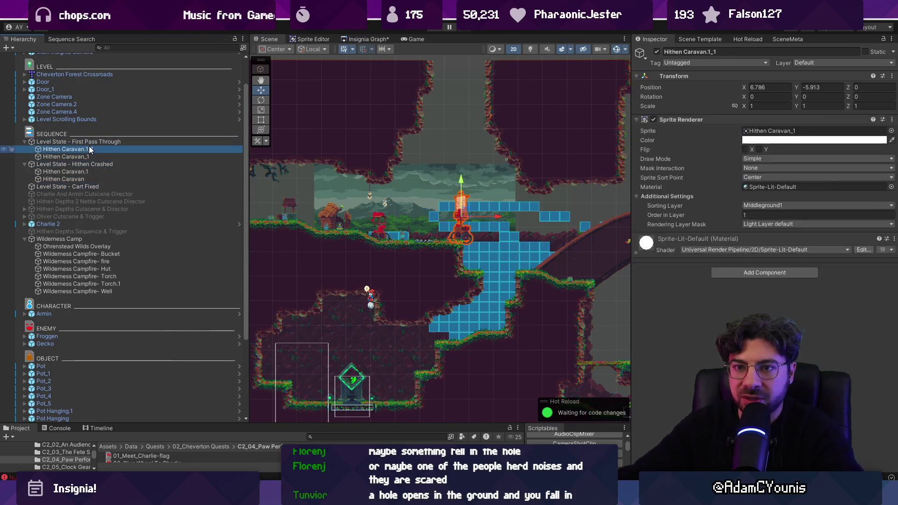
left_click(89, 142)
Add Condition Behaviour and Condition Toggle components, linking the behaviour into the toggle's Behaviour field.
left_click(748, 123)
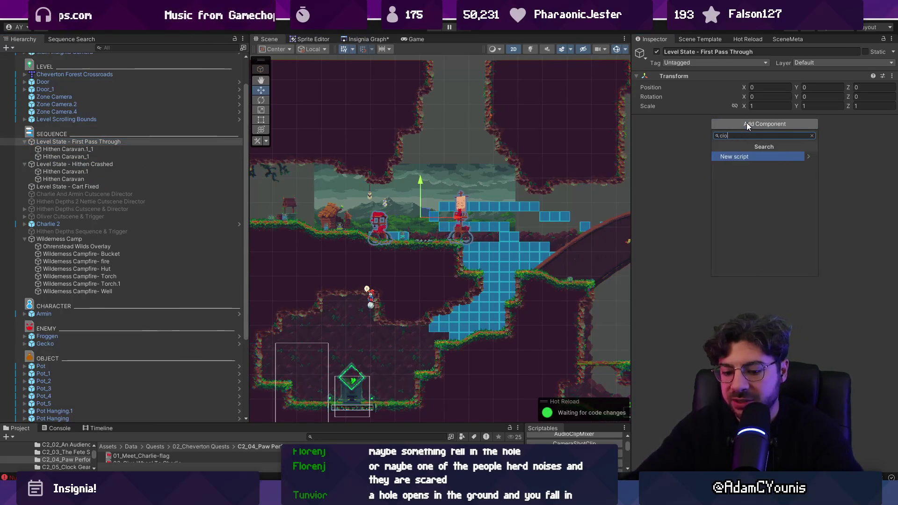
type("behaviourt s")
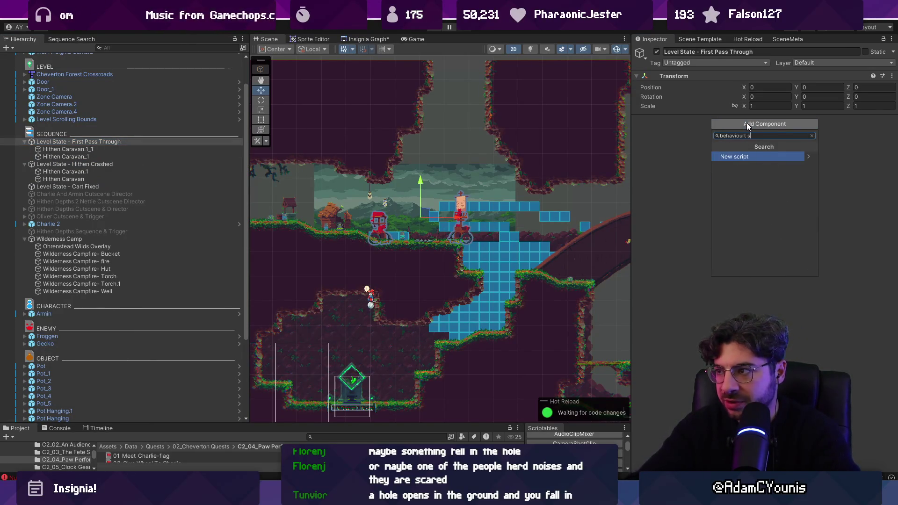
key("BackSpace")
key("BackSpace")
key("BackSpace")
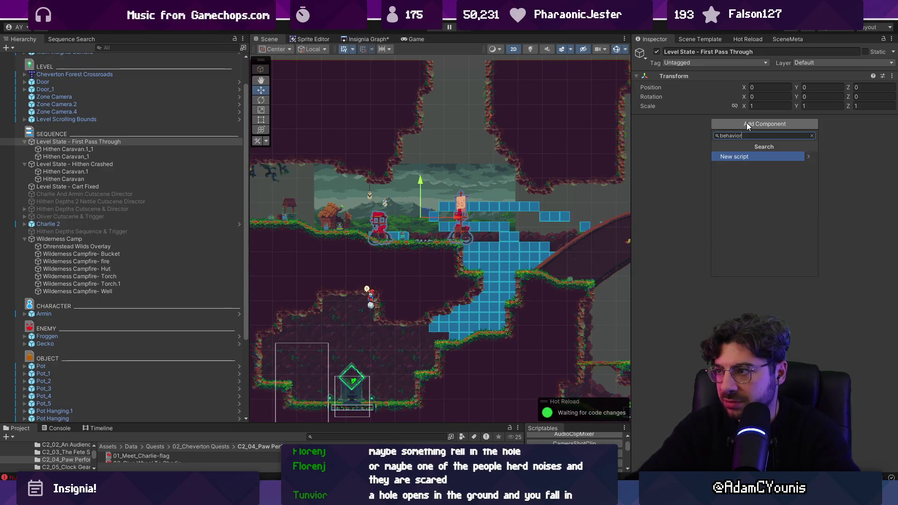
type("condition beha")
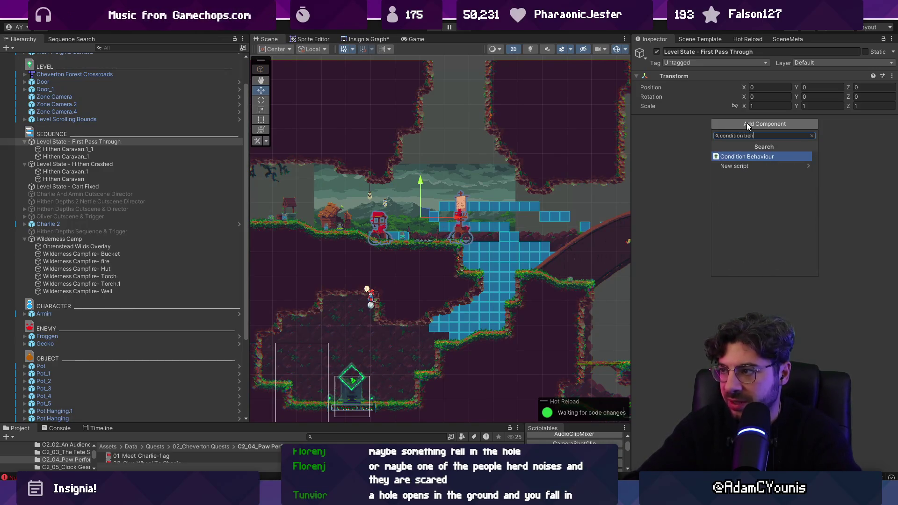
key("Return")
left_click(751, 188)
type("condition togg")
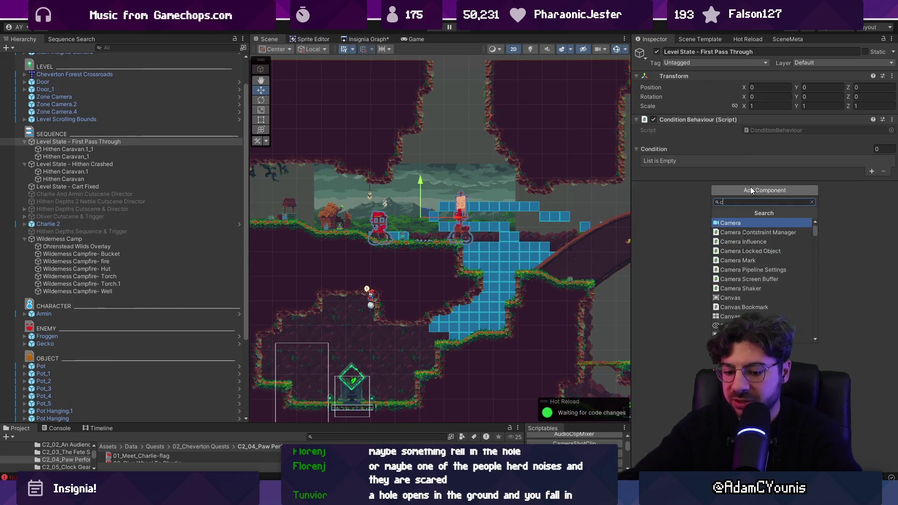
key("Return")
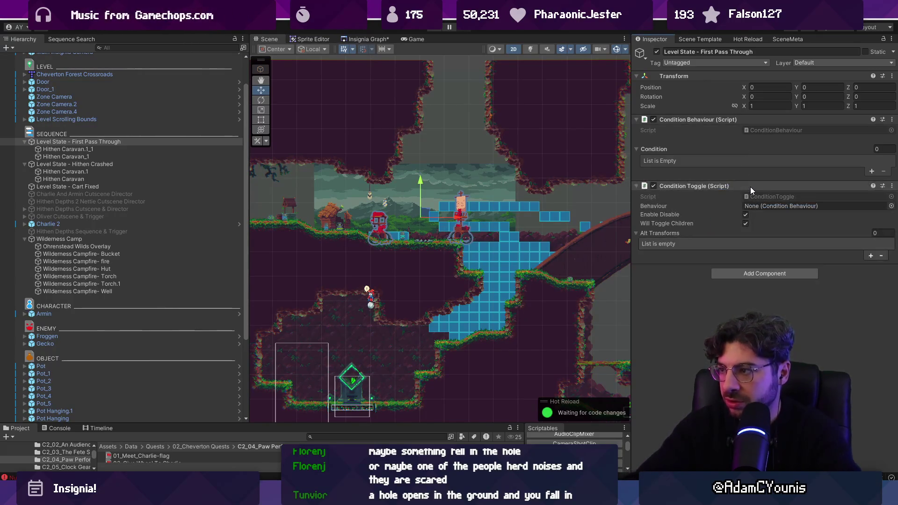
left_click_drag(722, 121, 777, 207)
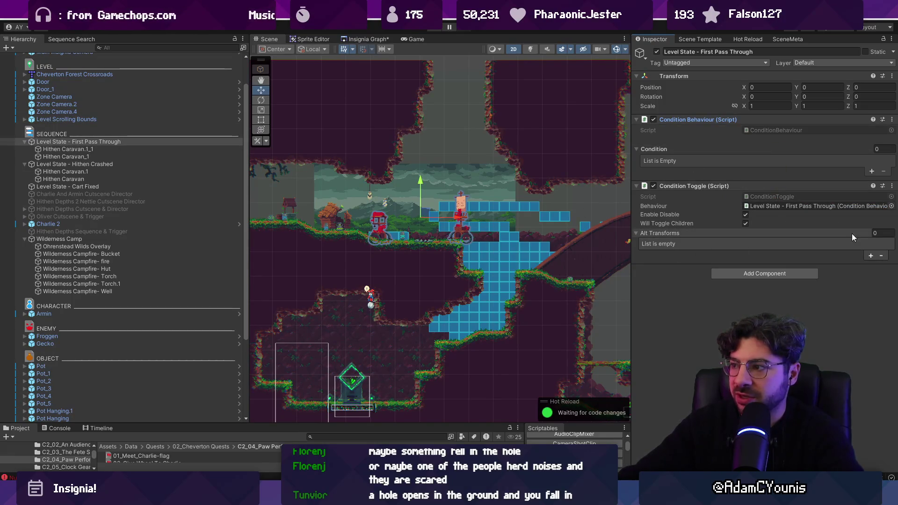
Add one Alt Transforms element, leaving its transform empty.
left_click(870, 255)
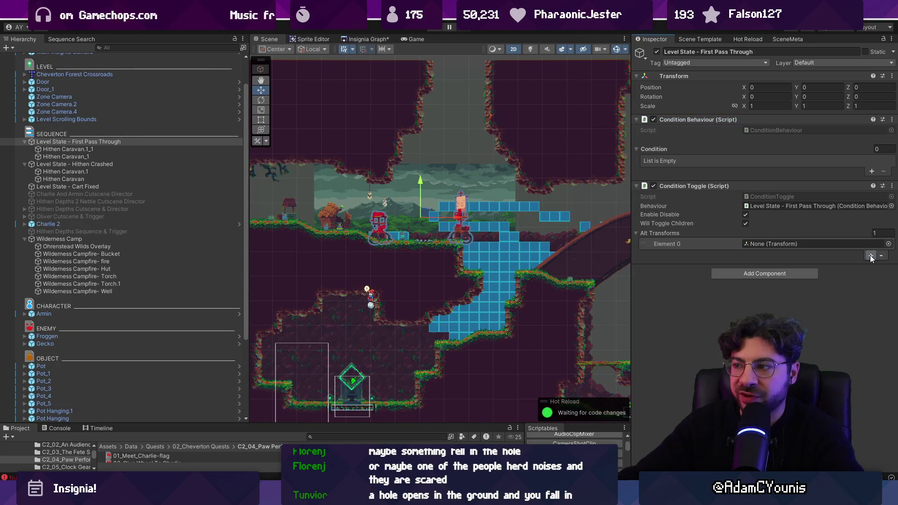
left_click(888, 244)
type("cheve")
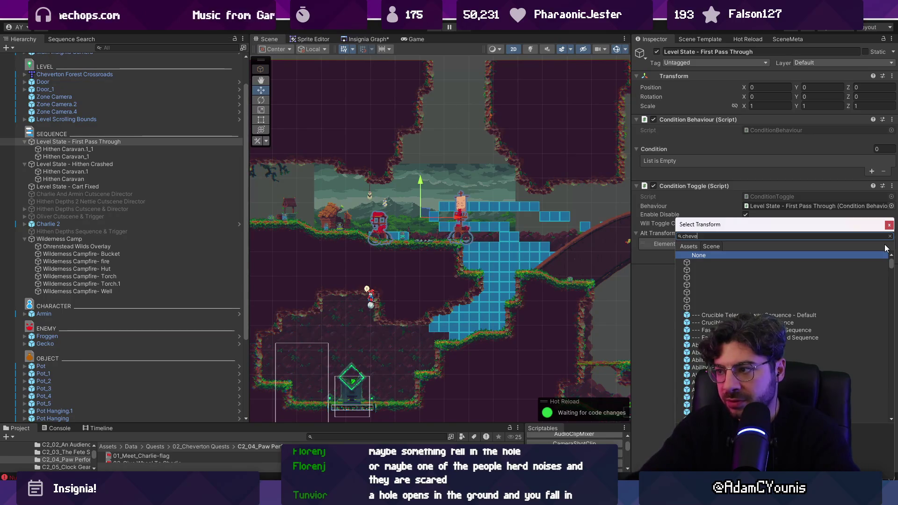
type("rton")
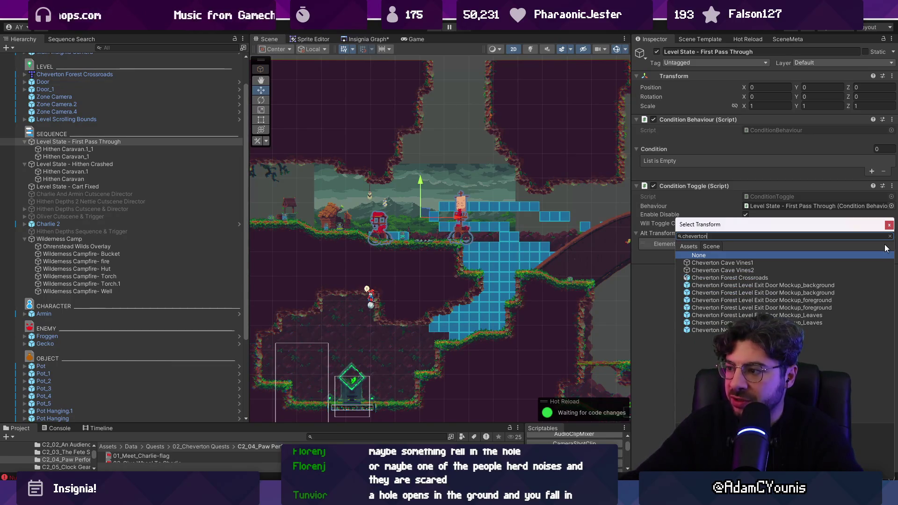
key("BackSpace")
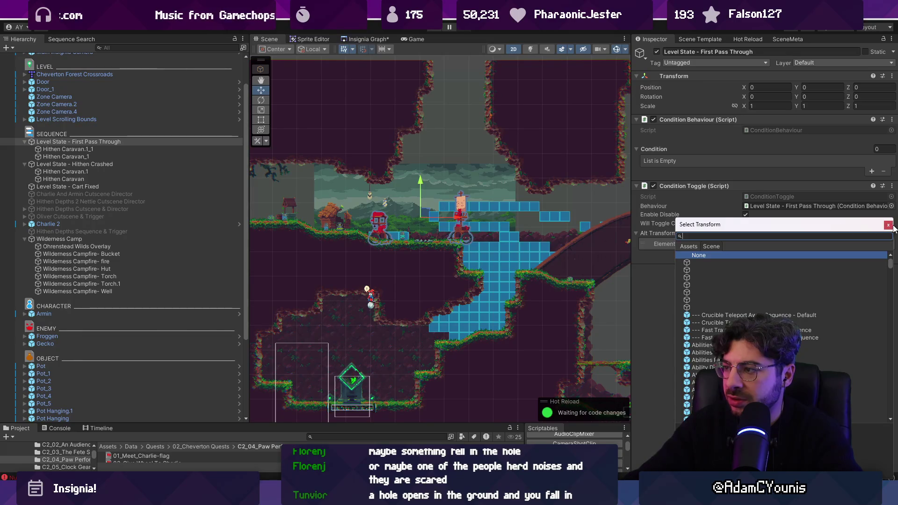
left_click(889, 226)
Add a condition keyed to the Met Galiere quest flag.
left_click(872, 171)
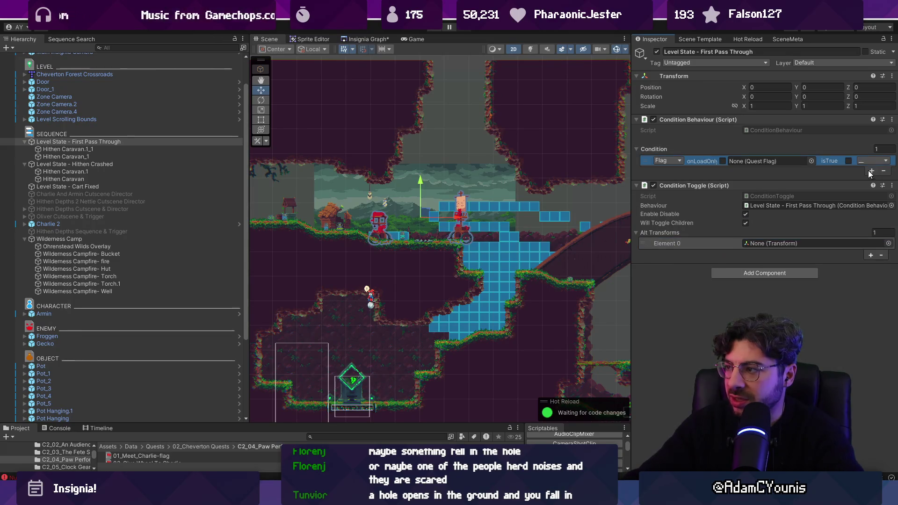
left_click(812, 161)
type("aud")
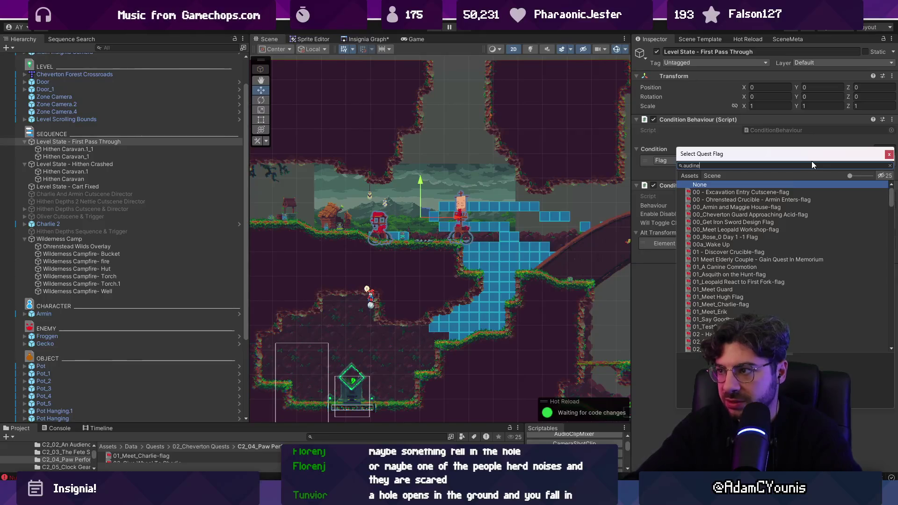
type("ience")
key("ctrl+a")
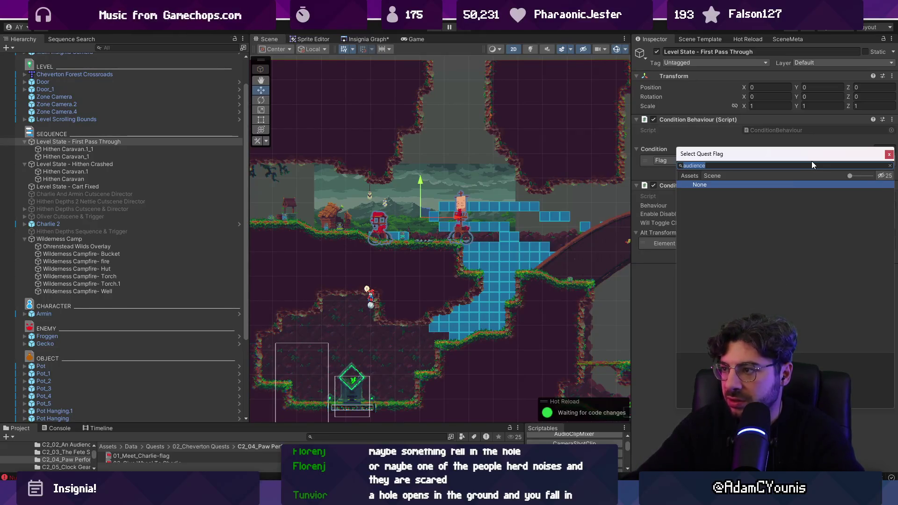
type("galiete")
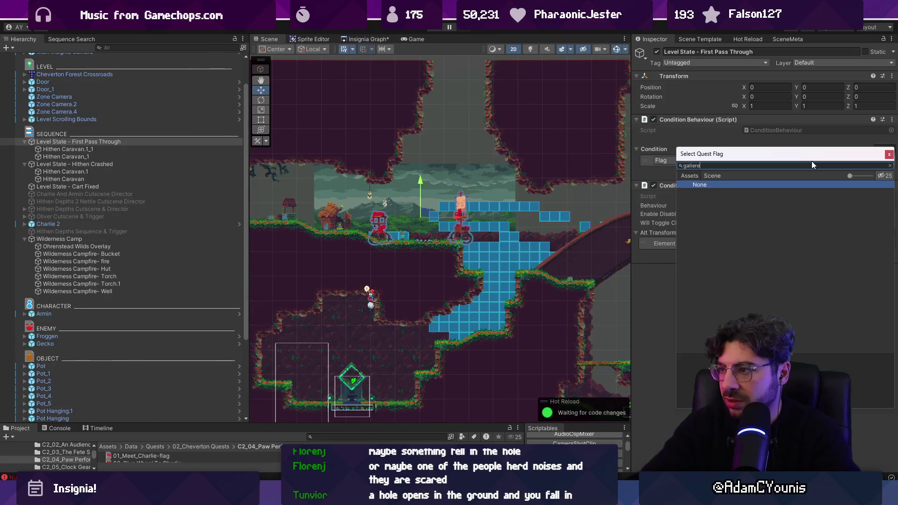
key("Down")
key("Return")
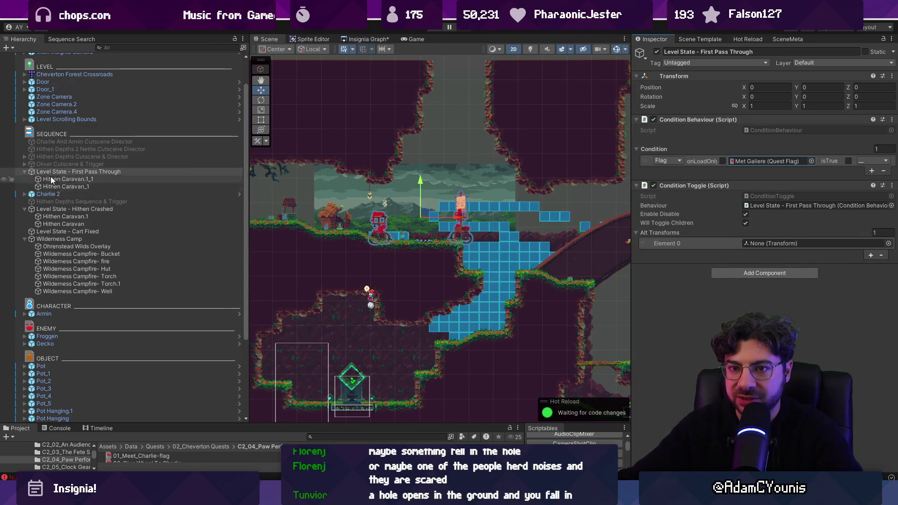
Move Charlie 2 lower in the hierarchy and deactivate it.
left_click(24, 172)
left_click(33, 180)
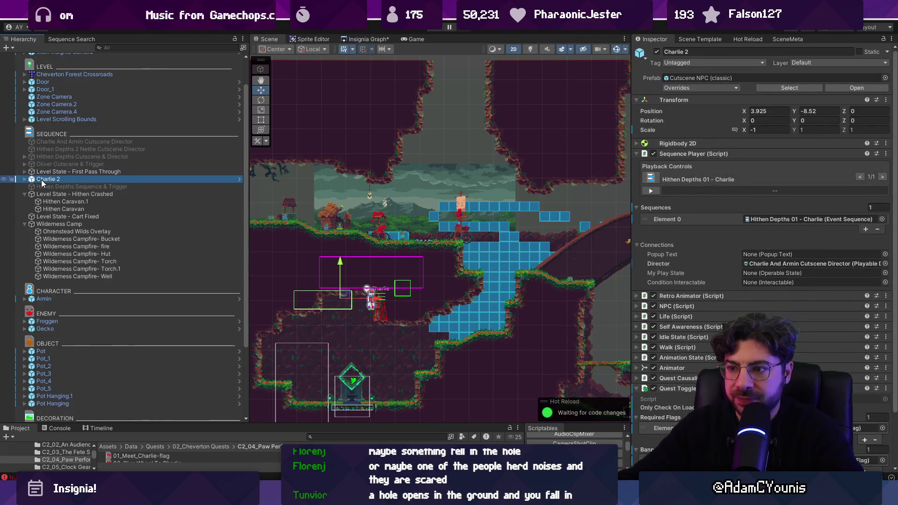
mouse_move(52, 180)
left_mouse_down()
mouse_move(59, 201)
mouse_move(55, 171)
left_mouse_up()
left_click(657, 51)
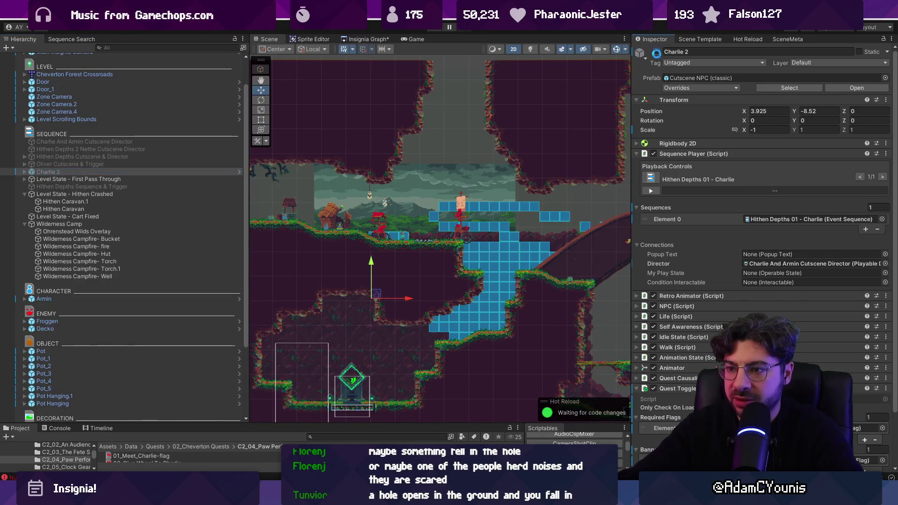
Duplicate Level State - First Pass Through and rename the copy Level State - Hithen Crashed.
left_click(120, 189)
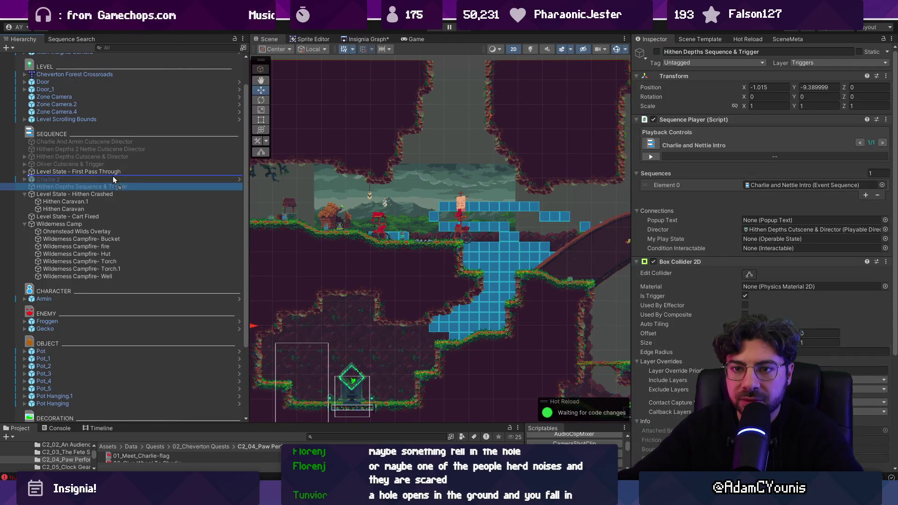
left_click(114, 193)
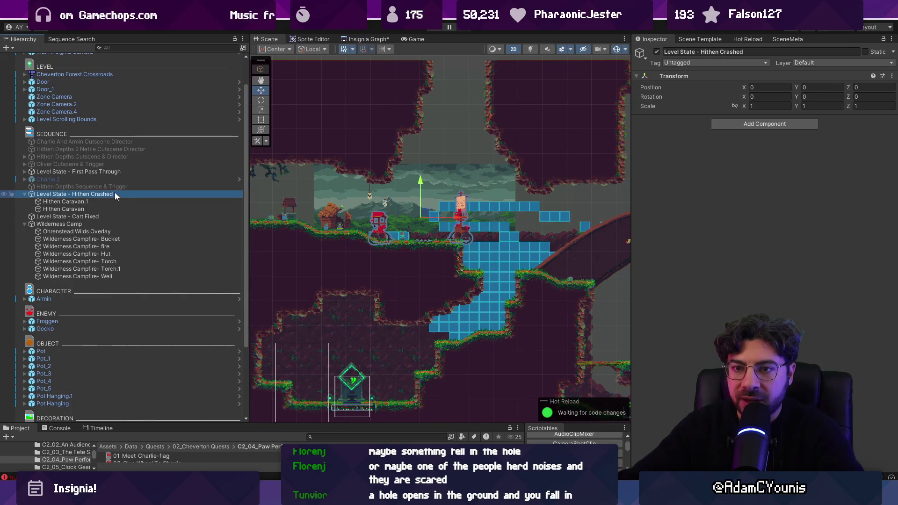
left_click(130, 181)
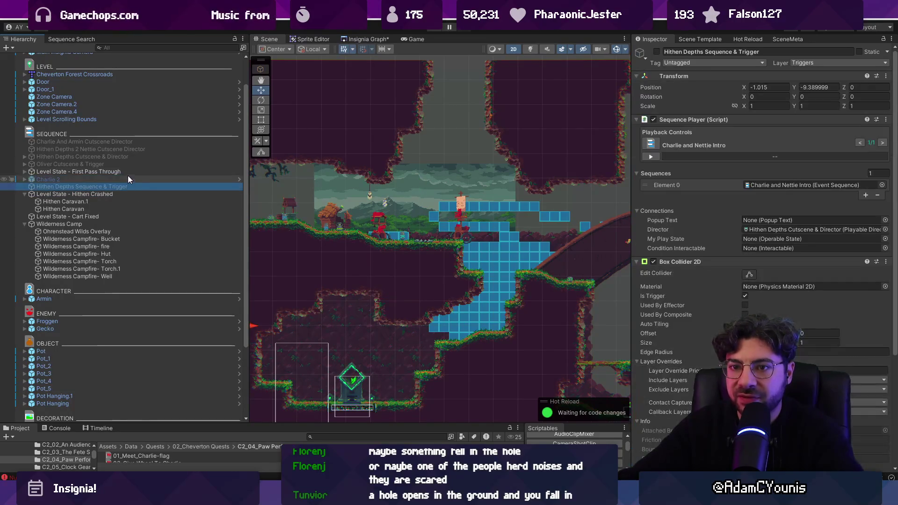
left_click_drag(128, 174, 123, 190)
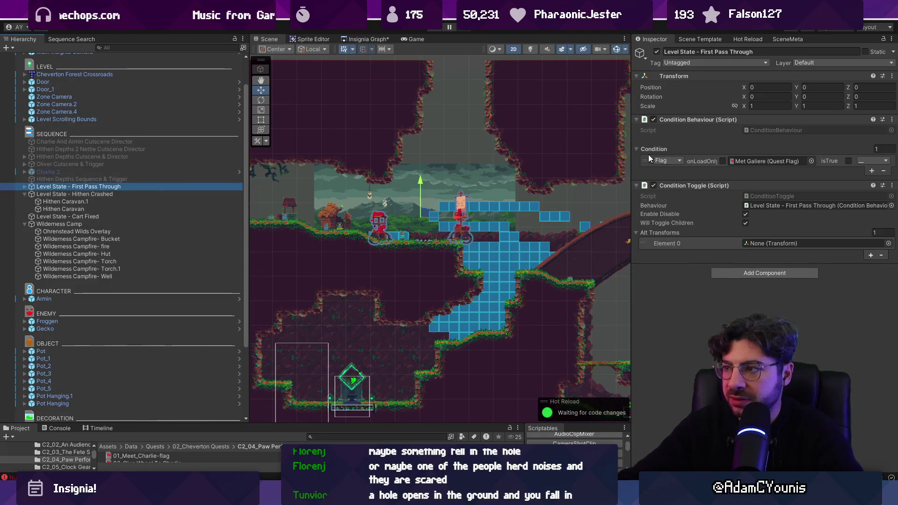
key("ctrl+d")
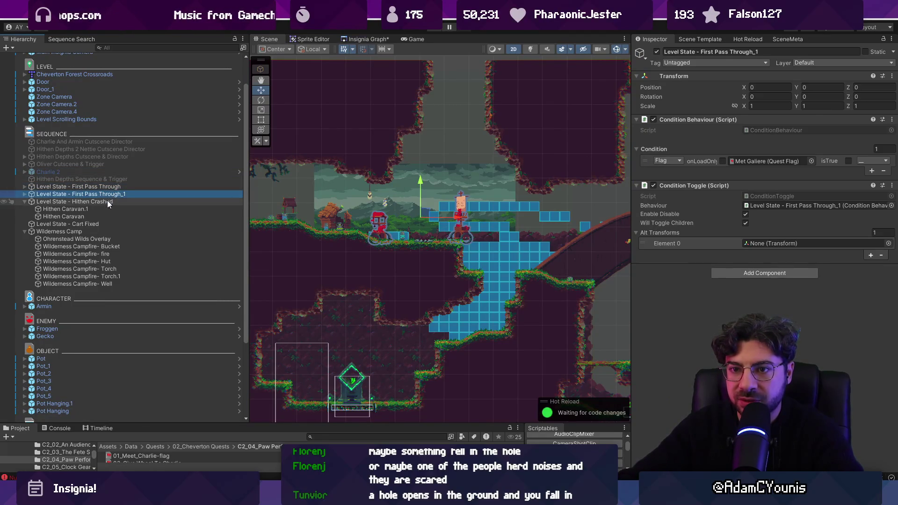
left_click(100, 202)
left_click(100, 194)
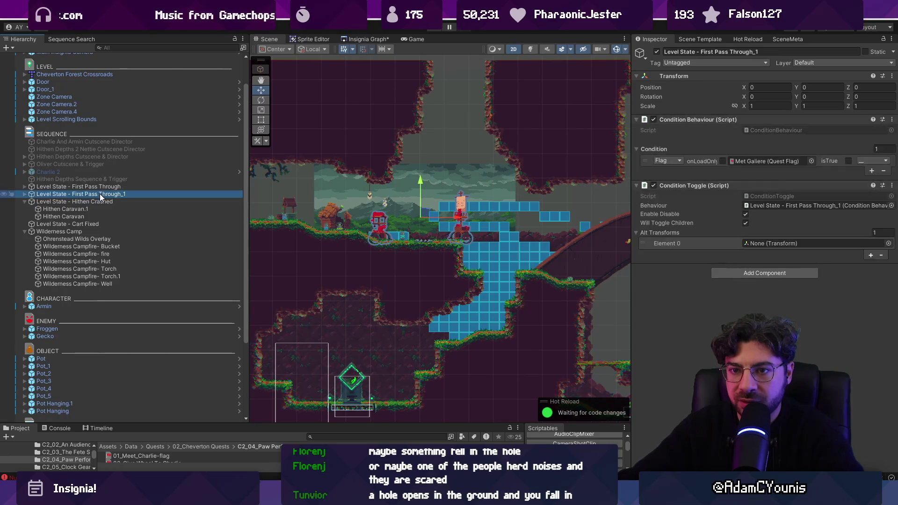
key("F2")
type("Level State - Hithen Crashed")
Put Hithen Caravan.1 and Hithen Caravan into the new level state and delete the copied children.
left_click(98, 209)
left_click(93, 215, "shift")
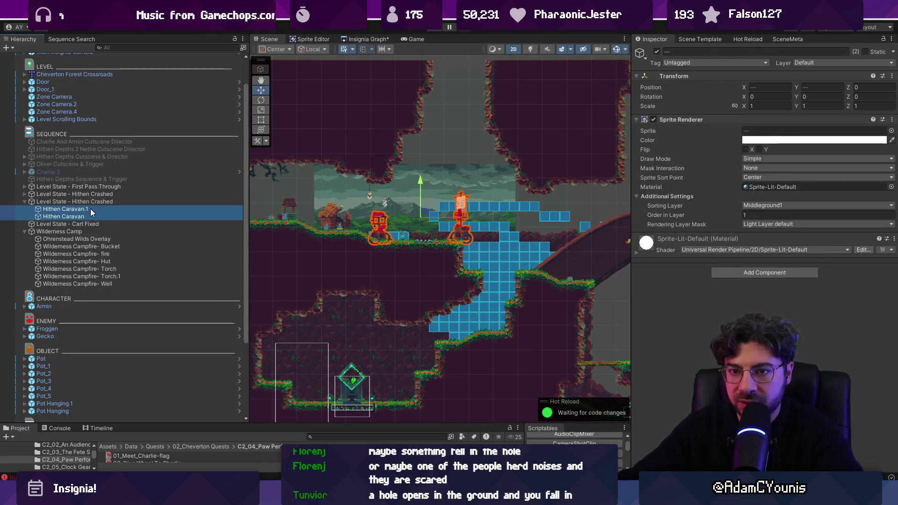
left_click_drag(96, 196, 96, 197)
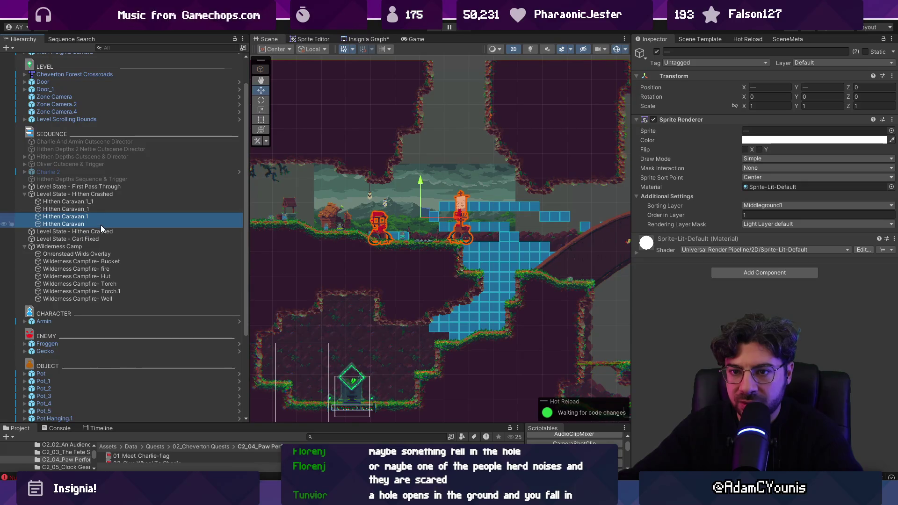
key("Delete")
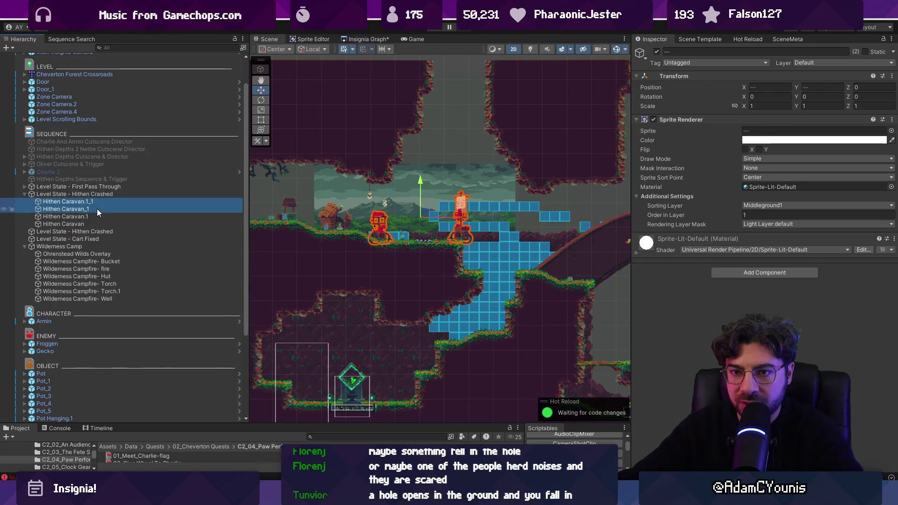
left_click(98, 194)
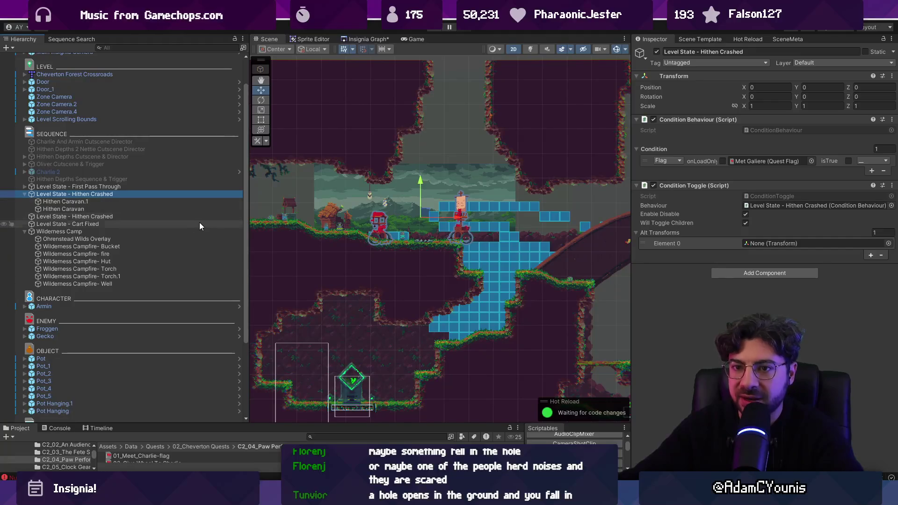
Make Met Galiere true and add a second condition on 01_Meet_Charlie-flag.
left_click(848, 161)
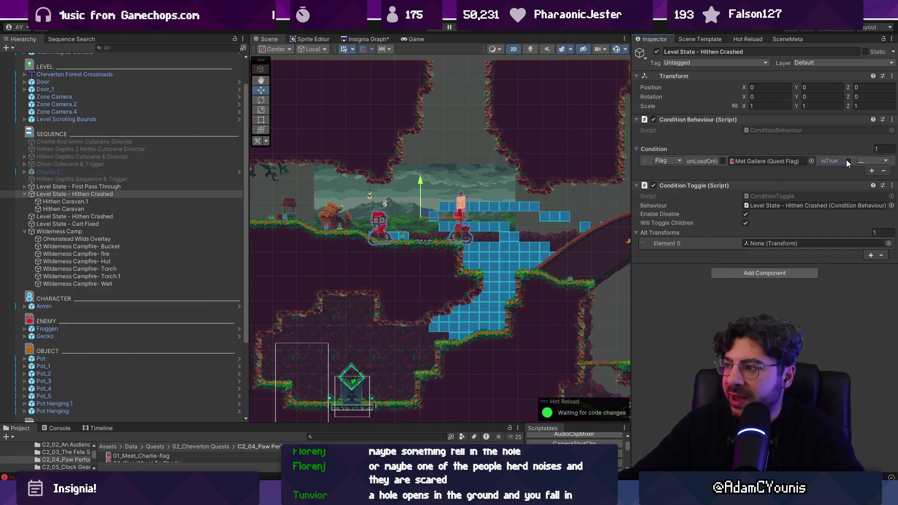
left_click(869, 171)
left_click(812, 170)
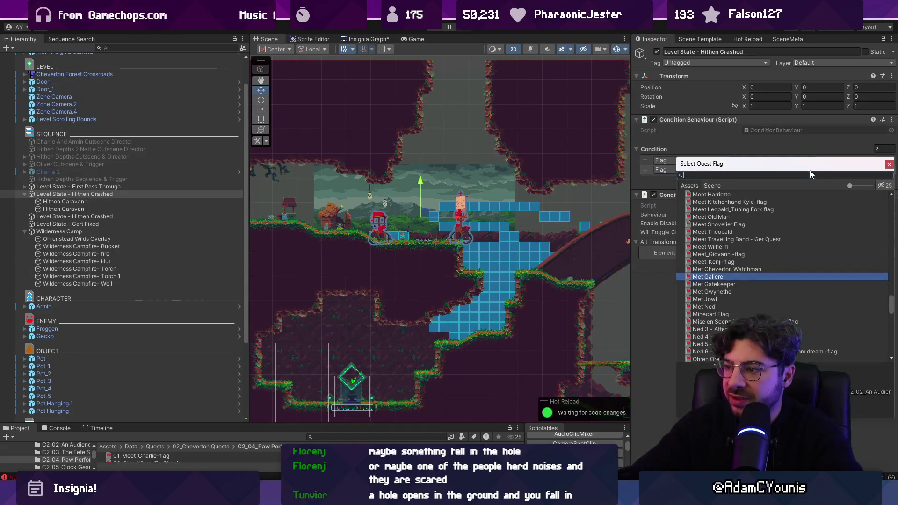
type("charlie")
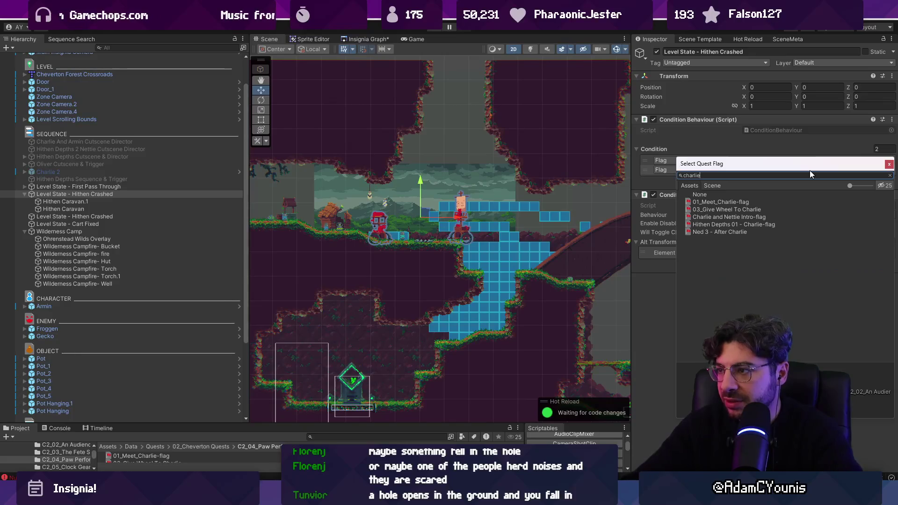
key("Down")
key("Return")
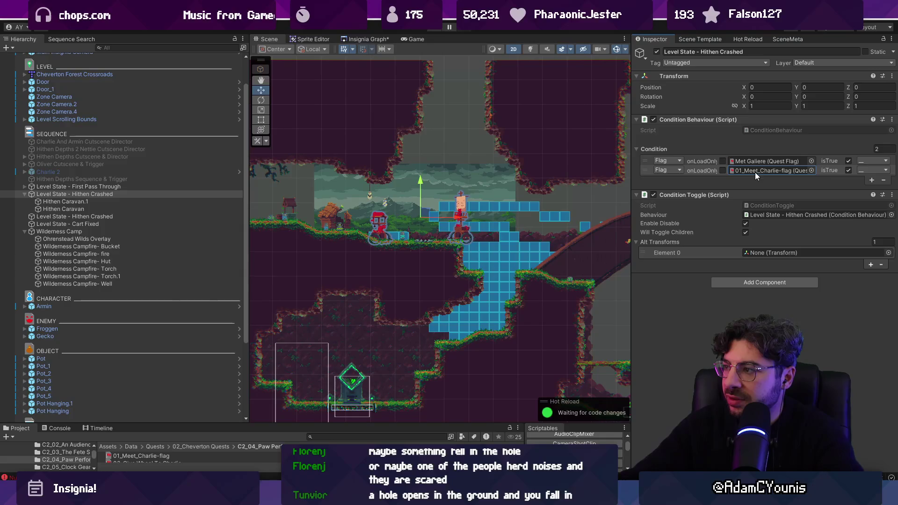
Add a third condition on the WallRide Unlocked quest flag.
left_click(872, 180)
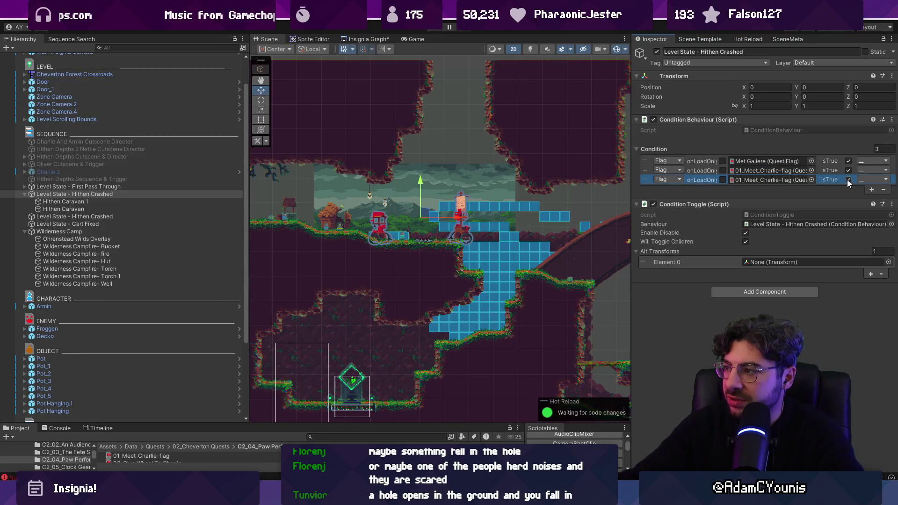
left_click(811, 180)
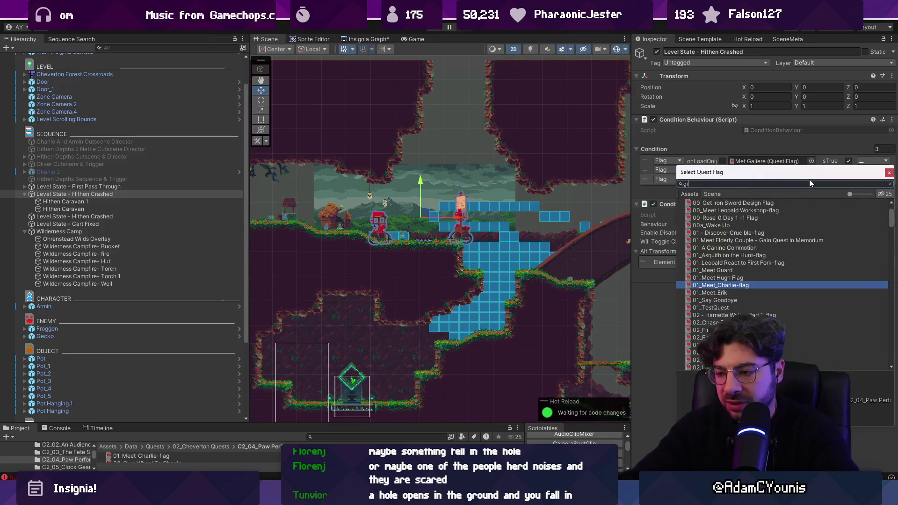
type("given wheel")
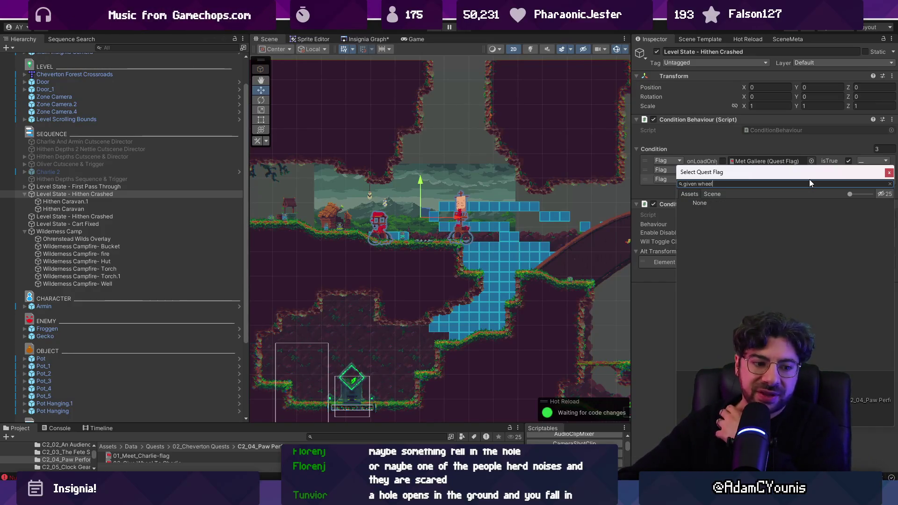
key("ctrl+a")
type("un")
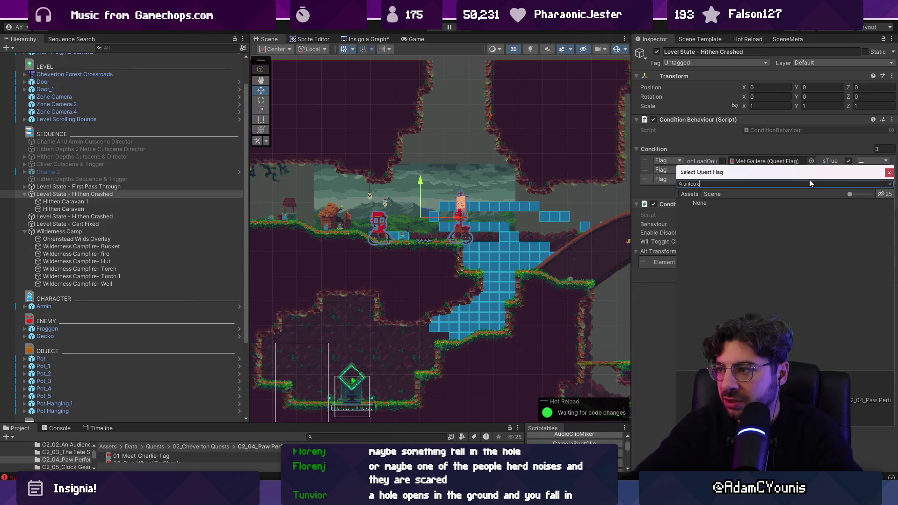
type("ock")
key("Left")
key("Left")
key("Left")
type("l")
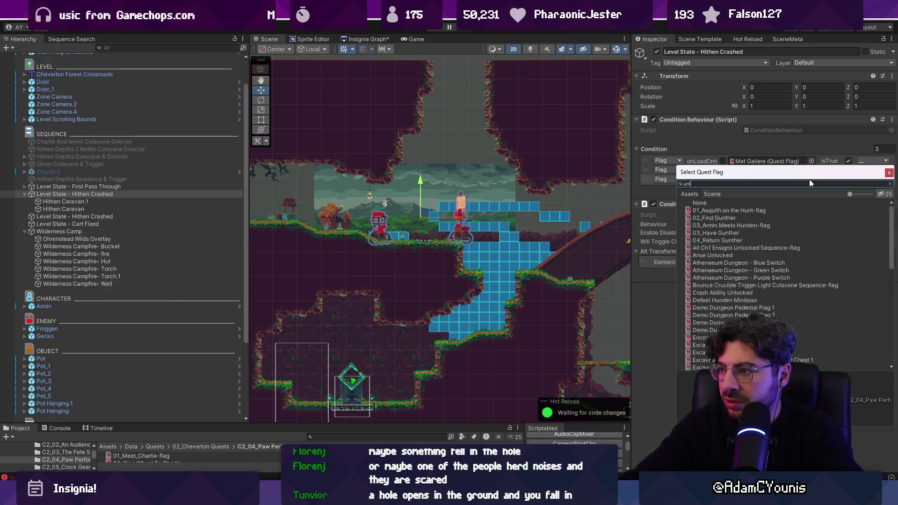
key("Down")
key("Down")
key("Down")
key("Down")
key("Down")
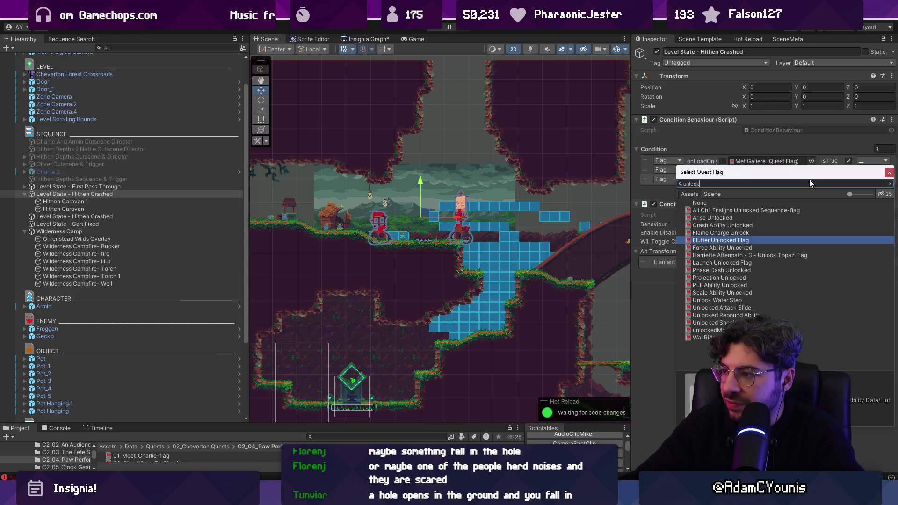
key("Down")
key("Down")
key("Down")
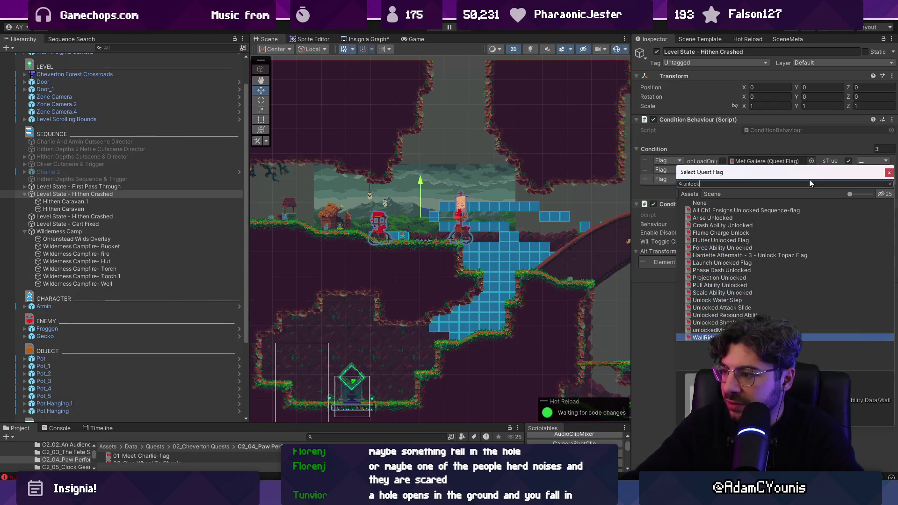
key("Return")
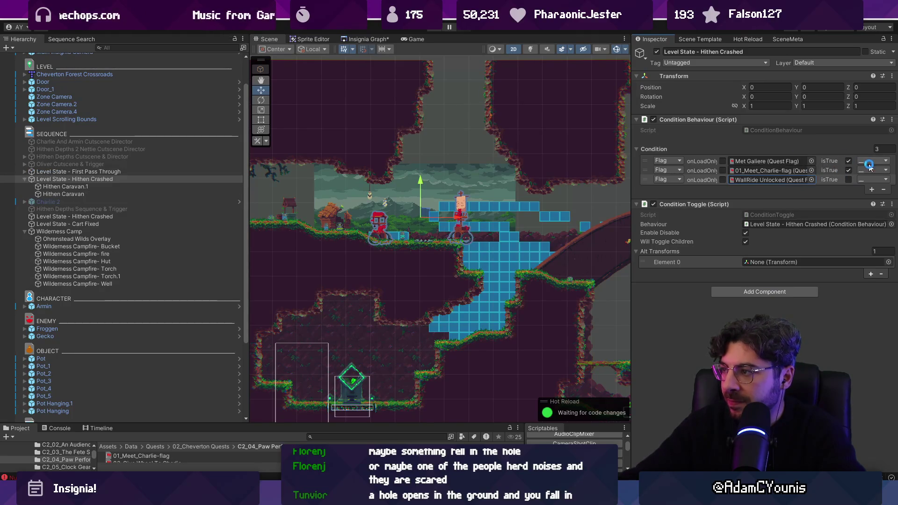
Link the first and second conditions with AND.
left_click(872, 162)
left_click(864, 182)
left_click(869, 171)
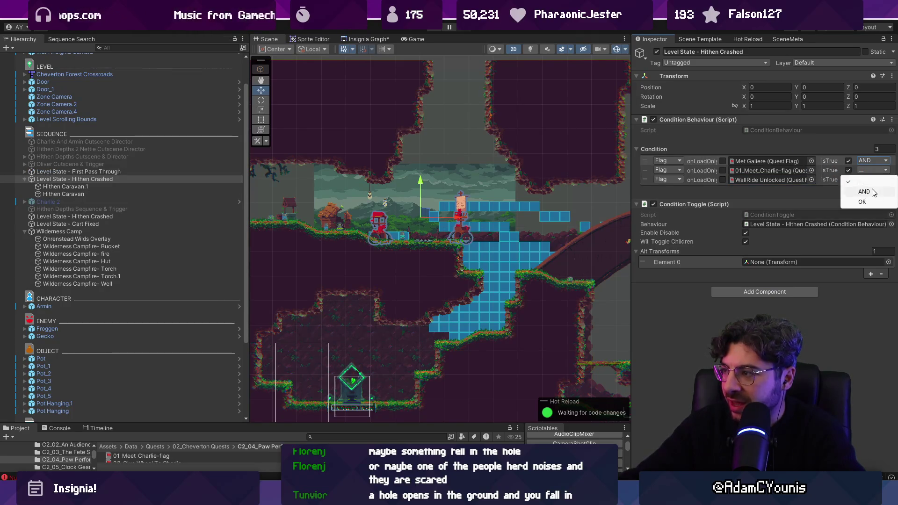
left_click(863, 192)
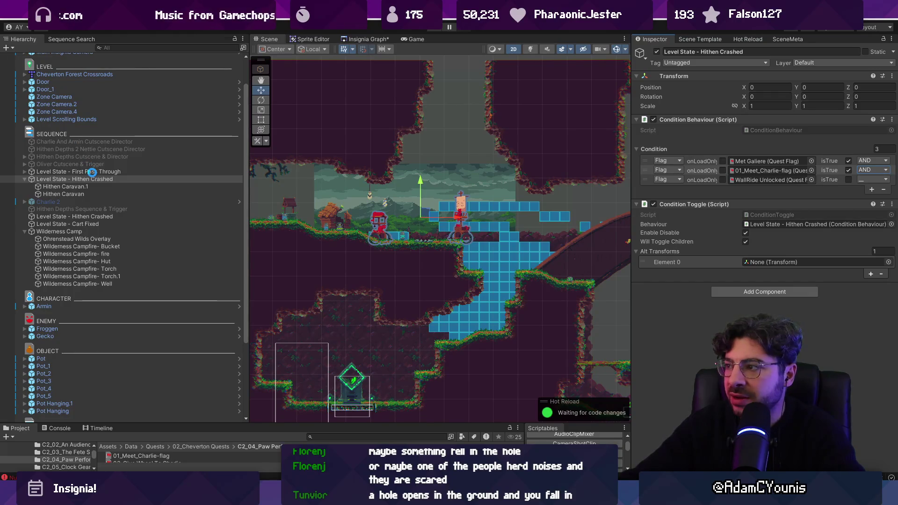
left_click(92, 172)
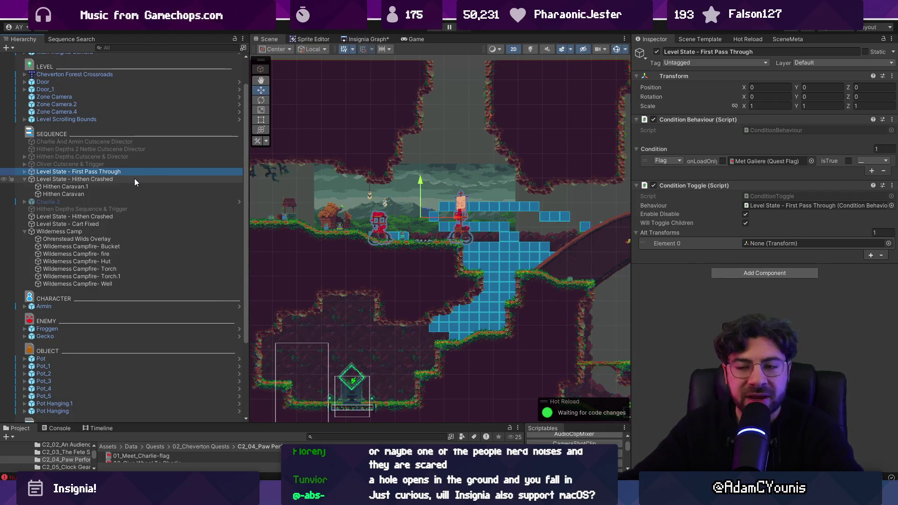
Move both level states below Hithen Depths Sequence & Trigger and delete the leftover duplicate.
left_click(25, 179)
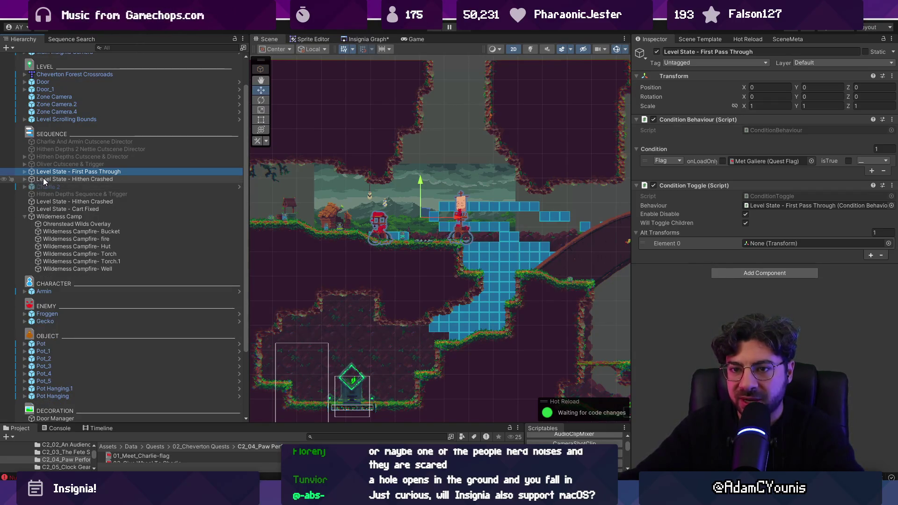
left_click(44, 179)
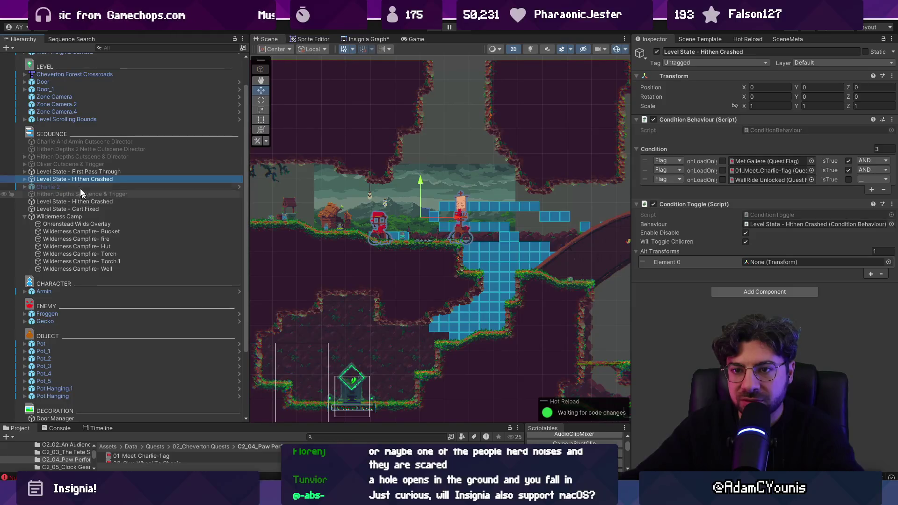
left_click(73, 173, "ctrl")
left_click_drag(53, 175, 81, 197)
left_click(155, 202)
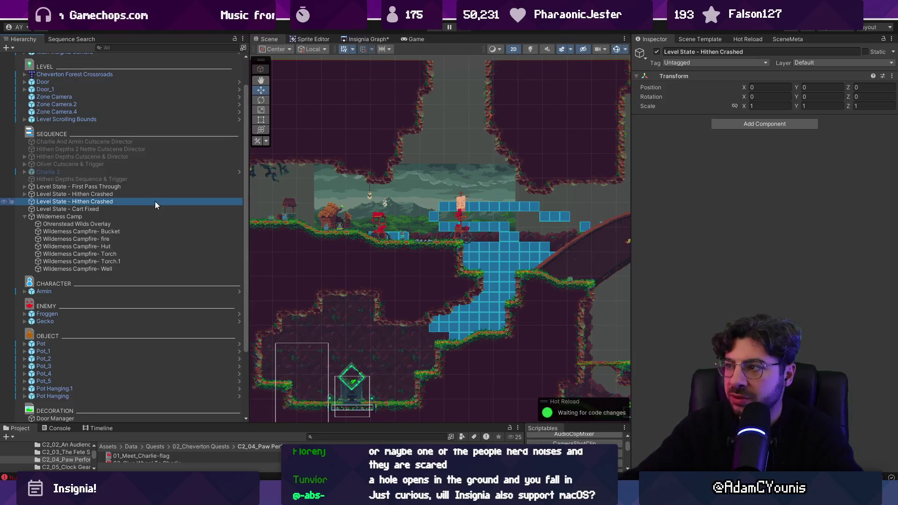
key("Delete")
Duplicate Hithen Crashed as Level State - Hithen Crashed_1 and delete the copy's caravan children.
left_click(110, 194)
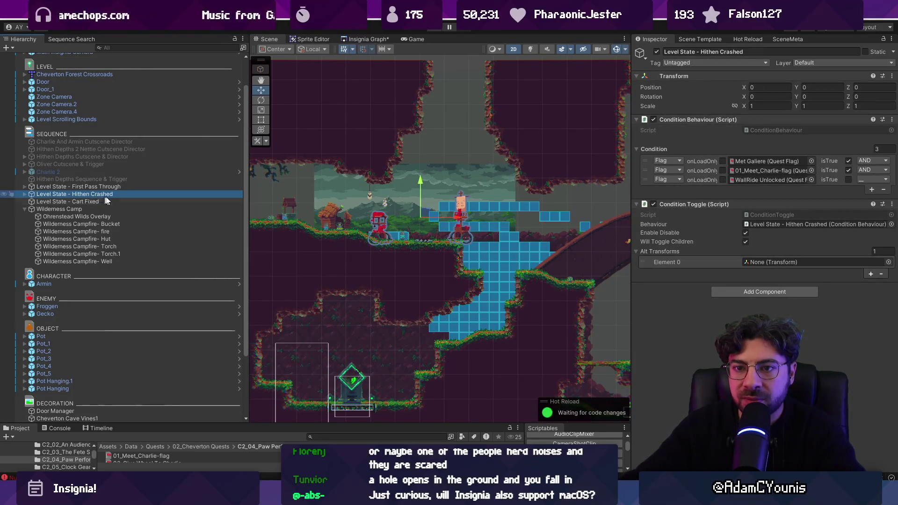
key("ctrl+d")
key("F2")
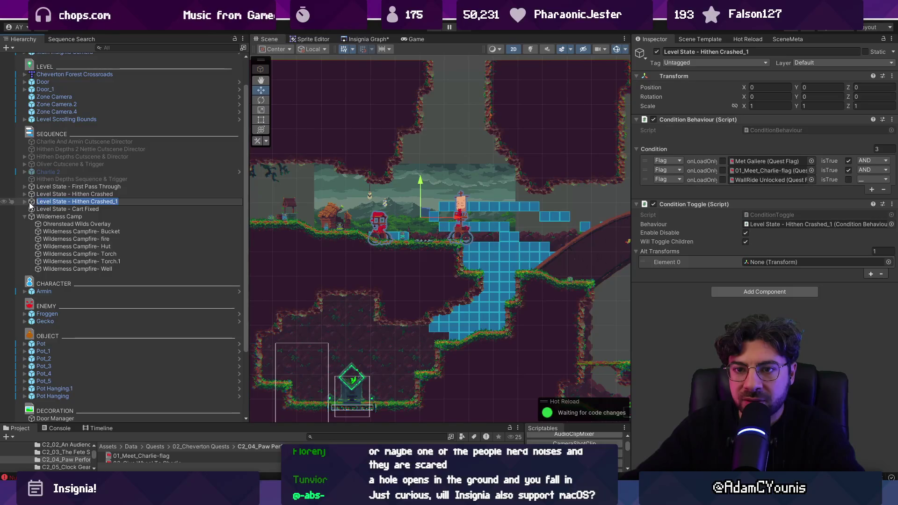
key("Return")
left_click(24, 202)
left_click(52, 210)
left_click(52, 216, "shift")
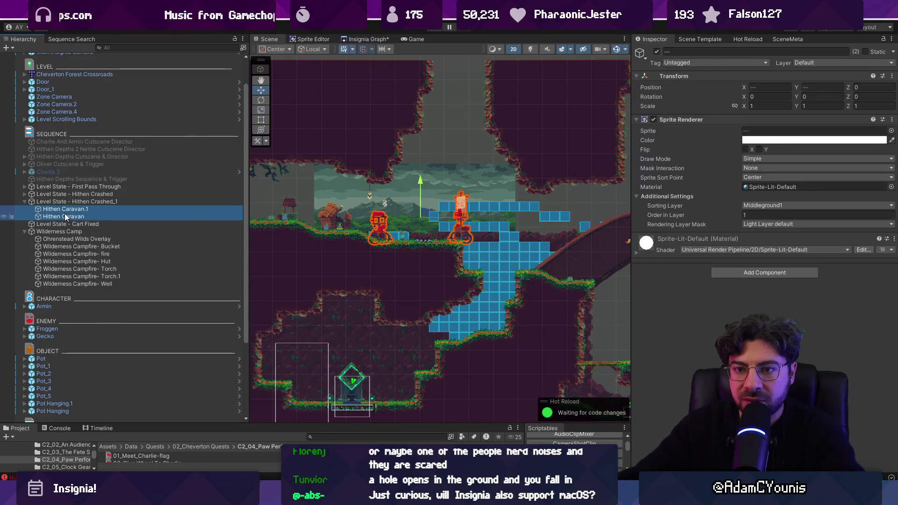
key("Delete")
left_click(89, 202)
left_click(90, 209)
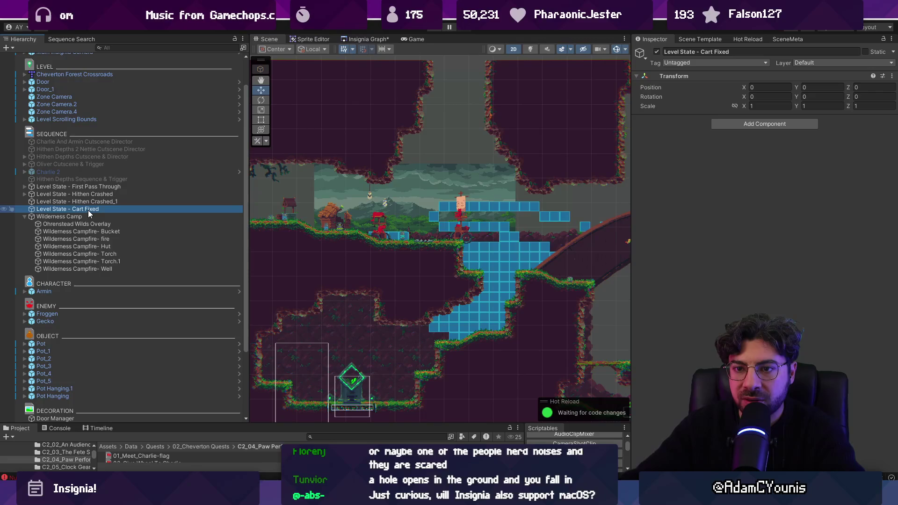
double_click(94, 201)
Rename the copy Level State - Cart Fixed and delete the old empty Cart Fixed.
key("F2")
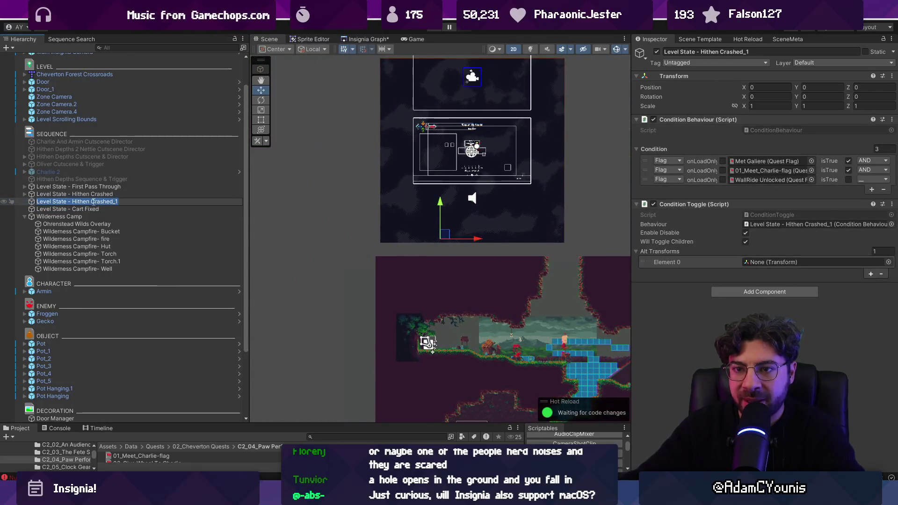
type("Level State - Cart Fixed")
key("Return")
left_click(82, 209)
key("Delete")
left_click(80, 202)
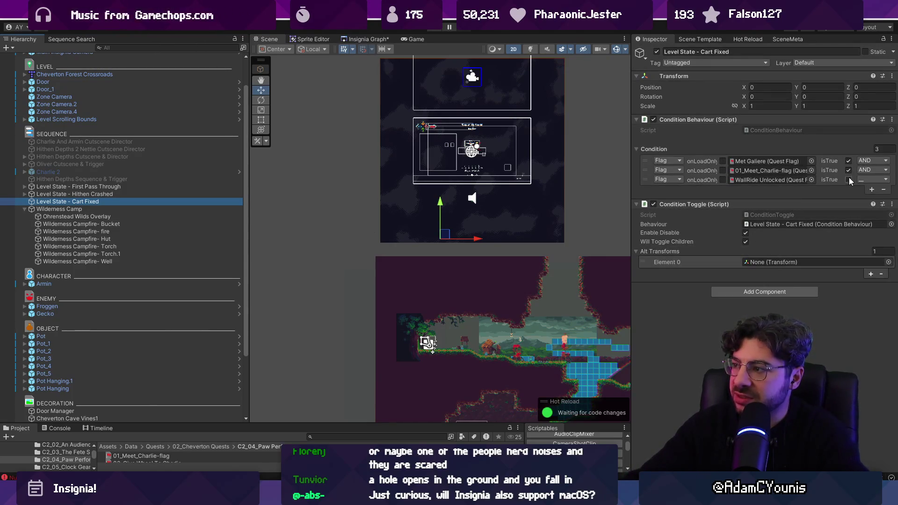
Keep only a WallRide Unlocked true condition, removing Met Galiere and 01_Meet_Charlie-flag.
left_click(864, 180)
left_click(864, 201)
left_click(849, 180)
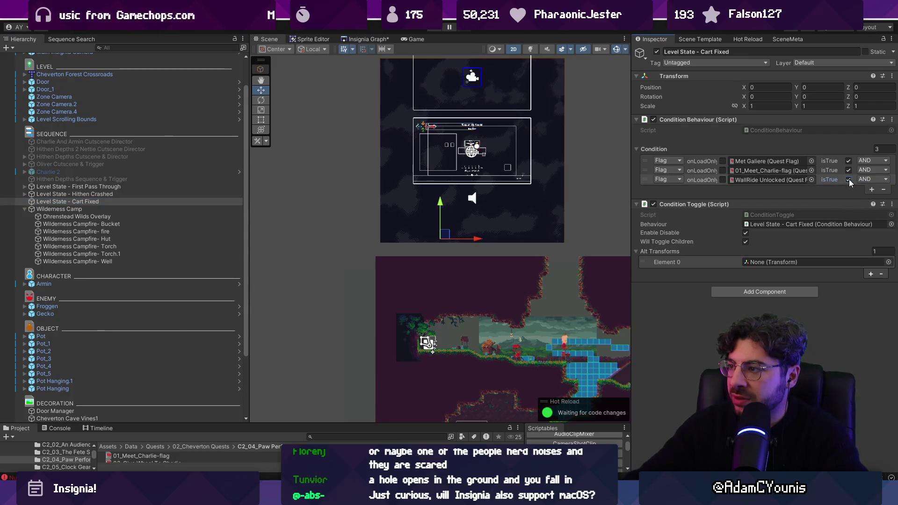
left_click(658, 162)
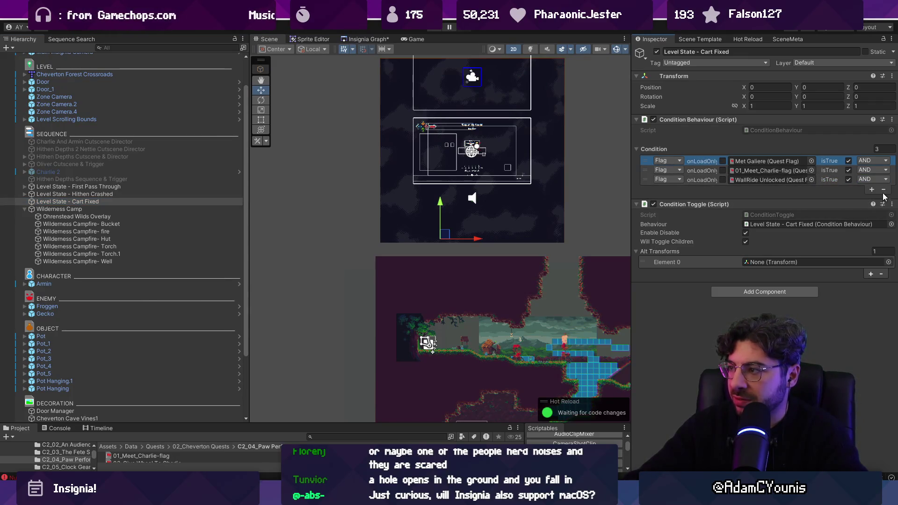
key("Delete")
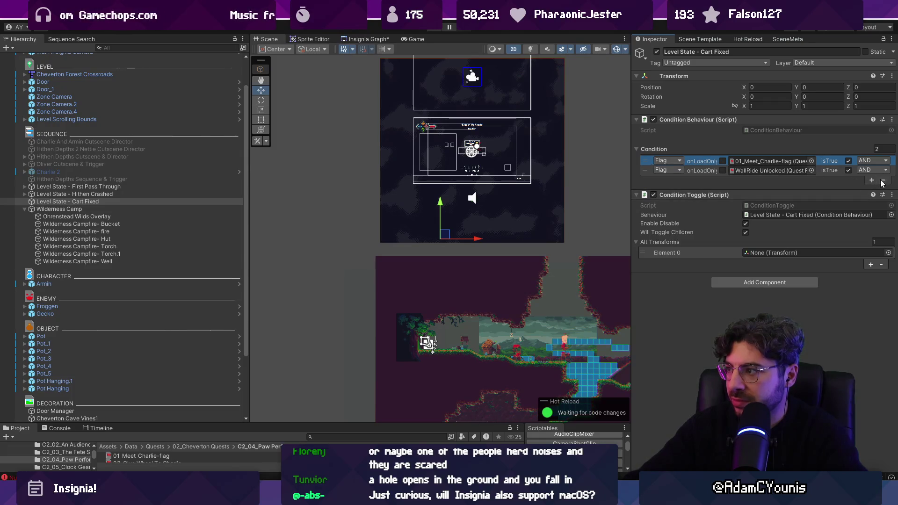
left_click(883, 180)
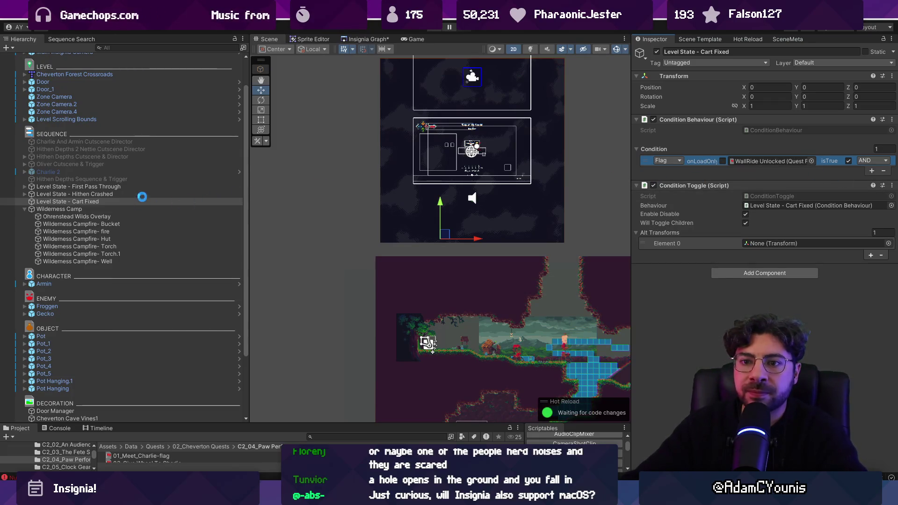
Move Level State - Cart Fixed above First Pass Through.
left_click_drag(70, 201, 106, 174)
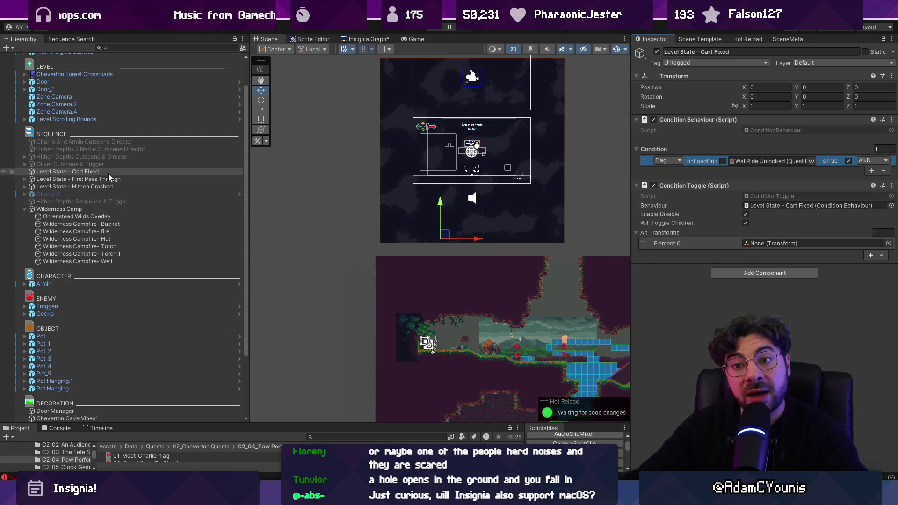
left_click(117, 174)
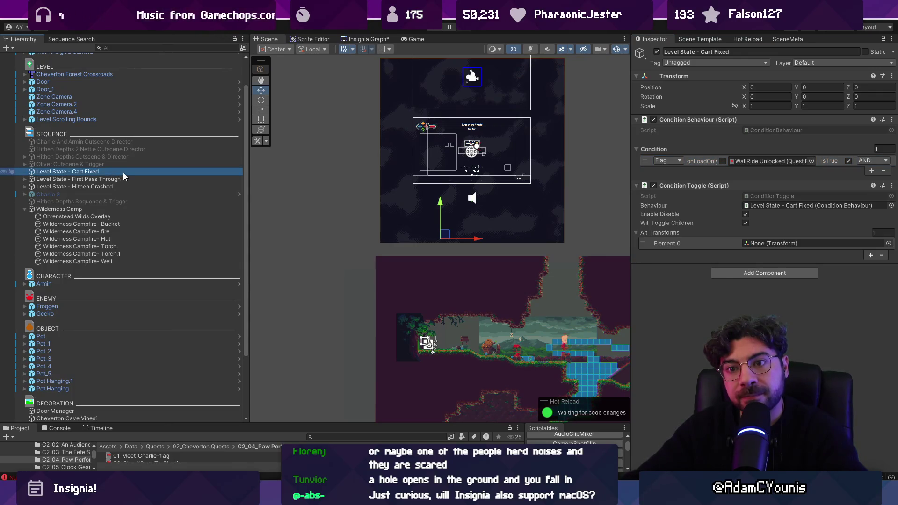
left_click(123, 173)
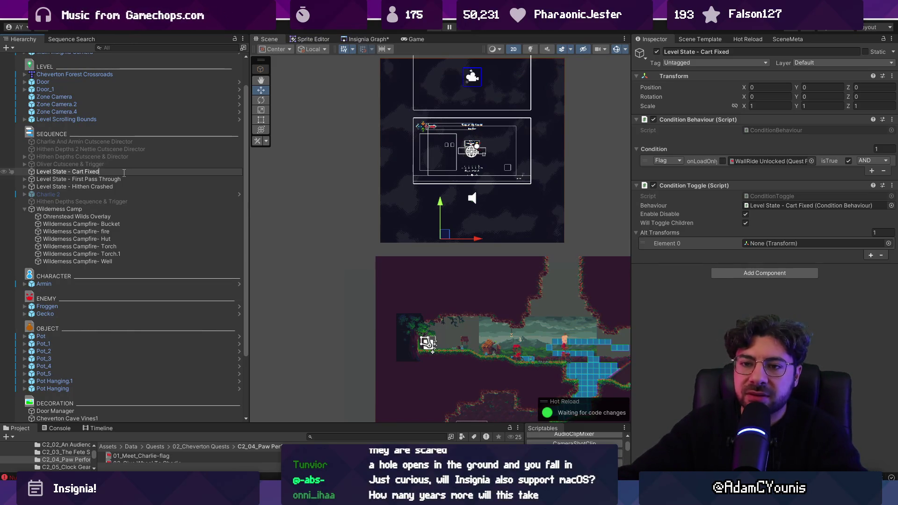
Rename the groups Level State 4 - Cart Fixed and Level State 1 - Hithen Crashed.
key("ctrl+Left")
key("ctrl+Left")
key("ctrl+Left")
type("3 ")
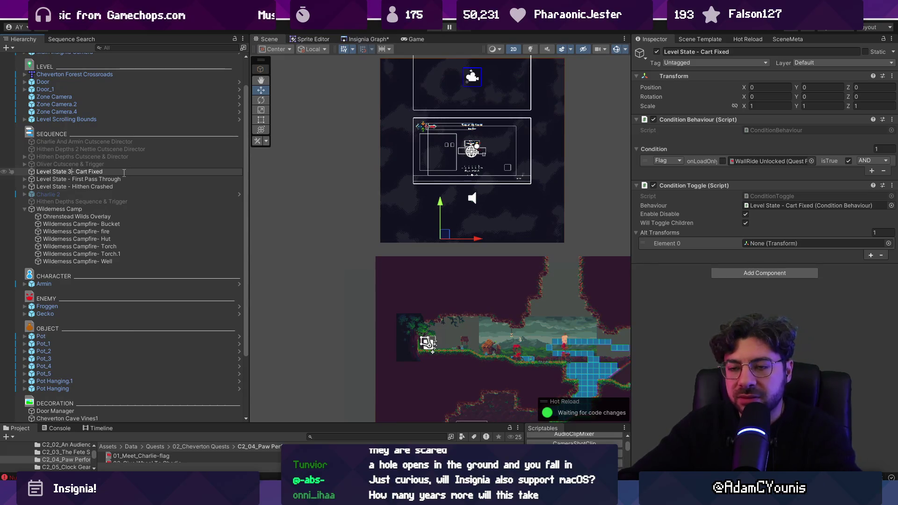
type("4")
key("Return")
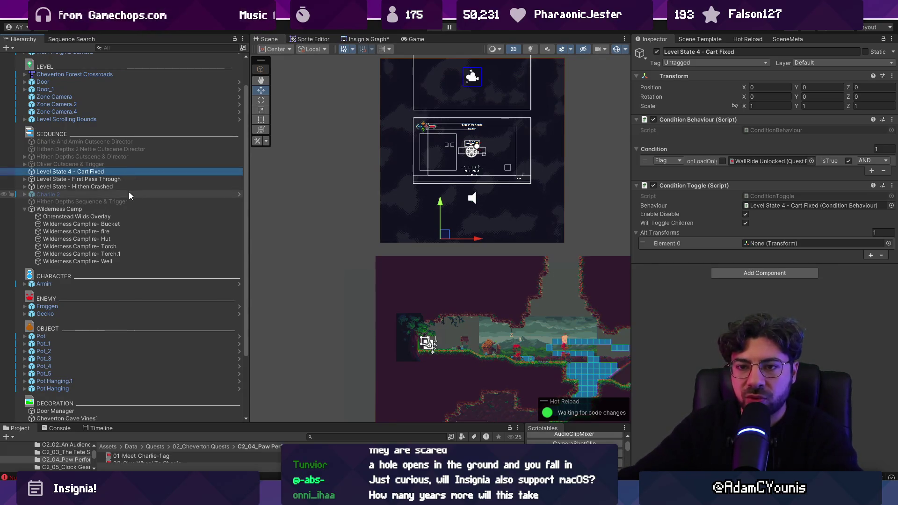
left_click(70, 179)
left_click(70, 187)
key("F2")
key("ctrl+Left")
key("ctrl+Left")
key("ctrl+Left")
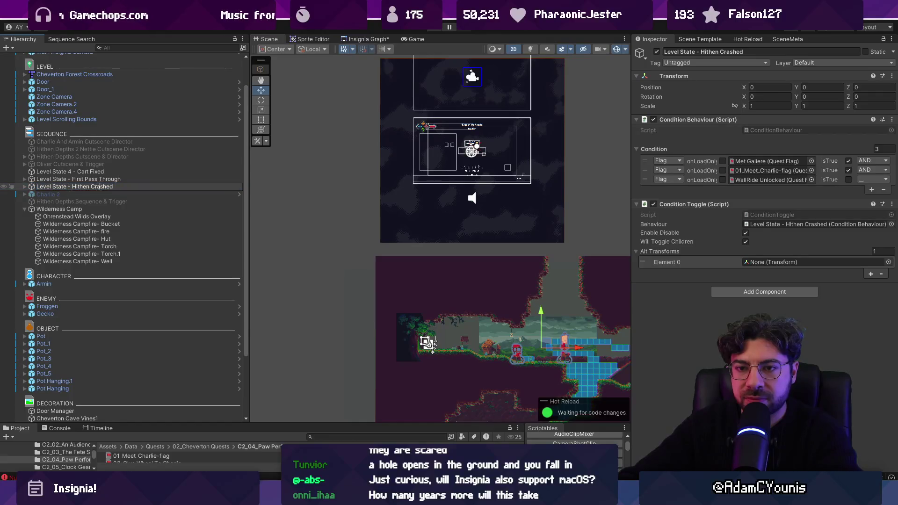
type("1")
key("Return")
Rename First Pass Through to Level State 2 and move Cart Fixed below Hithen Crashed.
left_click(69, 180)
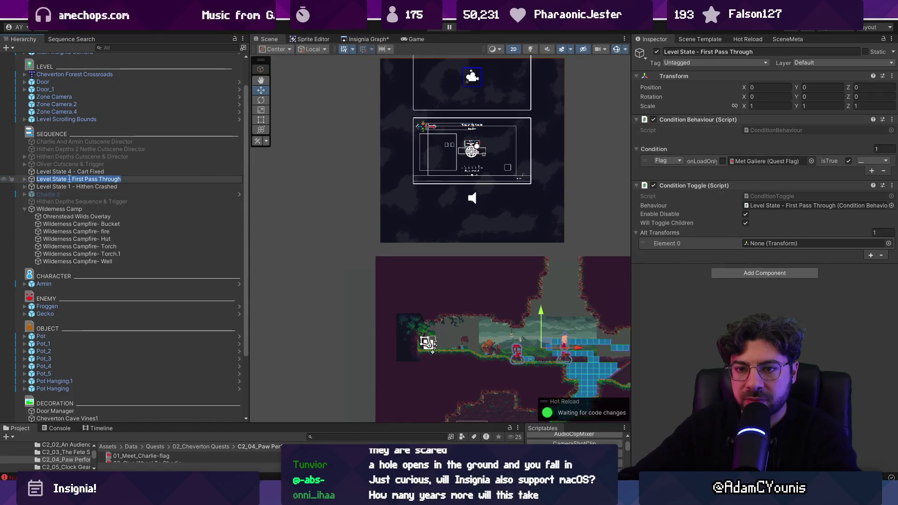
key("F2")
key("ctrl+Left")
key("ctrl+Left")
key("ctrl+Left")
type("2")
left_click(95, 180)
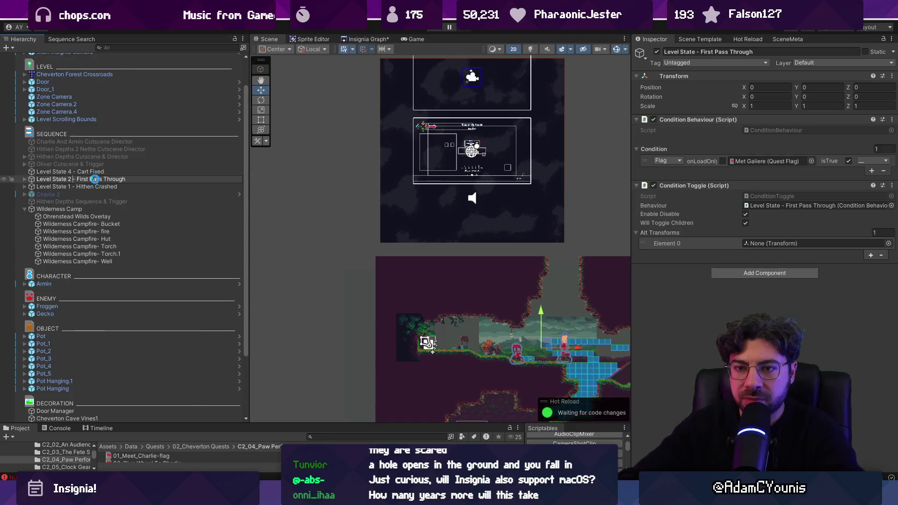
mouse_move(94, 172)
left_mouse_down()
mouse_move(104, 192)
mouse_move(85, 180)
left_mouse_up()
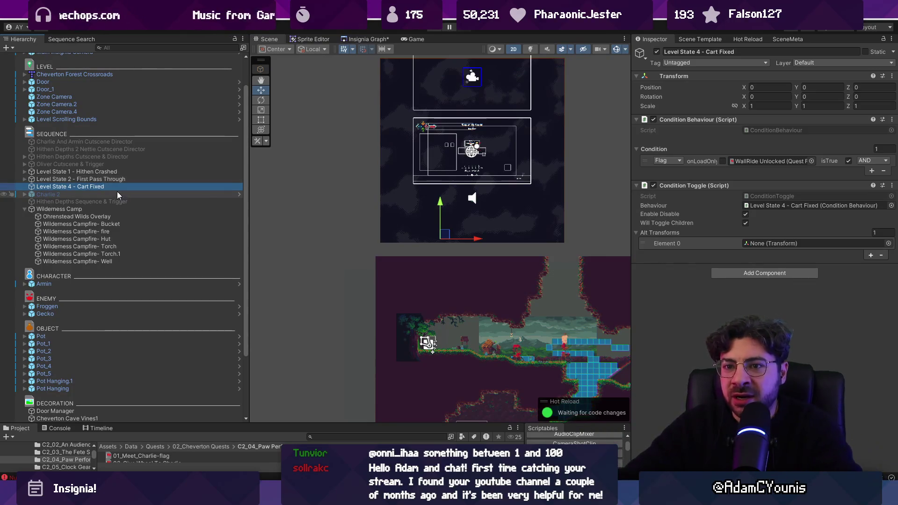
Review each level state's conditions and the objects their toggles reference.
left_click(121, 179)
left_click(125, 186)
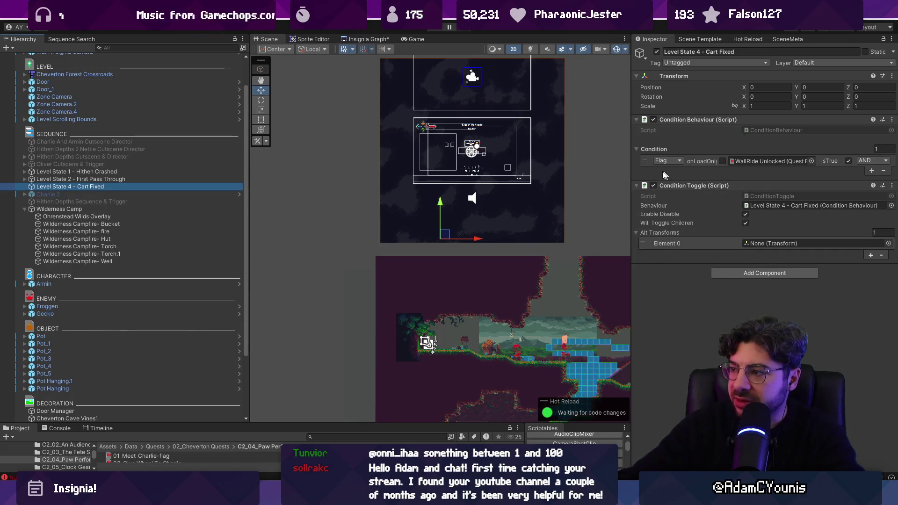
left_click(786, 206)
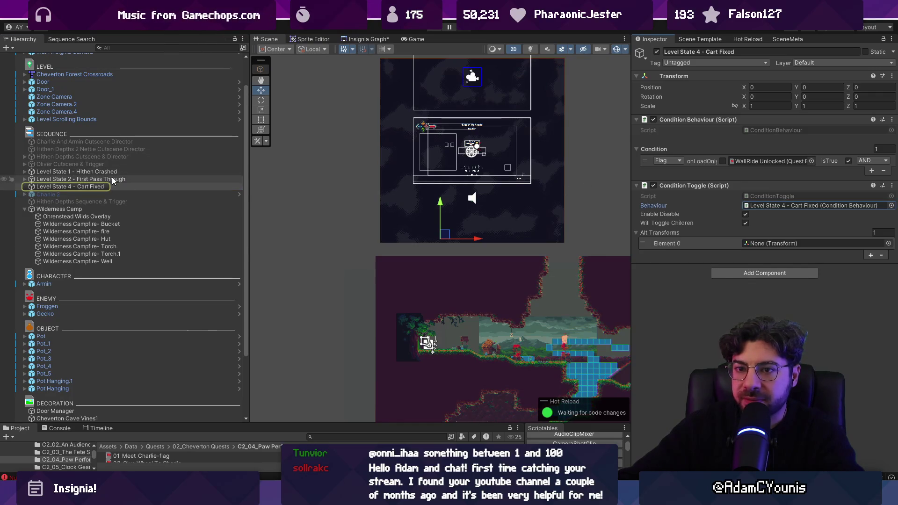
left_click(71, 179)
left_click(133, 173)
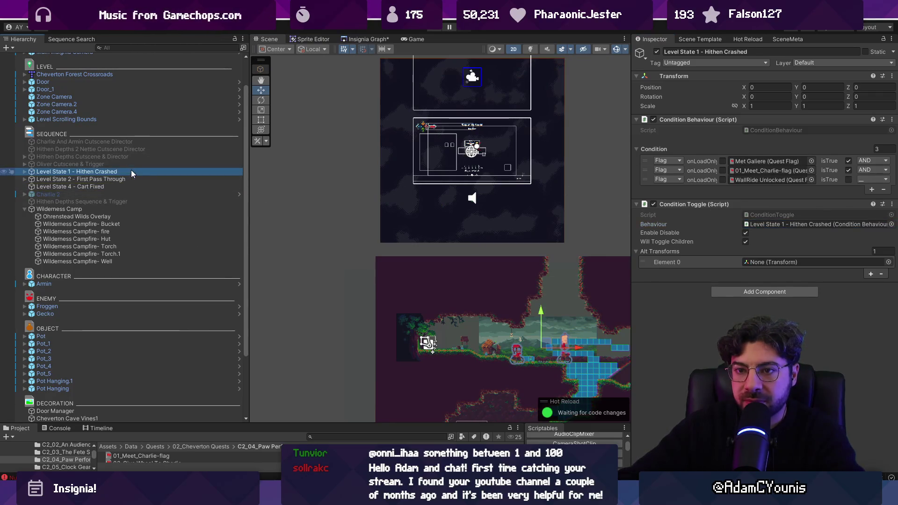
left_click(798, 225)
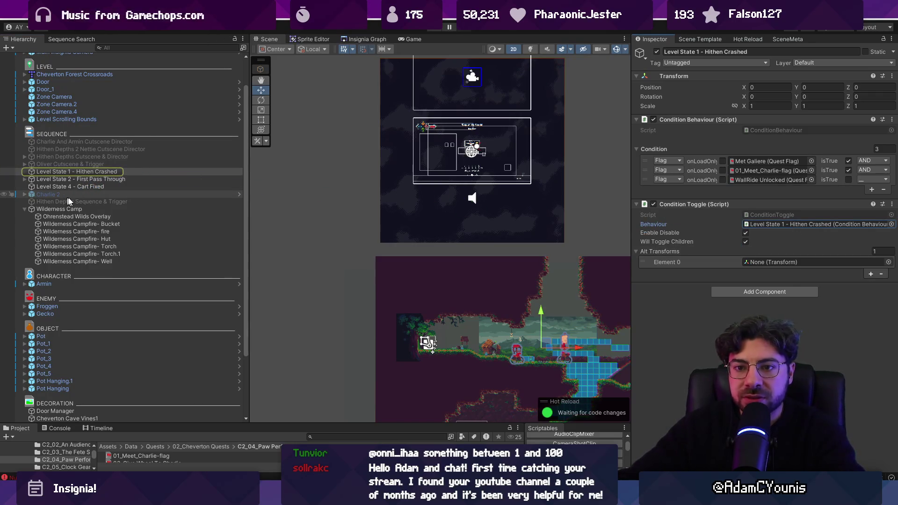
Collapse Wilderness Camp and frame Hithen Depths Sequence & Trigger in the scene.
left_click(47, 209)
left_click(24, 209)
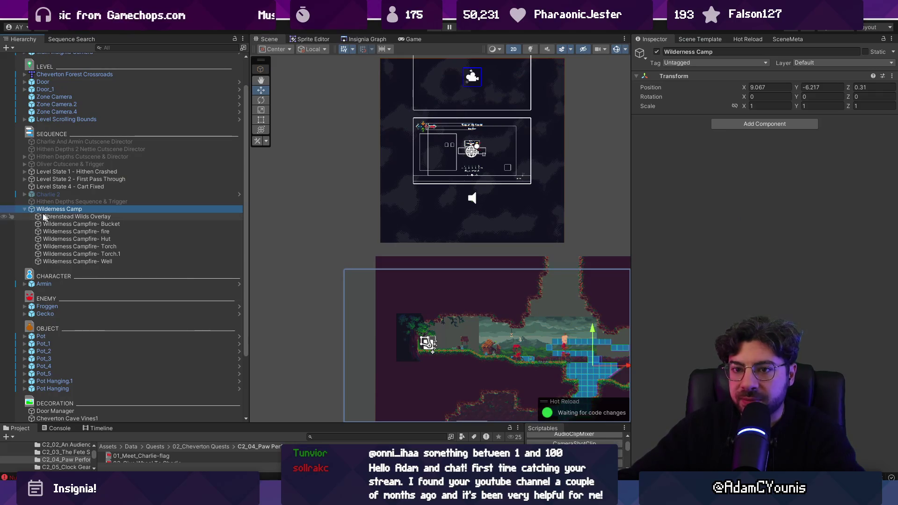
left_click(66, 201)
key("f")
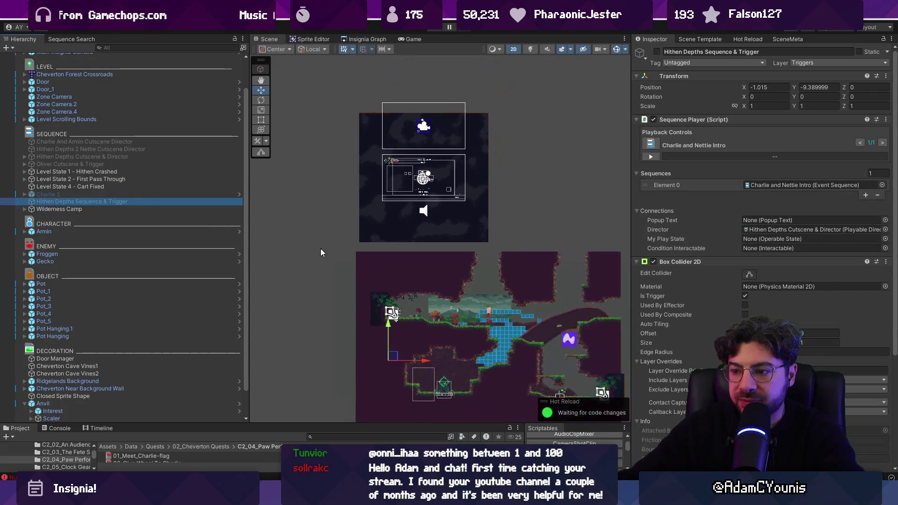
scroll(289, 222, "up", 2)
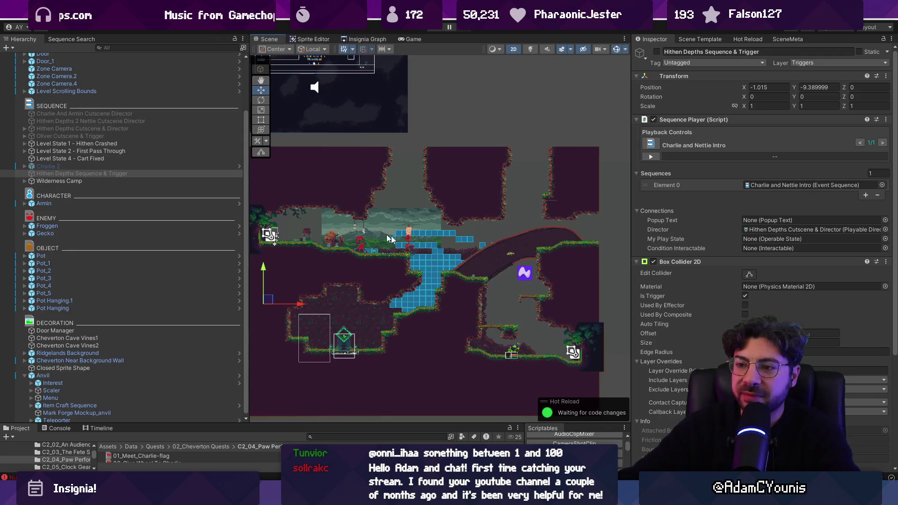
scroll(404, 271, "up", 2)
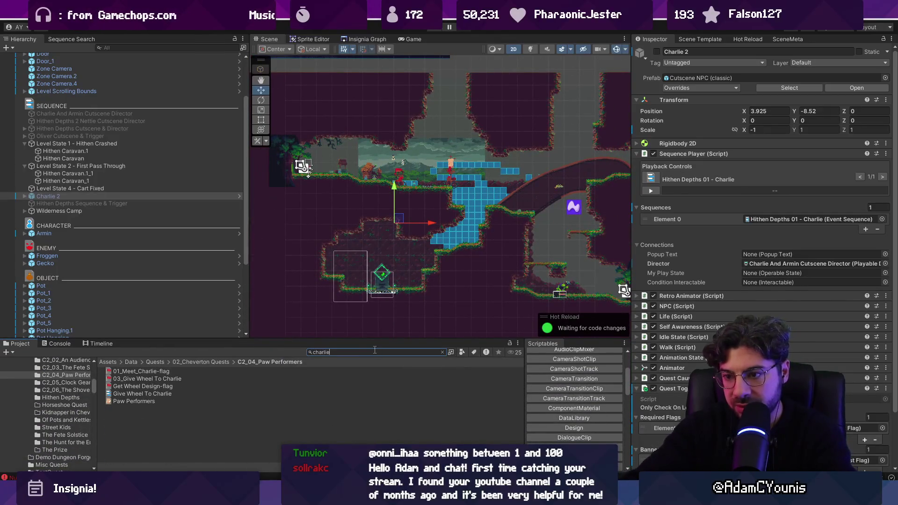
Move Charlie into the Hithen Crashed group and renumber it Level State 2.
left_click_drag(115, 196, 107, 149)
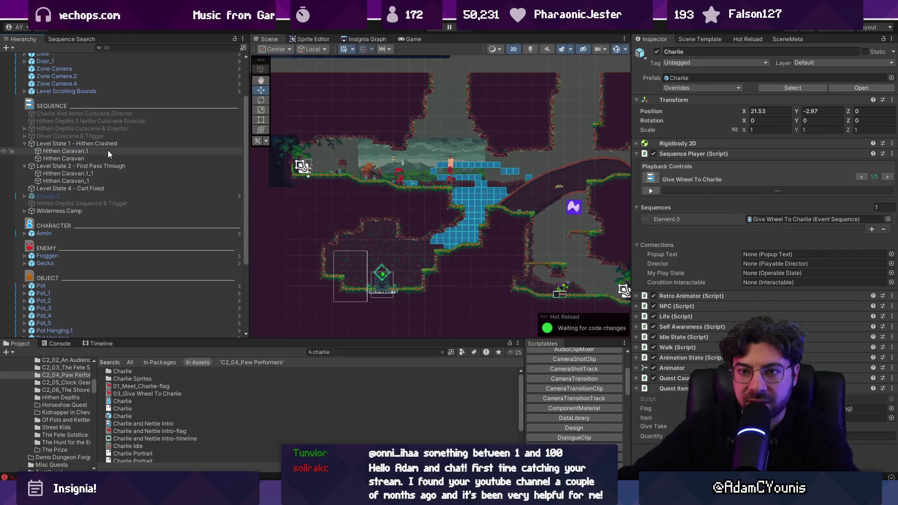
left_click(85, 148)
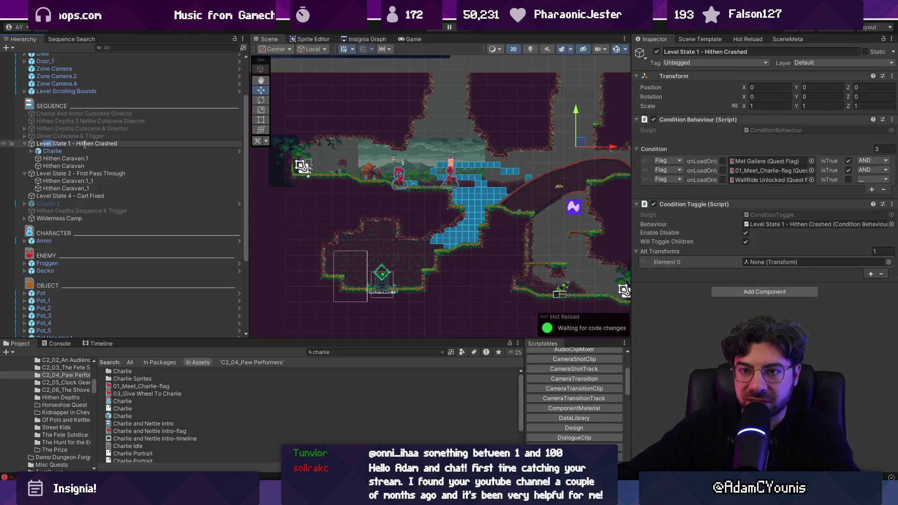
key("BackSpace")
type("2")
key("Return")
Renumber the other group Level State 1 - First Pass Through.
left_click(70, 174)
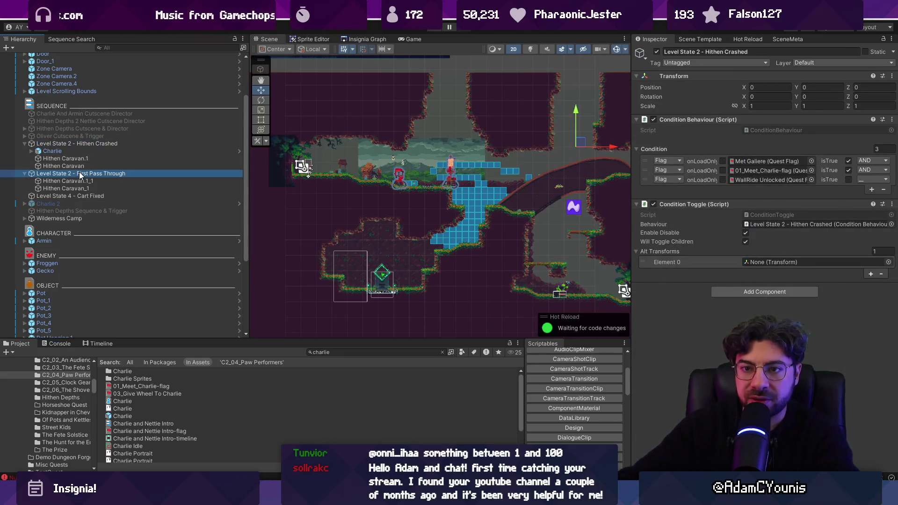
left_click(70, 174)
key("BackSpace")
type("1")
key("Return")
left_click(65, 174)
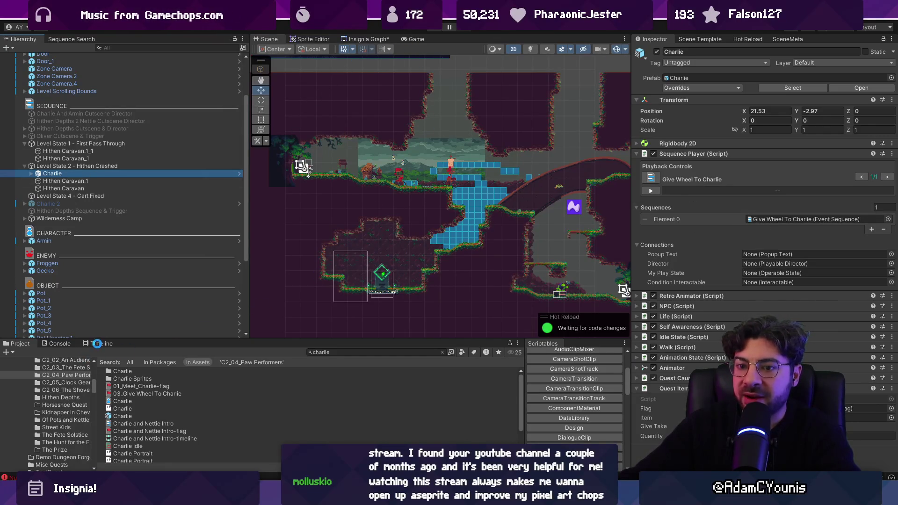
Open the Causality Editor from Window > Insignia and dock it beside the project views.
left_click(333, 15)
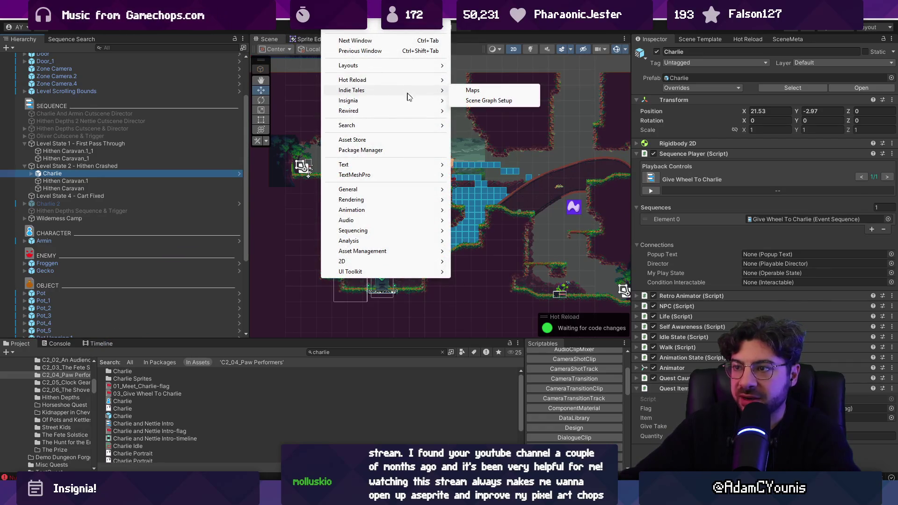
mouse_move(409, 101)
left_click(468, 100)
mouse_move(300, 207)
left_mouse_down()
mouse_move(220, 296)
mouse_move(129, 346)
left_mouse_up()
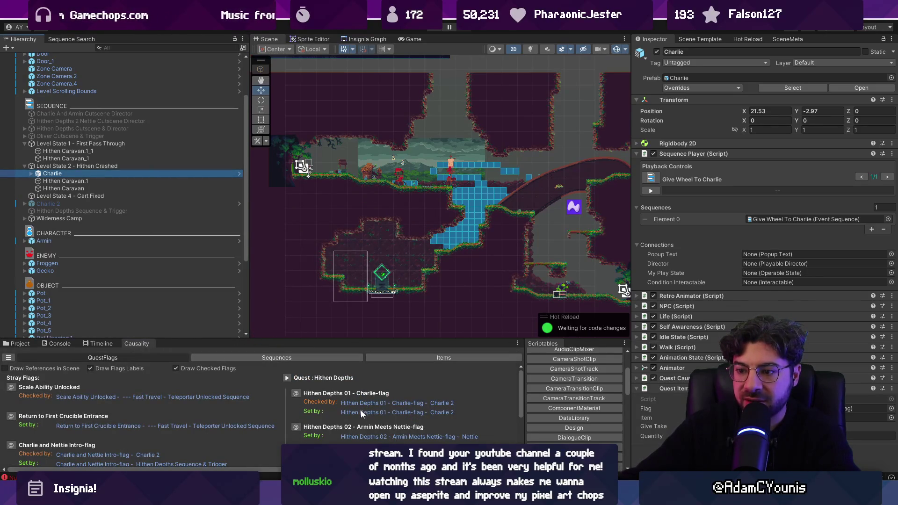
Open the Ned's Workshop scene from the Insignia Graph.
left_click(362, 42)
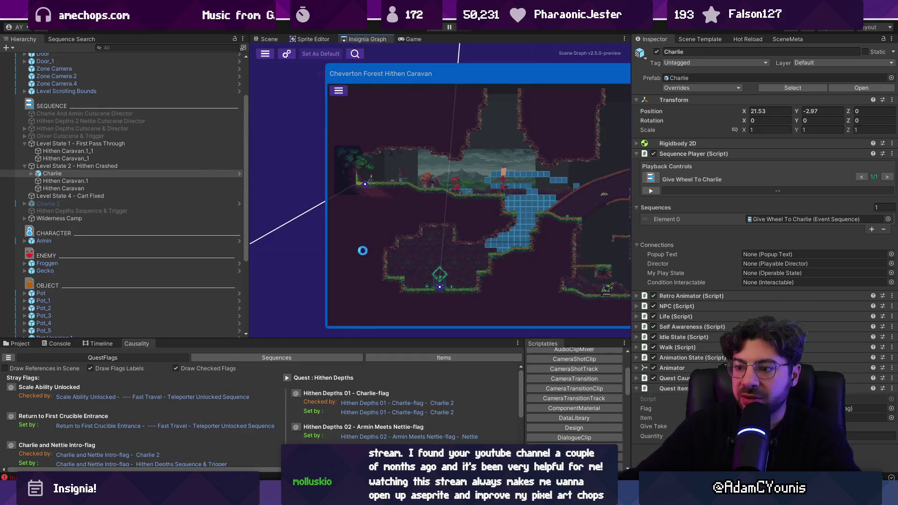
scroll(358, 147, "down", 5)
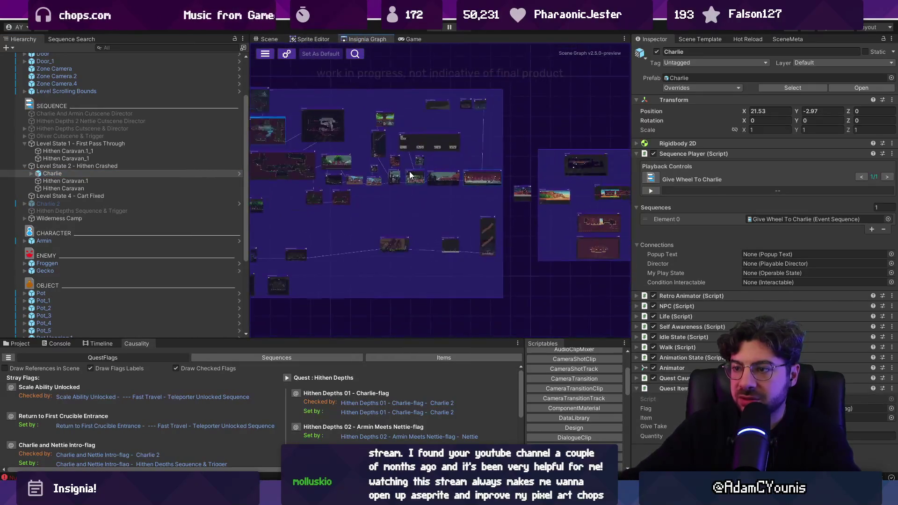
scroll(409, 171, "up", 6)
double_click(409, 166)
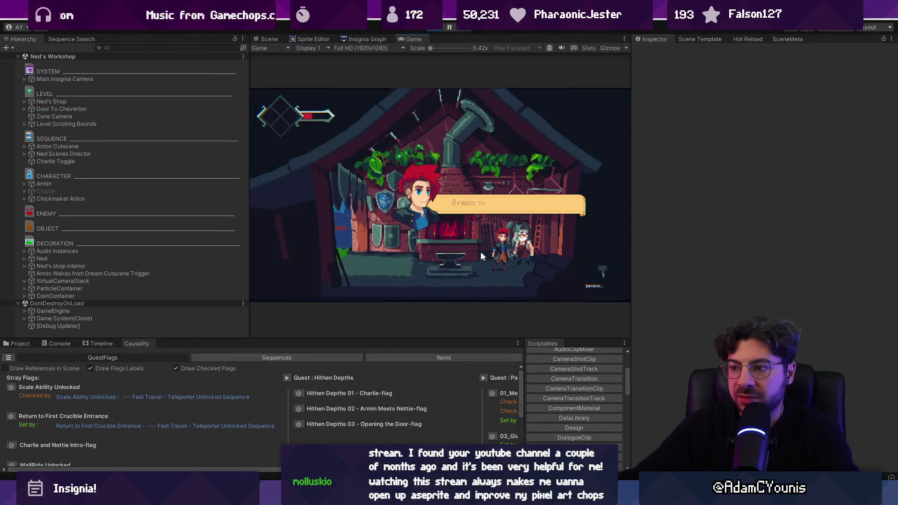
Play through Charlie's broken-wheel dialogue with Ned, then stop play mode.
key("space")
key("space")
key("space")
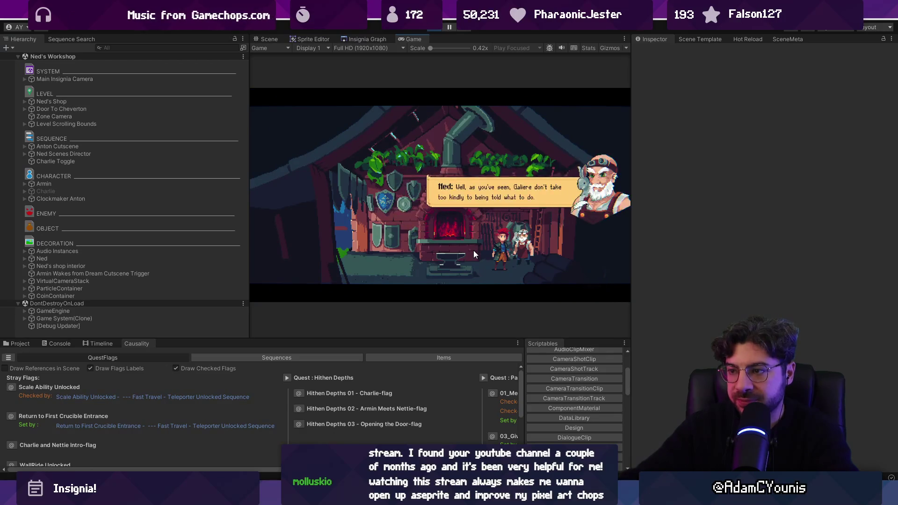
key("space")
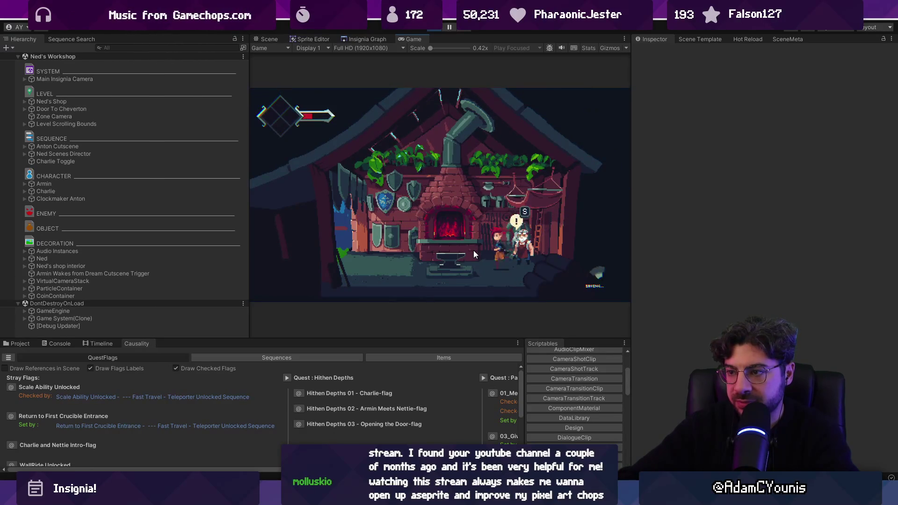
key("space")
key("space")
key("space")
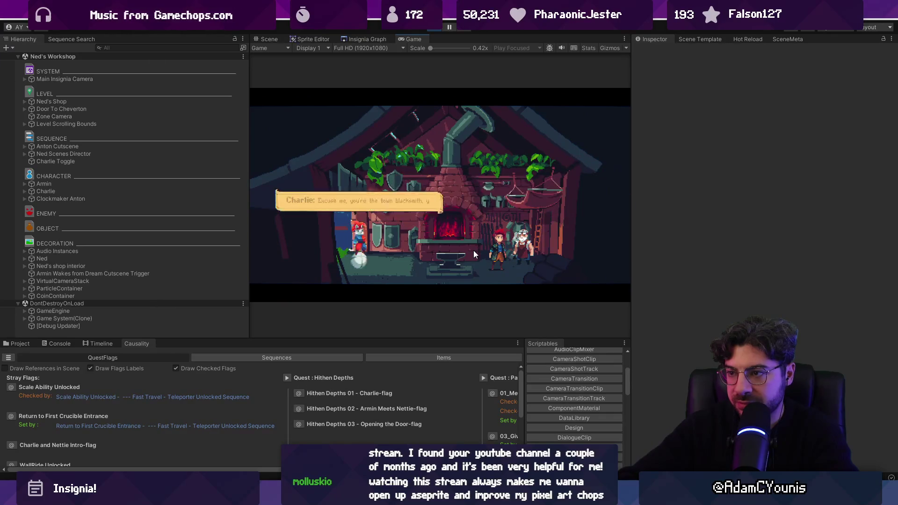
key("space")
key("space")
key("space")
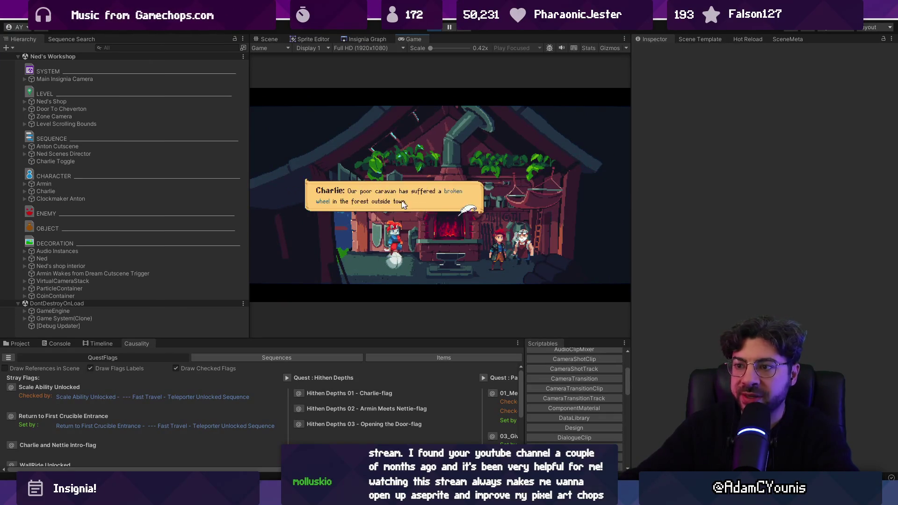
key("space")
key("space")
key("space")
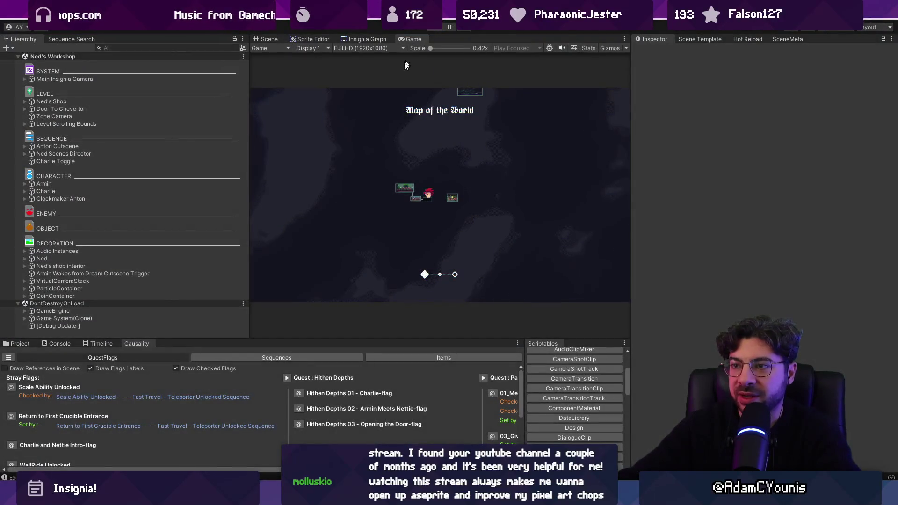
left_click(431, 31)
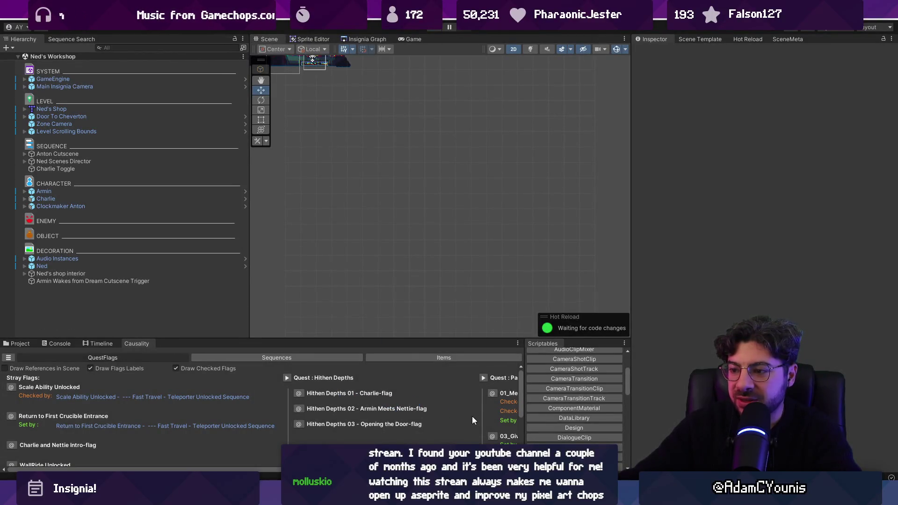
Follow the Give Wheel flag's Set by link to Charlie and frame him.
scroll(473, 420, "down", 3)
scroll(473, 420, "up", 3)
scroll(472, 420, "right", 5)
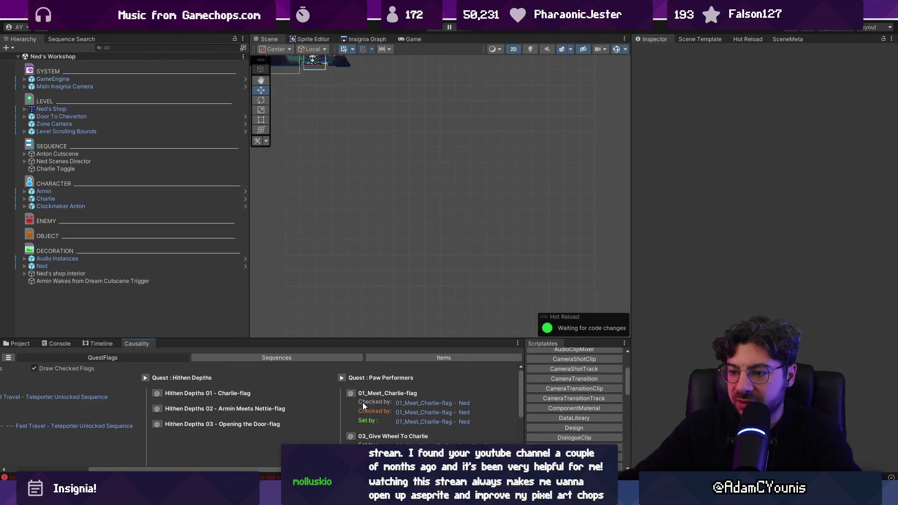
scroll(355, 395, "down", 3)
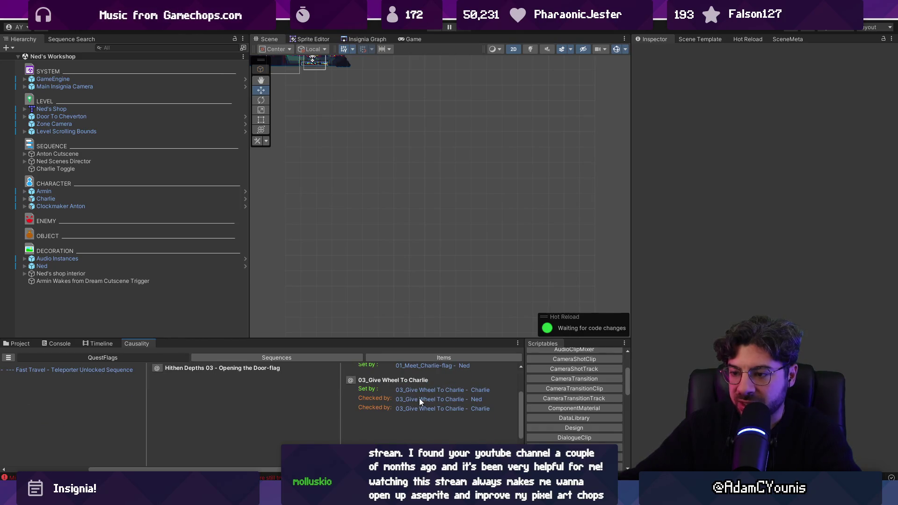
left_click(421, 400)
left_click(427, 408)
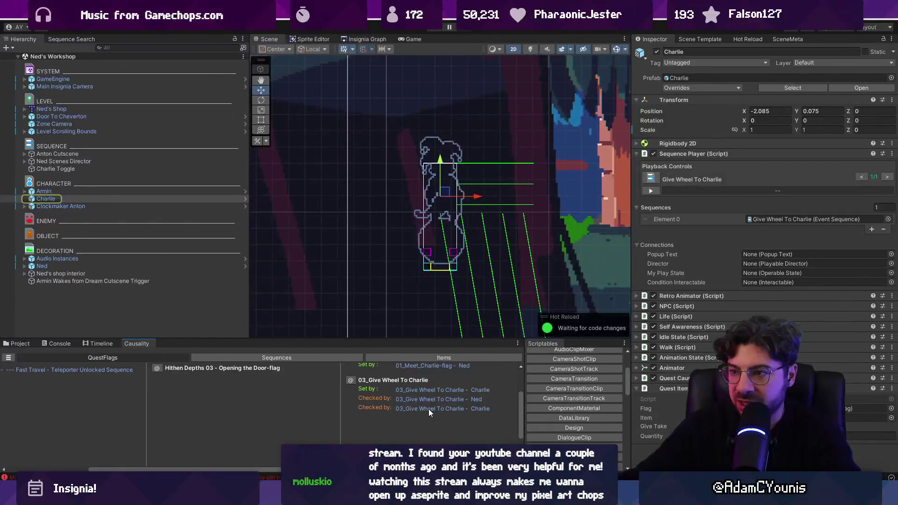
left_click(432, 389)
left_click(431, 388)
left_click(431, 389)
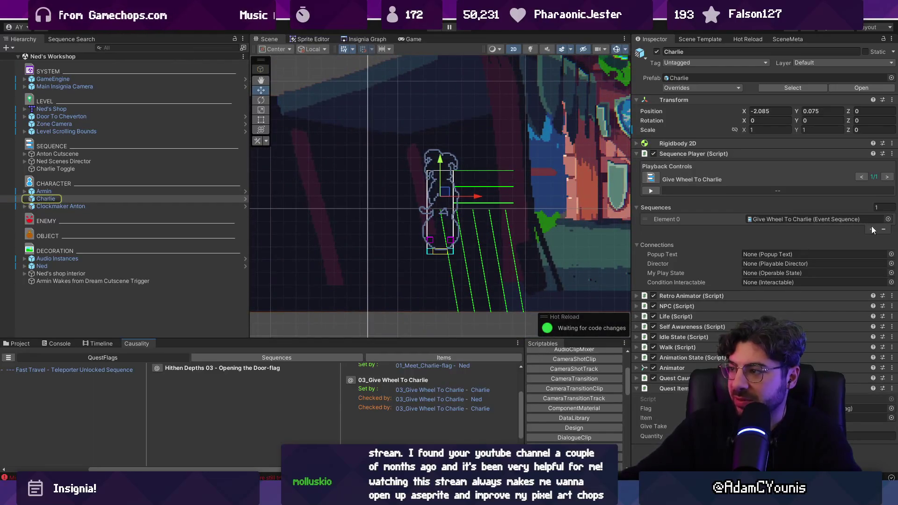
Remove Charlie's Give Wheel To Charlie sequence, save, and show the 03_Give Wheel To Charlie flag.
left_click(885, 229)
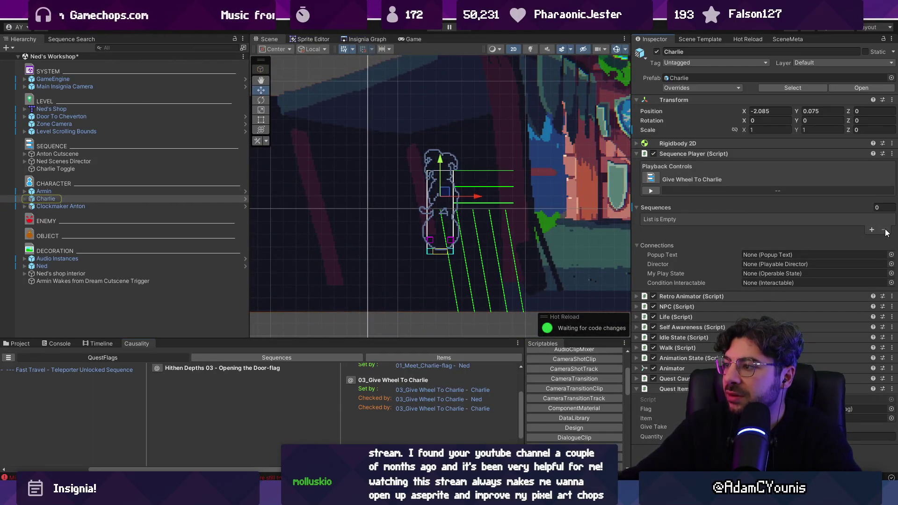
scroll(408, 198, "down", 2)
key("ctrl+s")
left_click(422, 390)
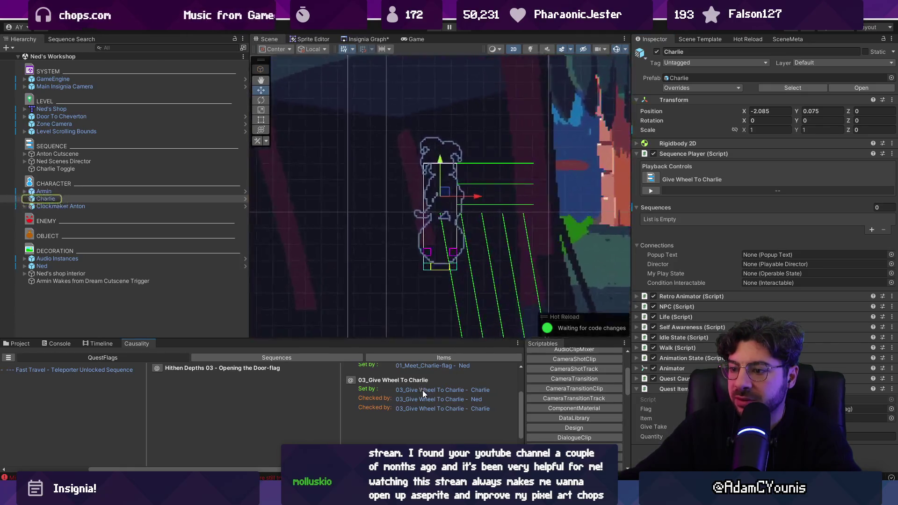
left_click(351, 380)
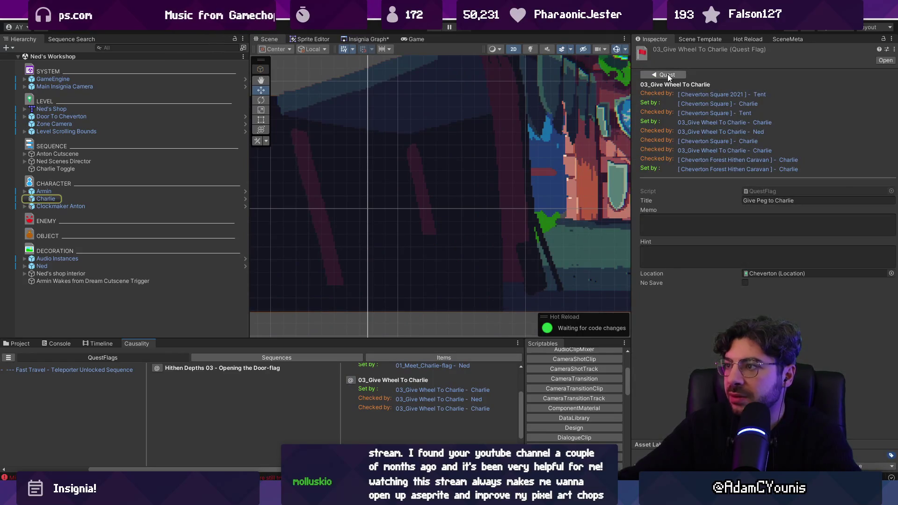
Save the Hithen Caravan scene and open Ned's Workshop at Charlie.
left_click(705, 96)
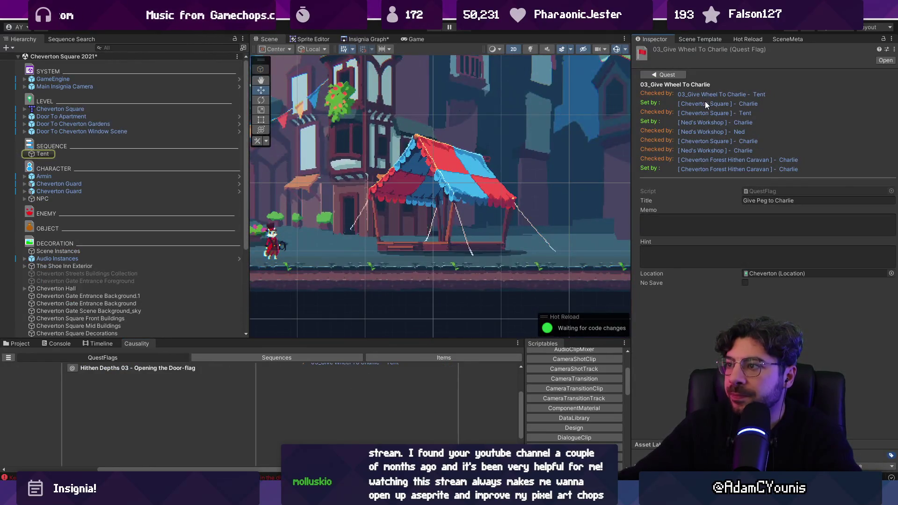
left_click(705, 102)
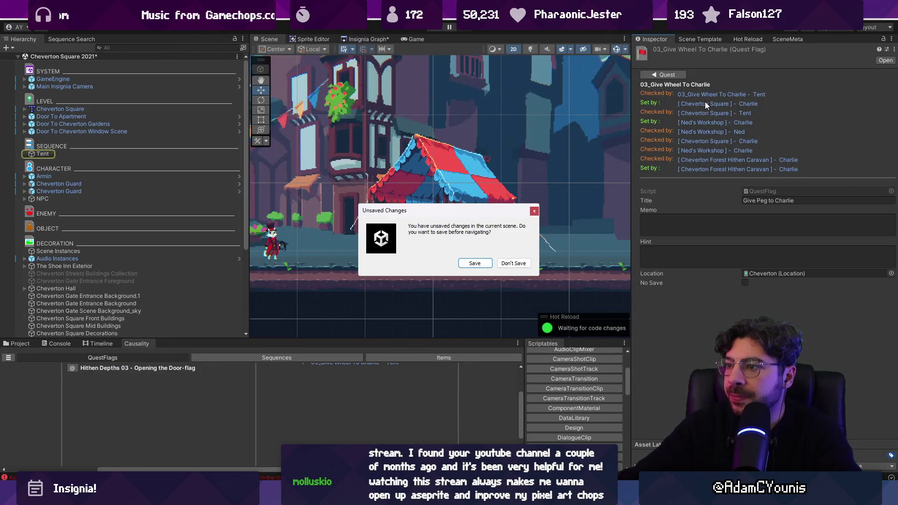
left_click(486, 264)
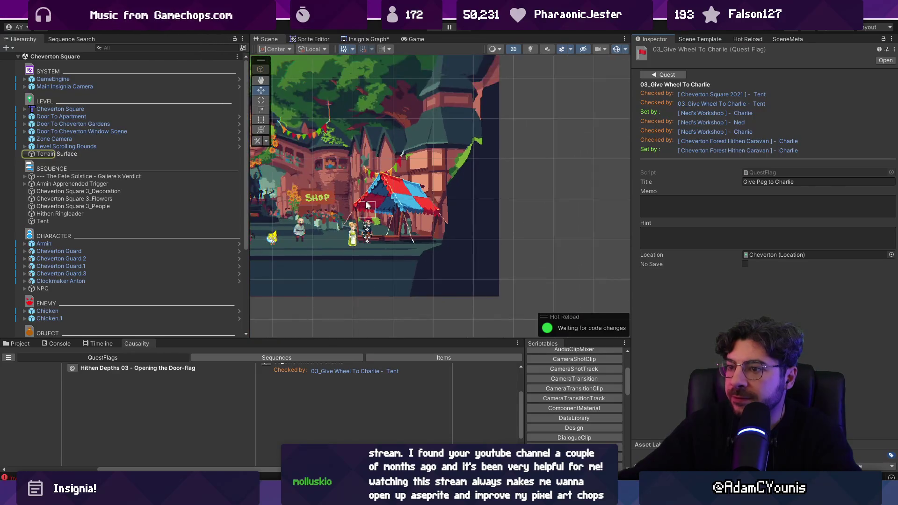
left_click(692, 112)
Frame Ned in Ned's Workshop and inspect the 03_Give Wheel To Charlie quest flag.
left_click_drag(504, 175, 395, 166)
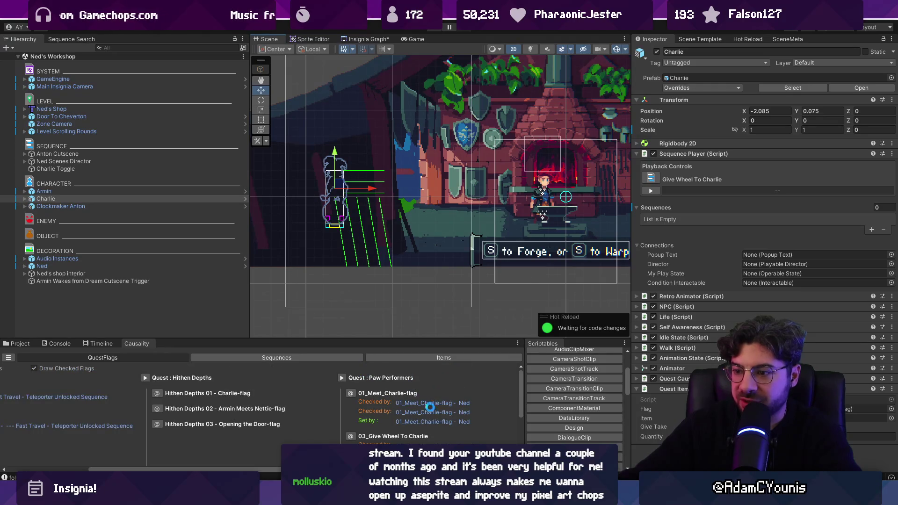
left_click(445, 421)
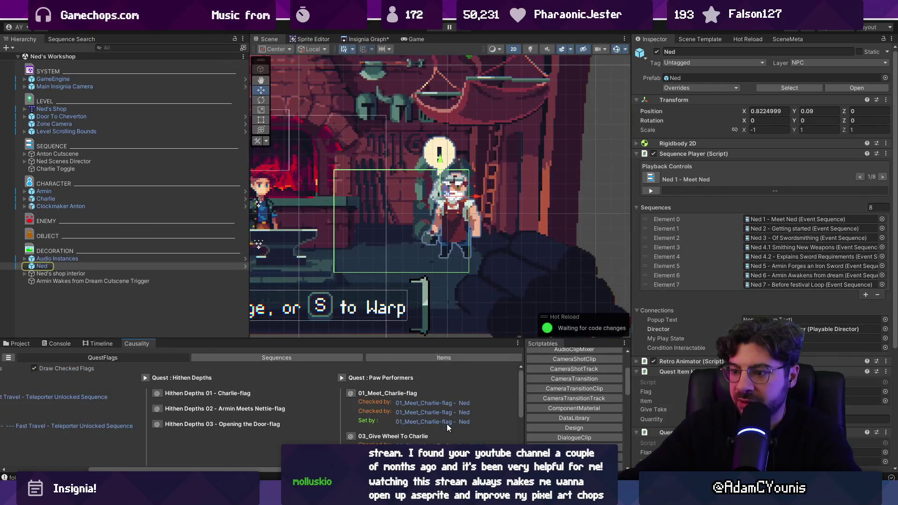
left_click(447, 424)
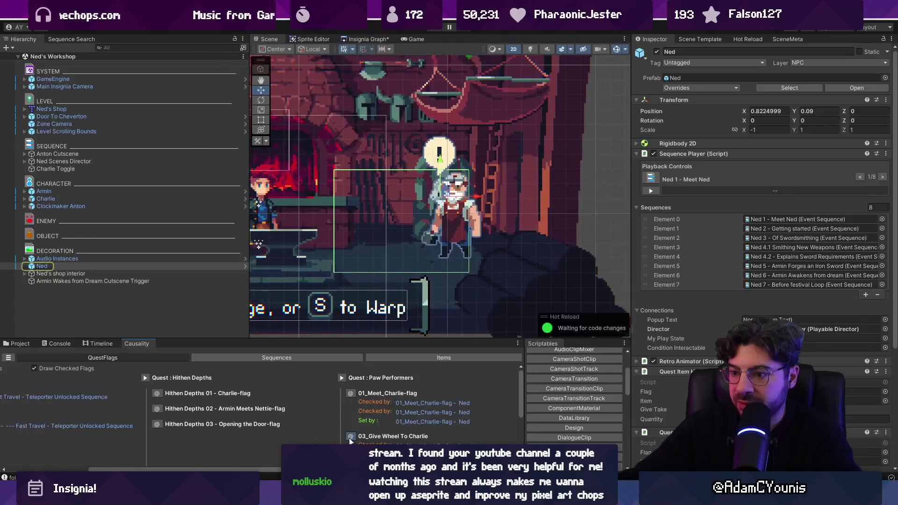
left_click(351, 437)
scroll(505, 184, "down", 6)
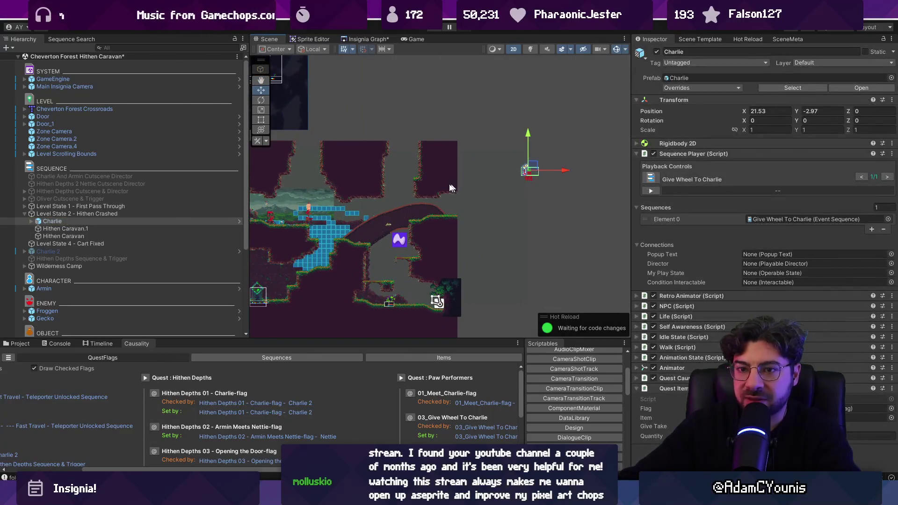
Move Charlie slightly lower-left onto the level's ground.
left_click_drag(531, 168, 297, 234)
scroll(303, 236, "up", 5)
scroll(303, 236, "up", 1)
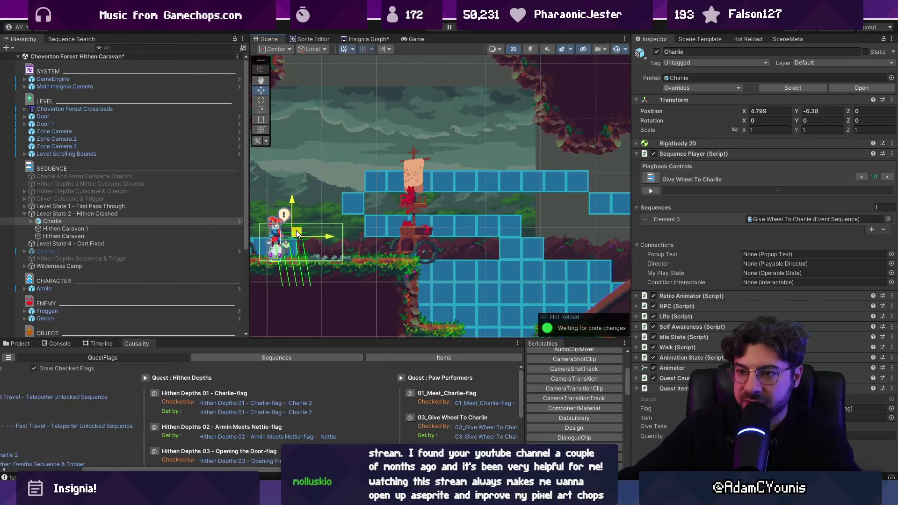
Load the Ned's Workshop scene from the Insignia Graph room map.
left_click(366, 40)
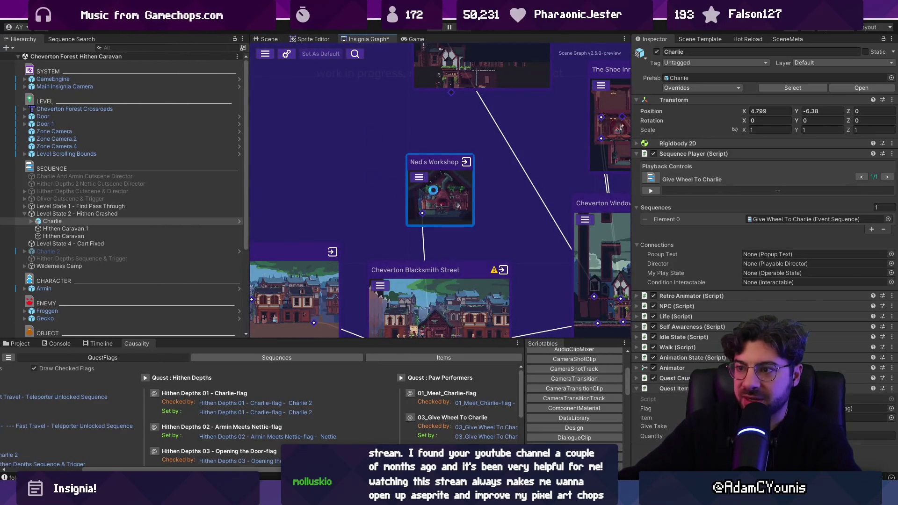
scroll(435, 190, "down", 1)
scroll(438, 192, "down", 3)
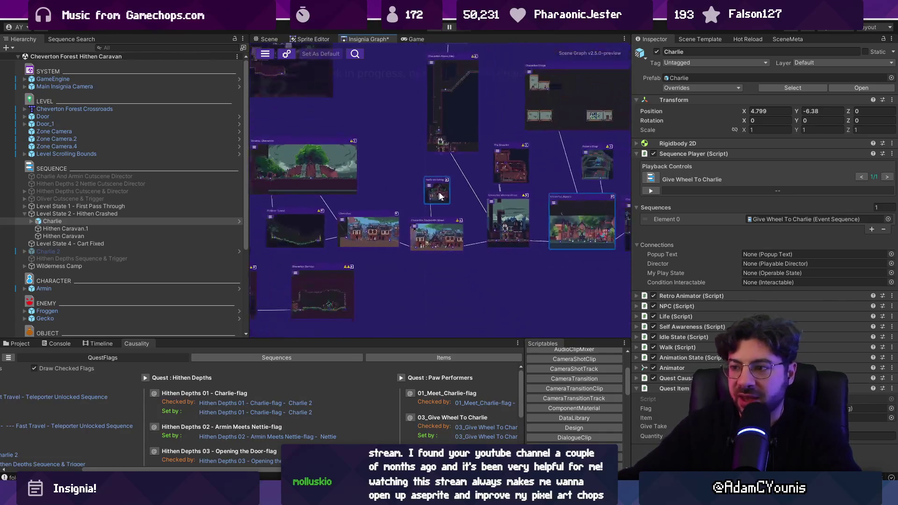
scroll(461, 220, "up", 3)
left_click(461, 220)
scroll(353, 220, "down", 2)
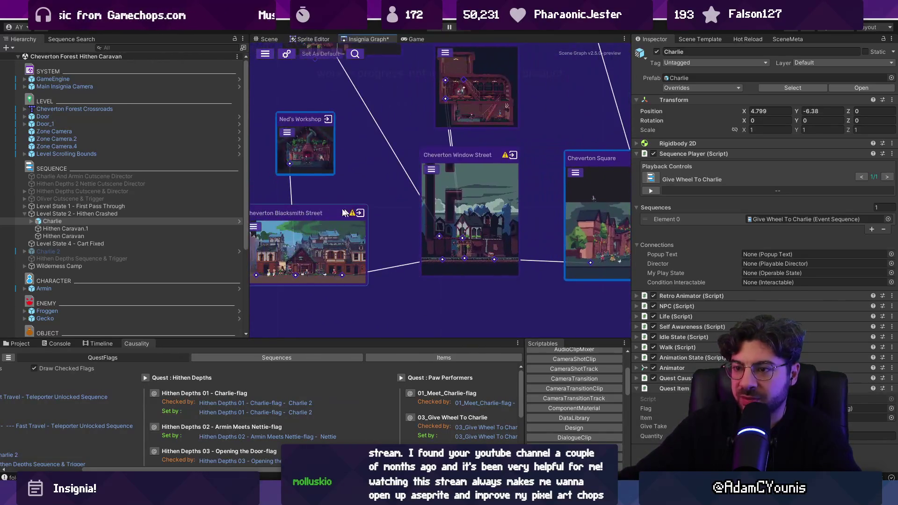
double_click(313, 149)
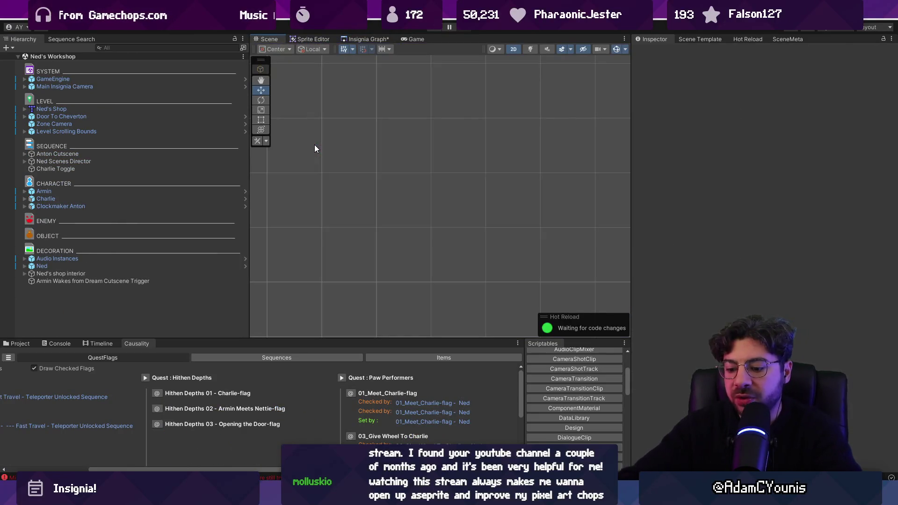
Start a play-test, talk to Ned the blacksmith, and look over the world map.
key("ctrl+p")
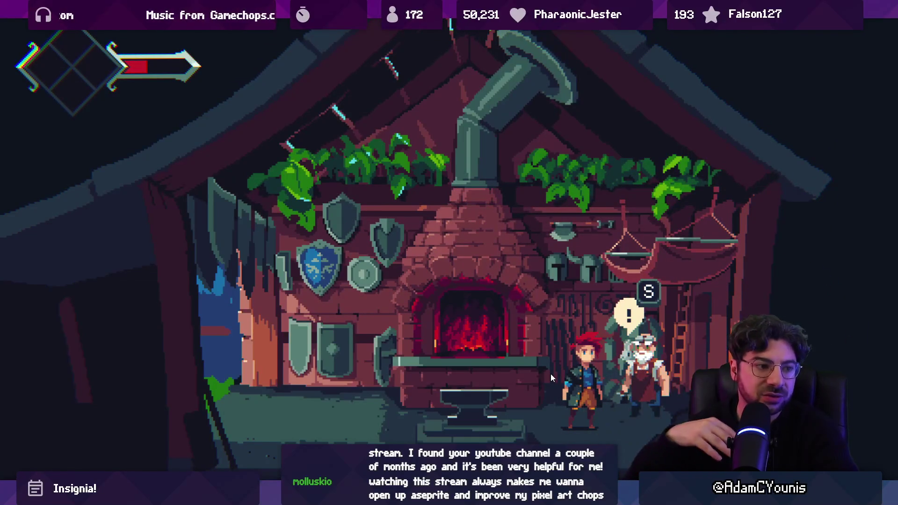
key("s")
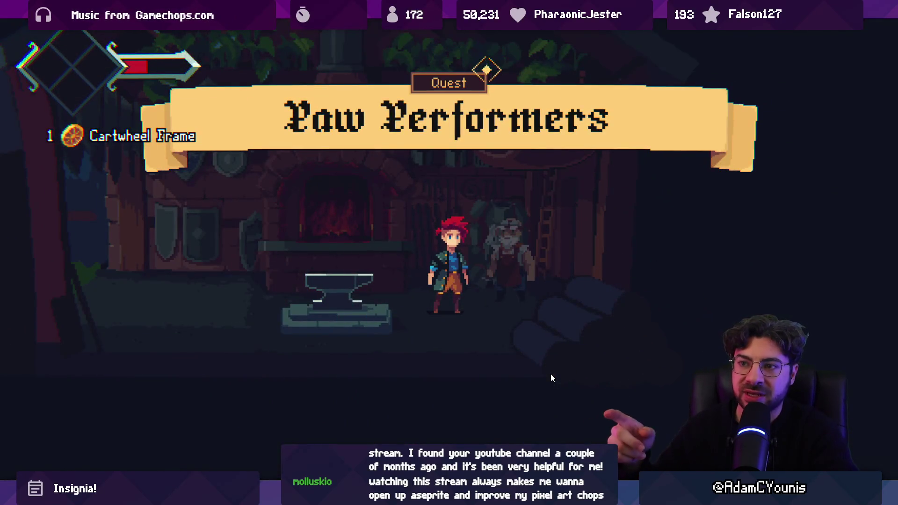
key("m")
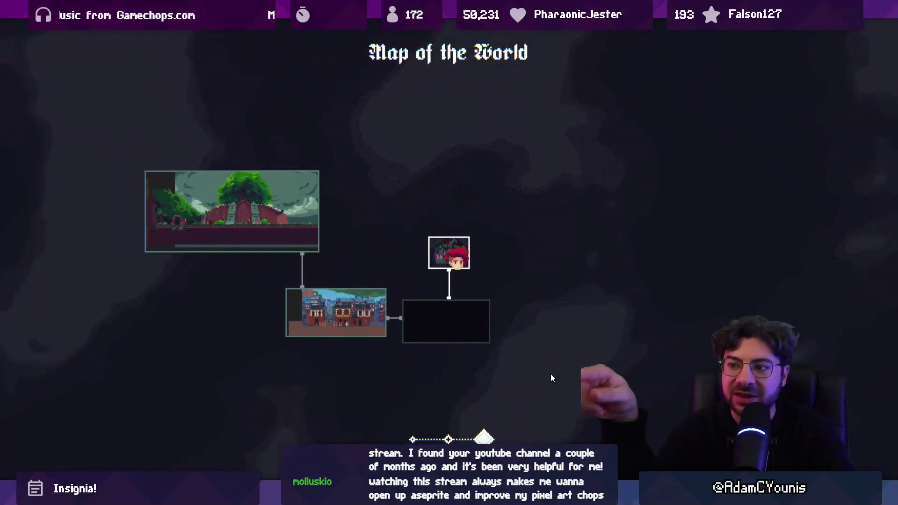
key("Down")
key("Left")
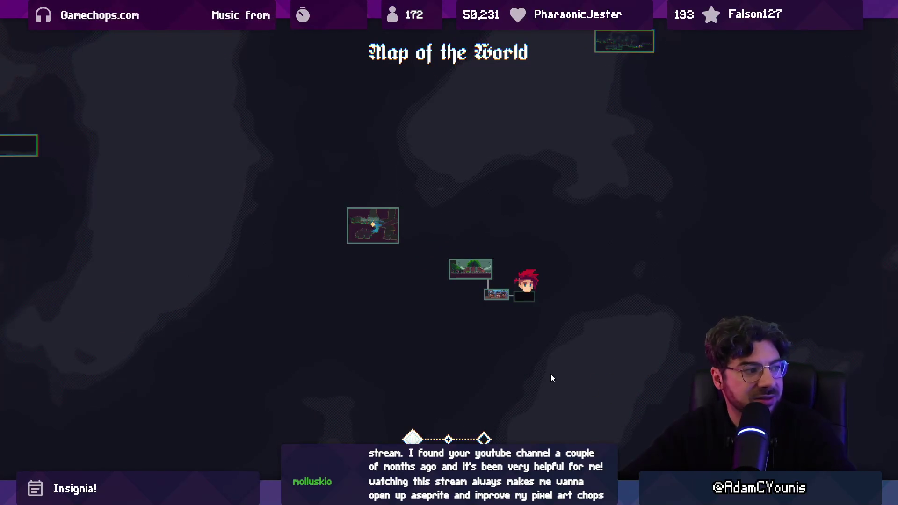
key("Right")
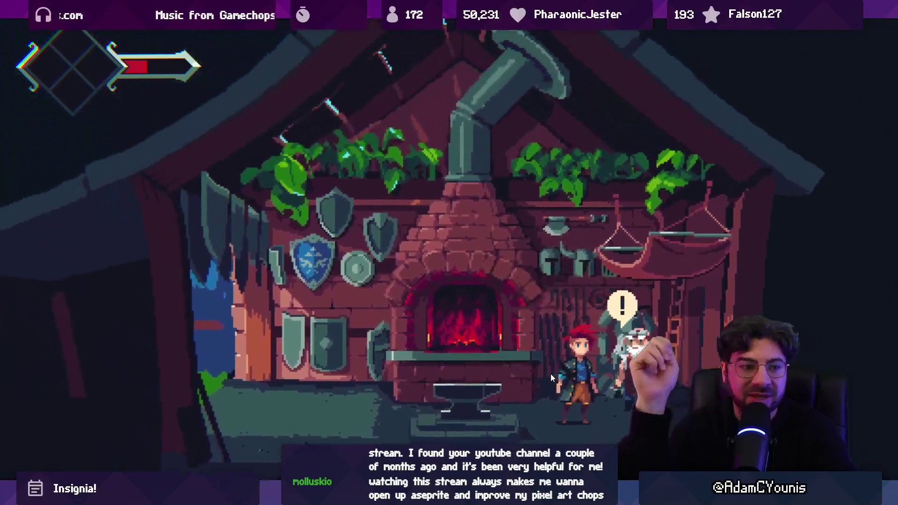
View the Cheverton Forest Hithen Caravan area on the journal's world map, then resume play.
key("Escape")
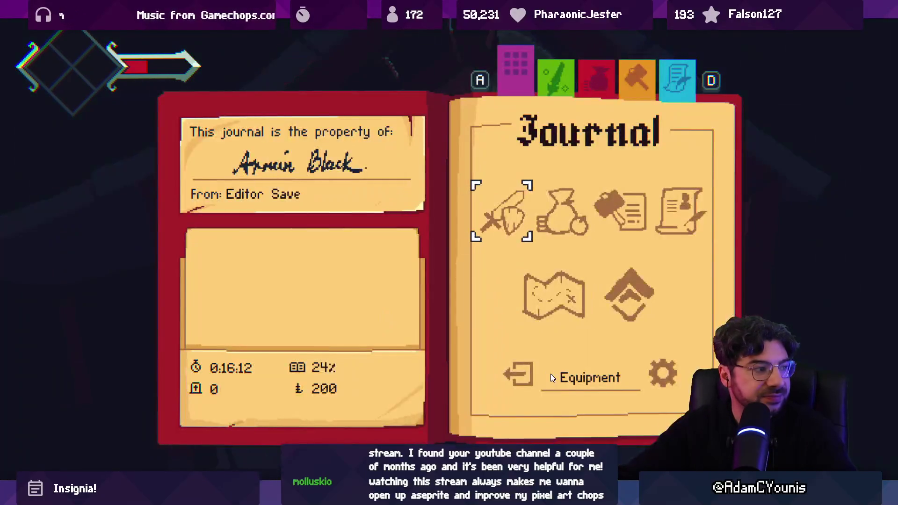
key("s")
key("Return")
key("e")
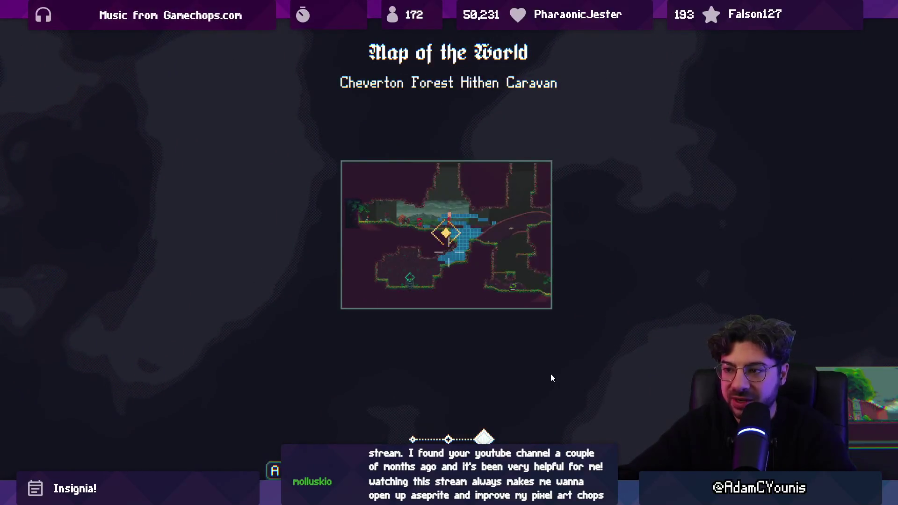
key("Escape")
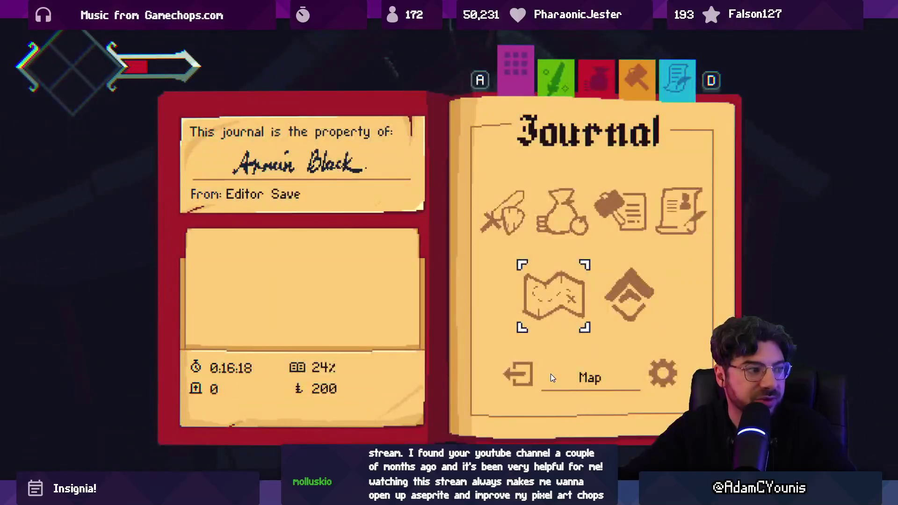
key("Escape")
Walk the hero out of the smithy into town and check the world map.
key("a")
key("a")
key("a")
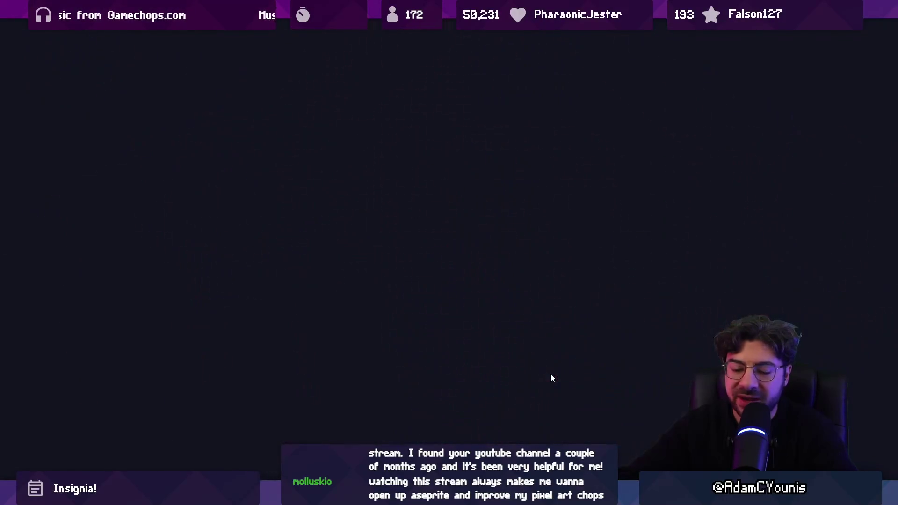
key("a")
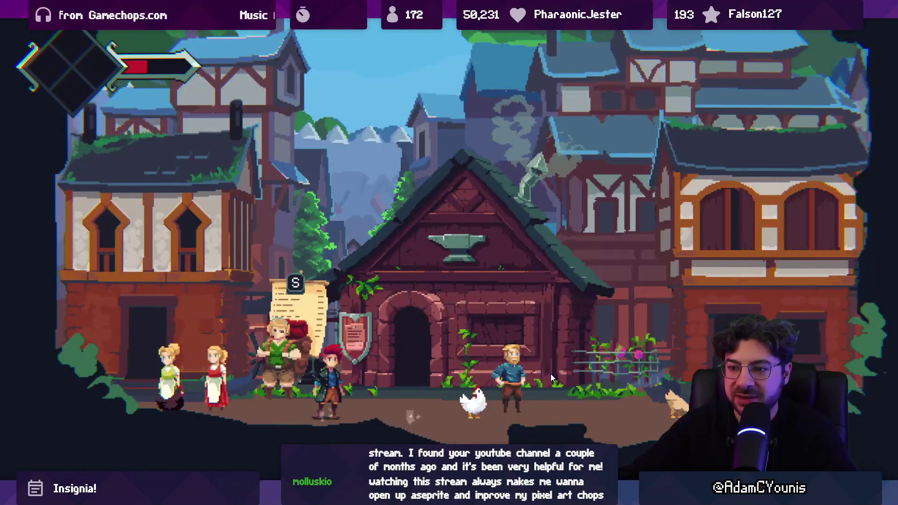
key("Escape")
key("s")
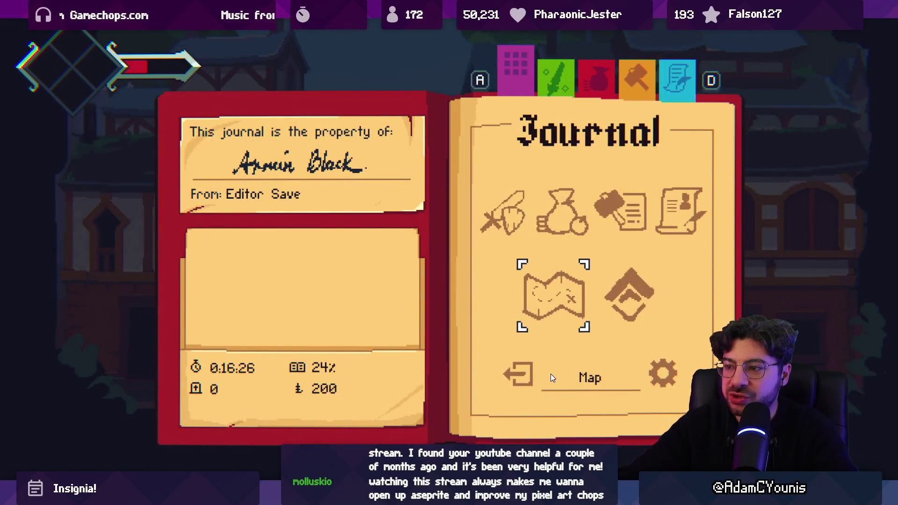
key("space")
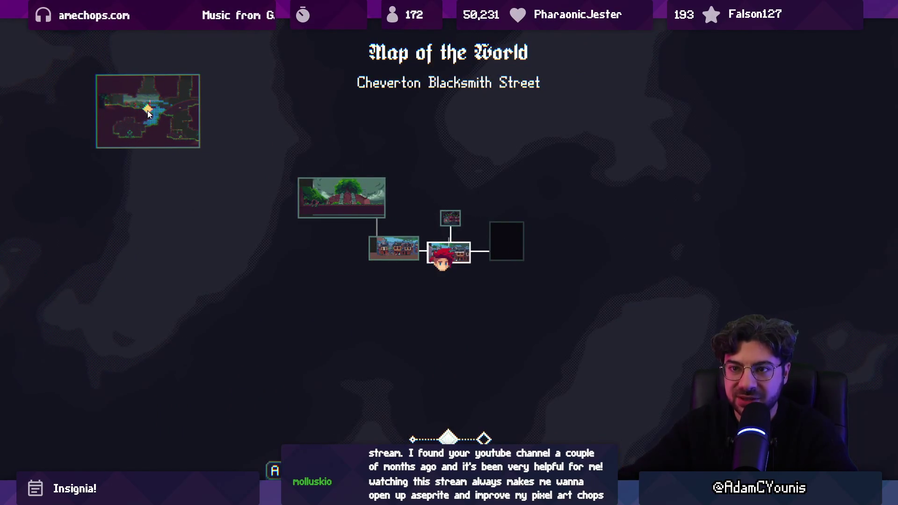
key("Escape")
Page the journal's quest list to Paw Performers, given by Charlie and still incomplete.
key("d")
key("w")
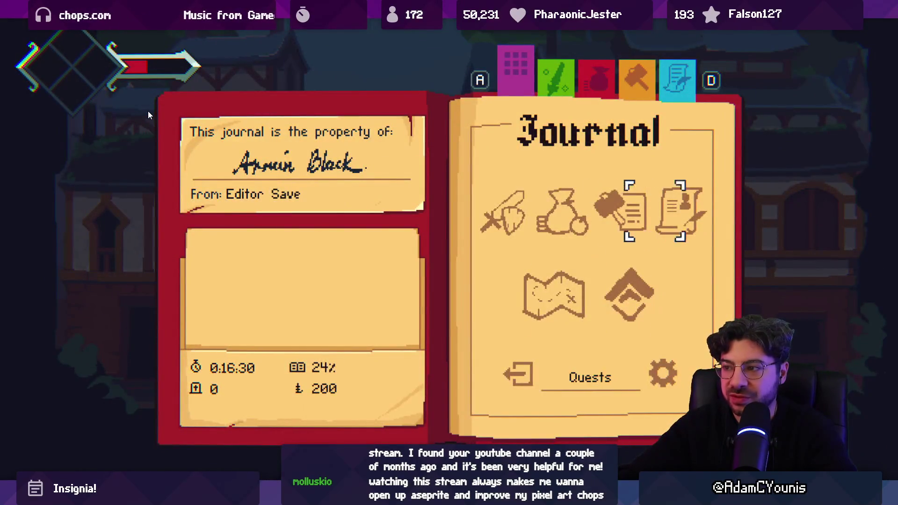
key("space")
key("d")
key("s")
key("s")
key("s")
key("s")
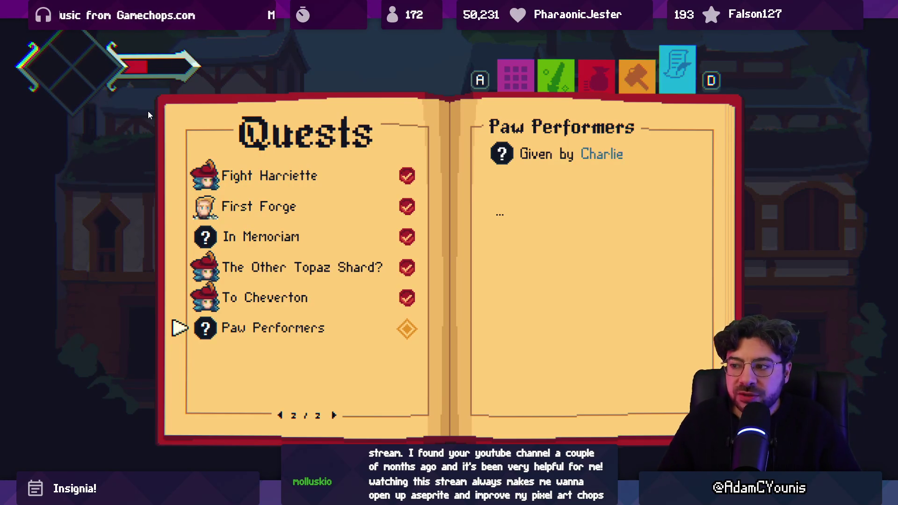
key("shift+space")
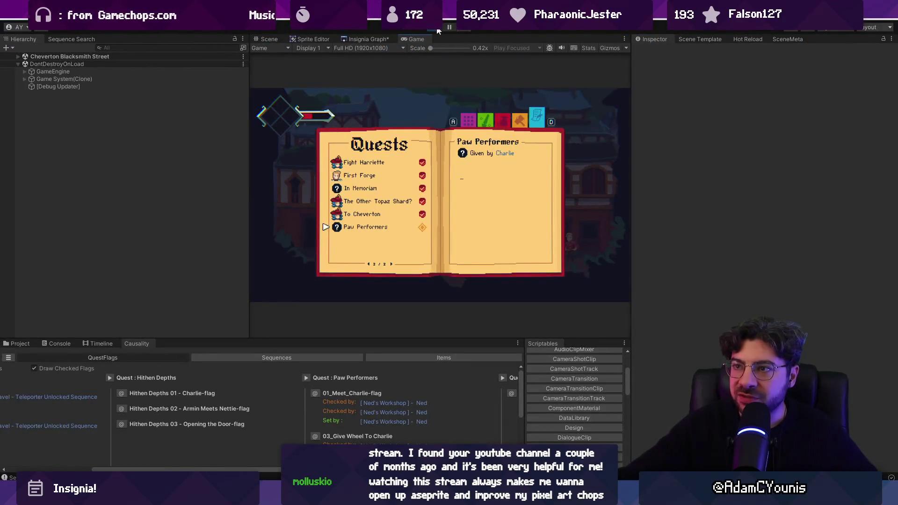
Stop play mode, inspect the Paw Performers quest asset, and enlarge the Scene view on Ned's shop.
left_click(439, 30)
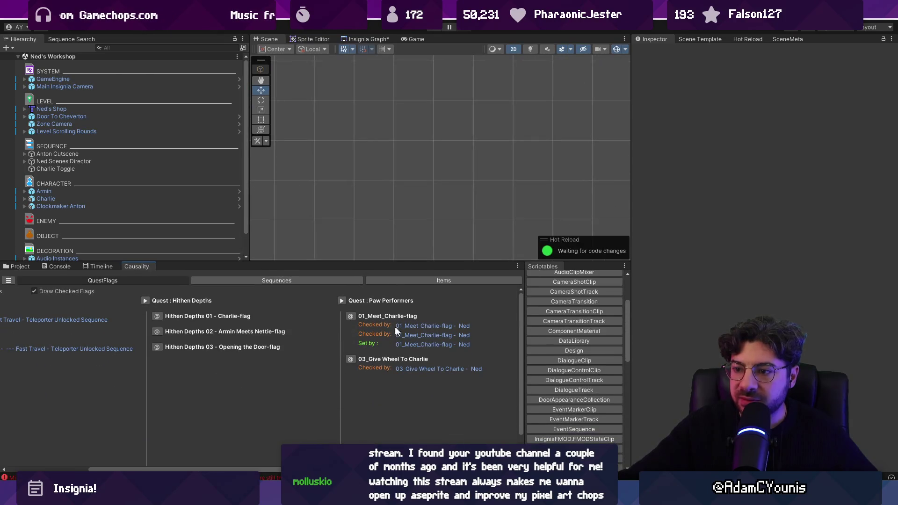
left_click(352, 316)
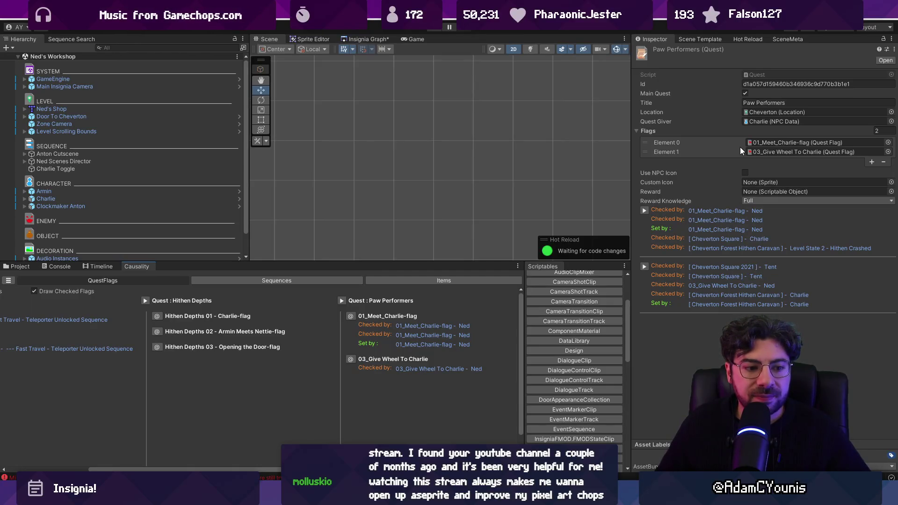
mouse_move(439, 261)
left_mouse_down()
mouse_move(438, 367)
mouse_move(436, 342)
left_mouse_up()
scroll(278, 191, "up", 10)
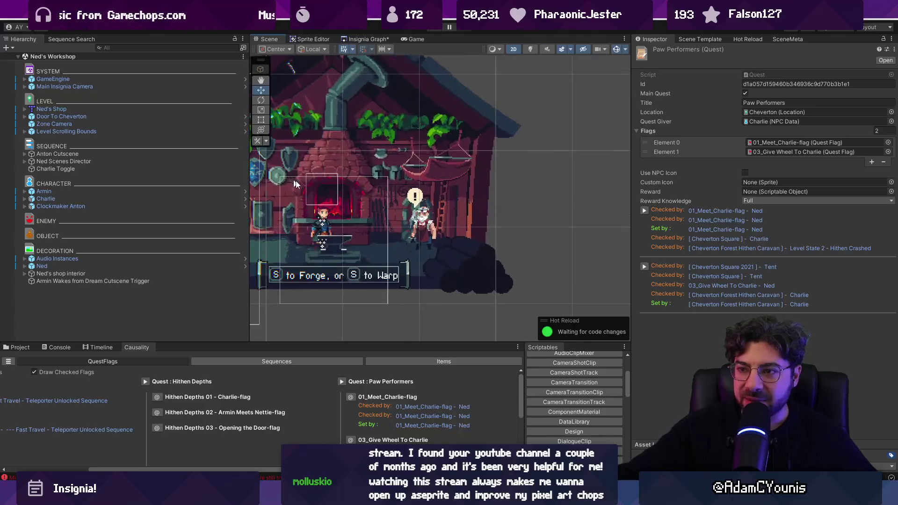
left_click_drag(347, 235, 394, 247)
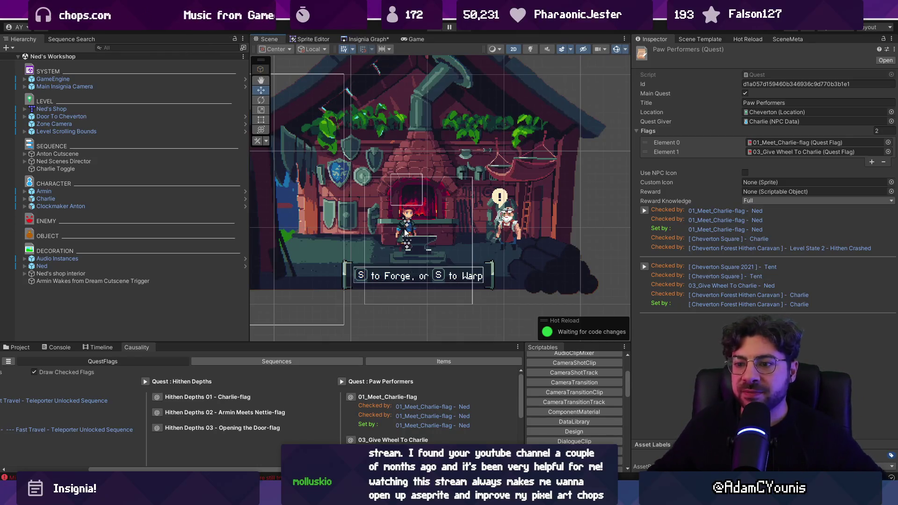
key("super+d")
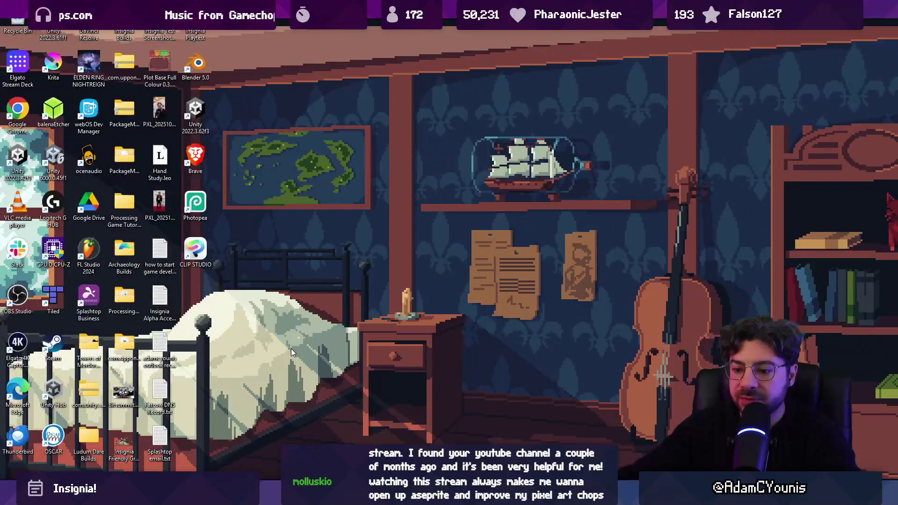
key("alt+Tab")
key("alt+Tab")
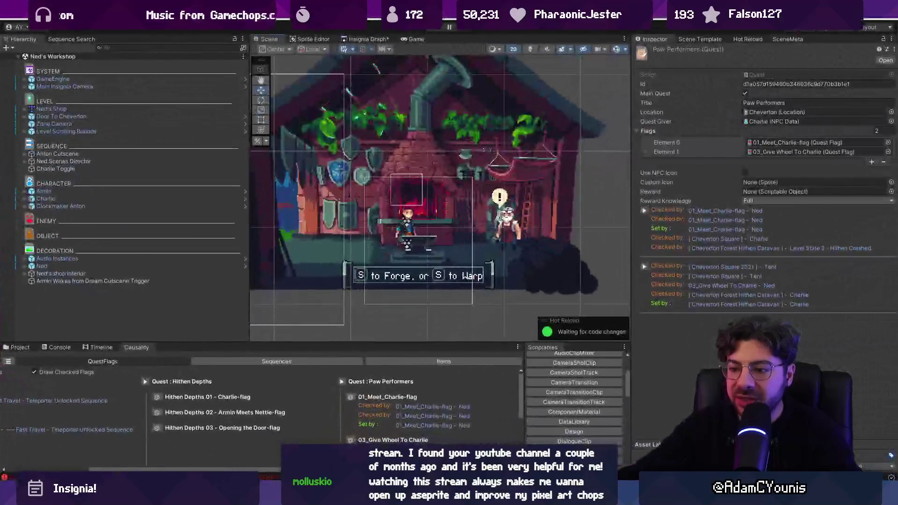
mouse_move(512, 497)
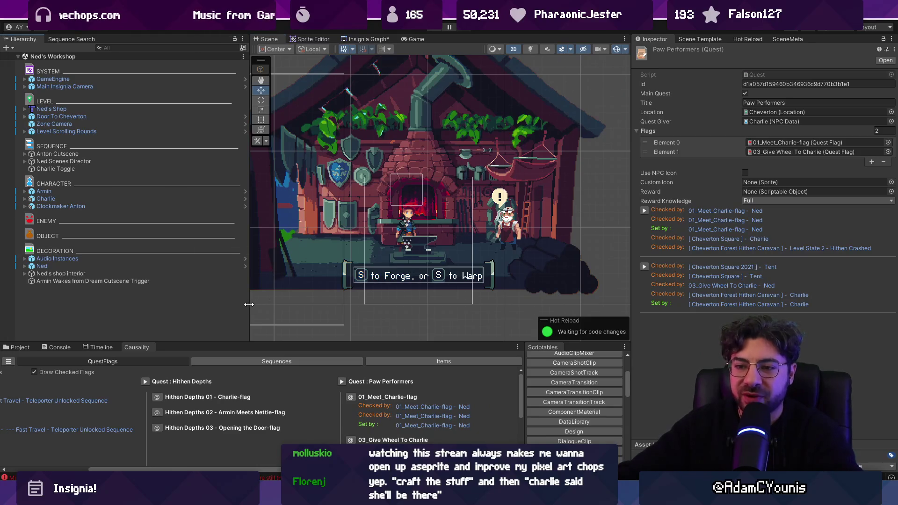
Widen the Scene view onto the forge, then show the Insignia Graph and select 01_Meet_Charlie-flag.
left_click_drag(250, 279, 184, 279)
scroll(349, 214, "down", 2)
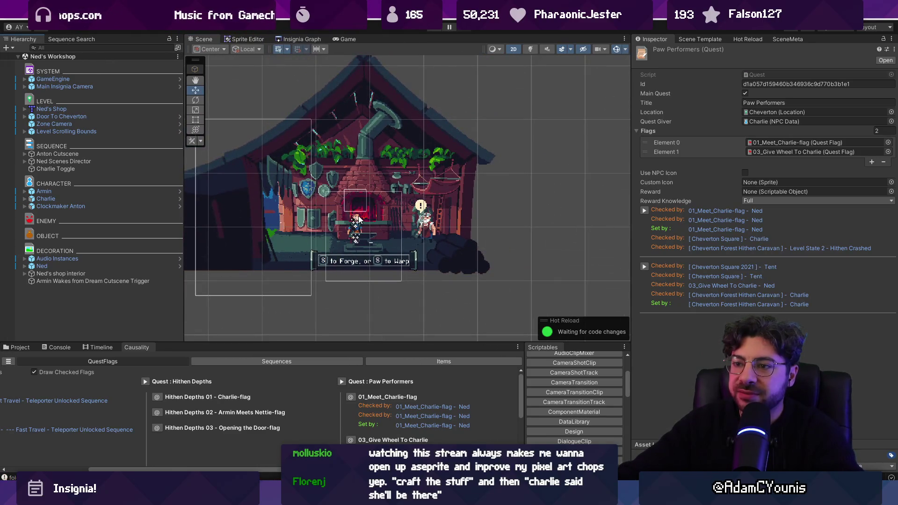
scroll(351, 215, "up", 3)
scroll(357, 220, "up", 1)
mouse_move(357, 220)
left_mouse_down()
mouse_move(434, 218)
mouse_move(427, 228)
left_mouse_up()
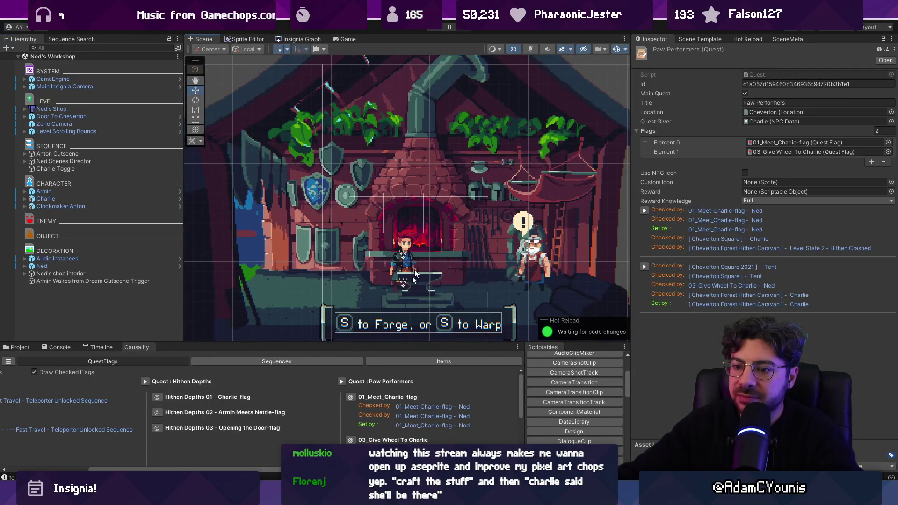
left_click(292, 37)
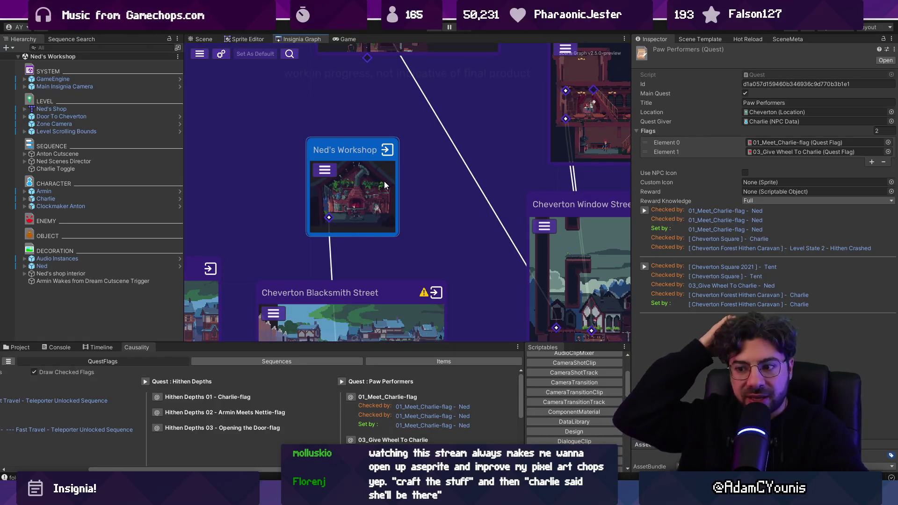
left_click(764, 144)
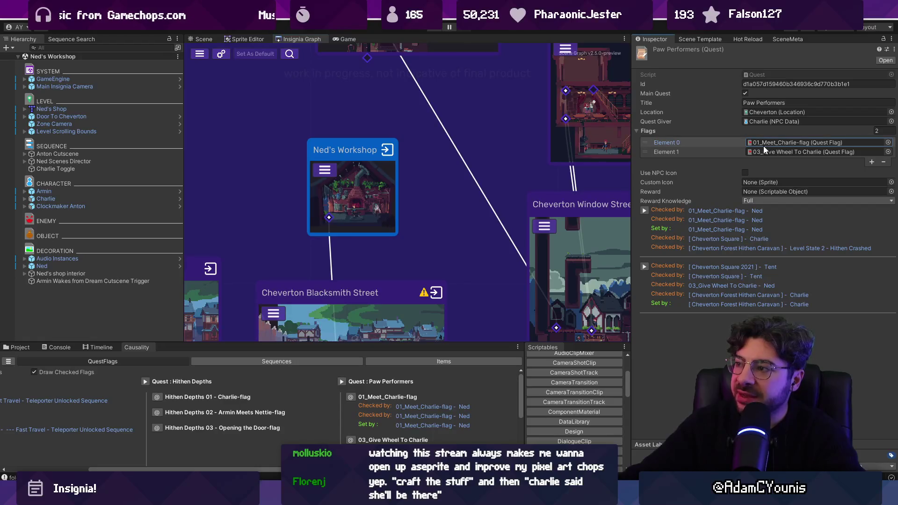
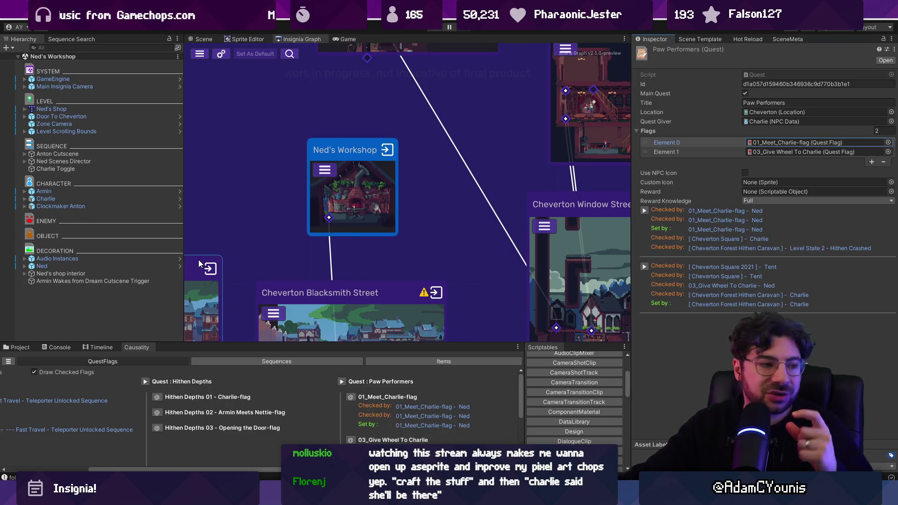
Zoom out on the Insignia graph, save it, and select the Give Wheel To Charlie sequence.
scroll(249, 259, "down", 3)
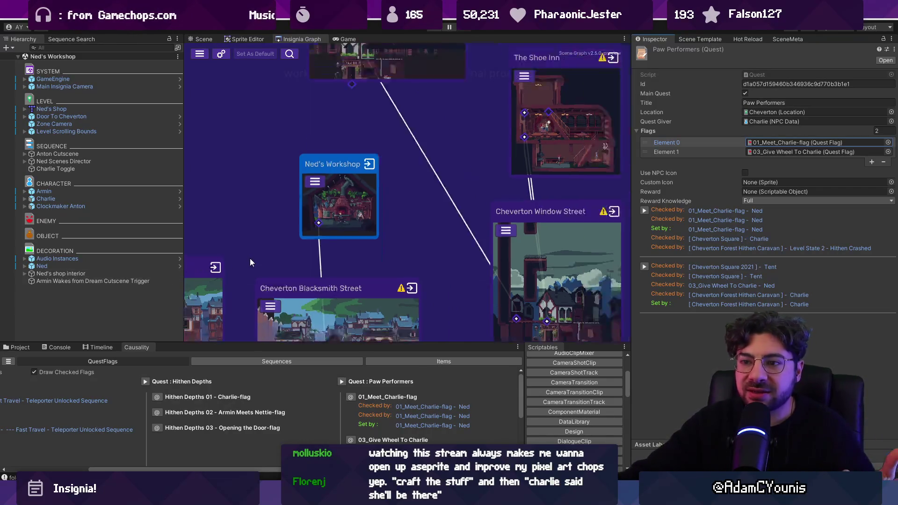
scroll(251, 262, "up", 2)
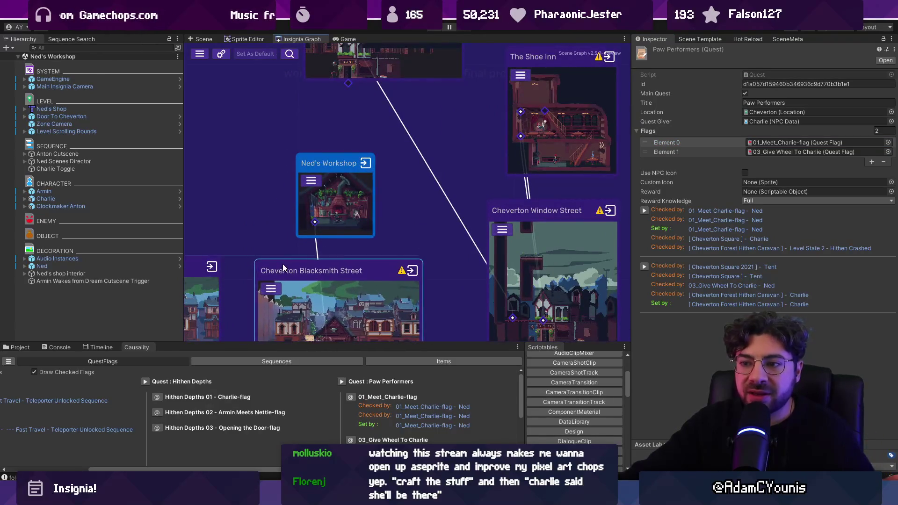
scroll(334, 280, "down", 3)
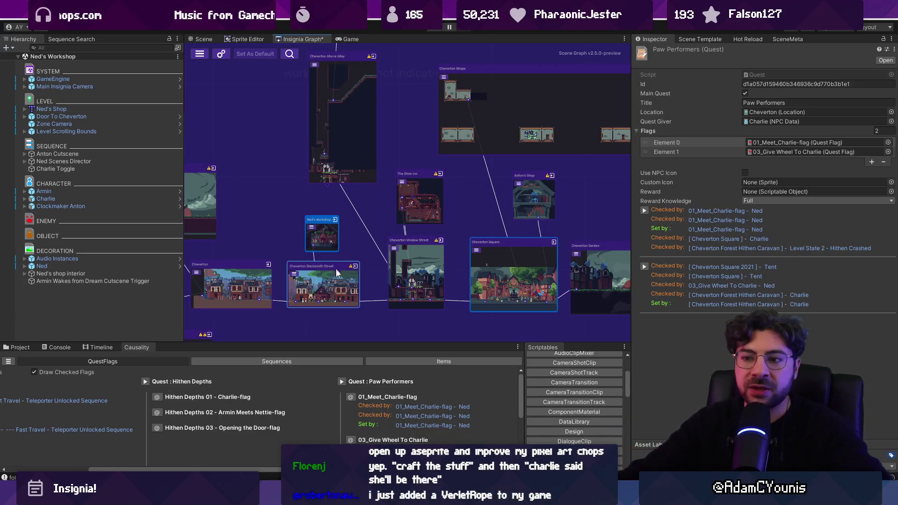
key("ctrl+s")
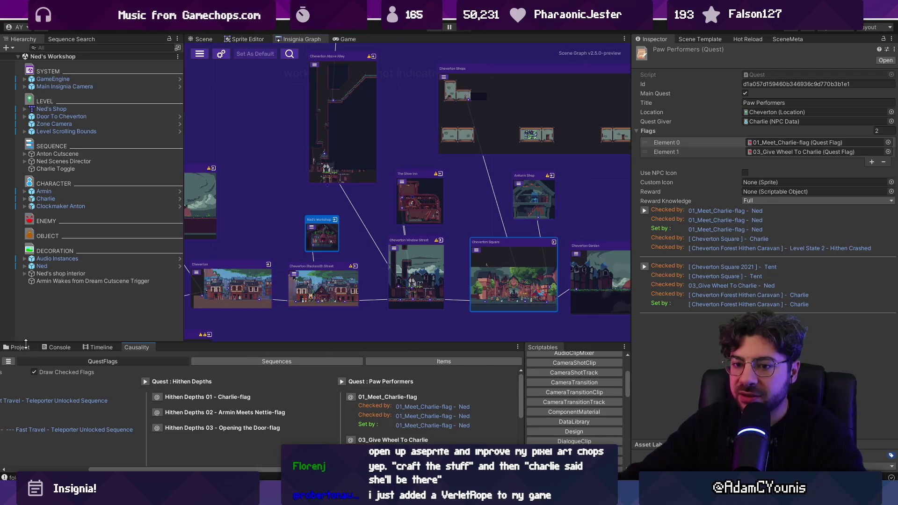
left_click(149, 397)
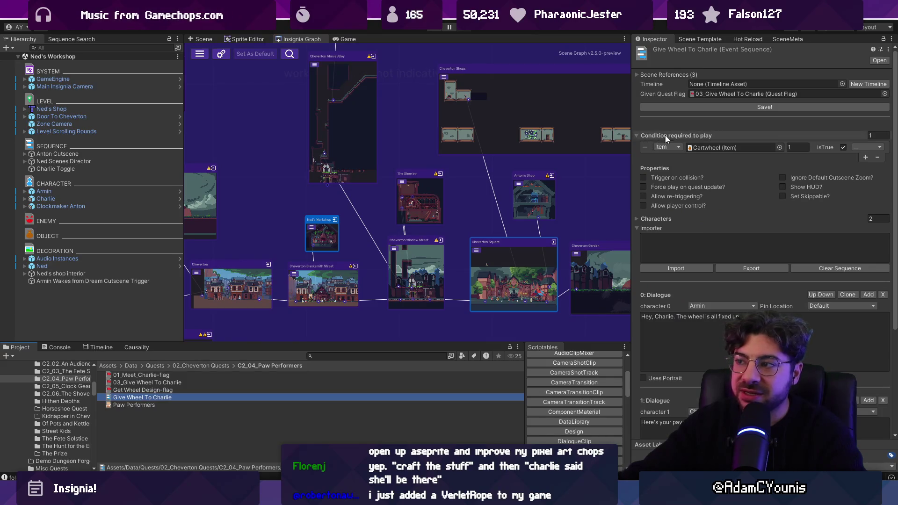
Add a second play condition, then remove the duplicate Cartwheel condition.
left_click(866, 158)
left_click(779, 158)
key("Escape")
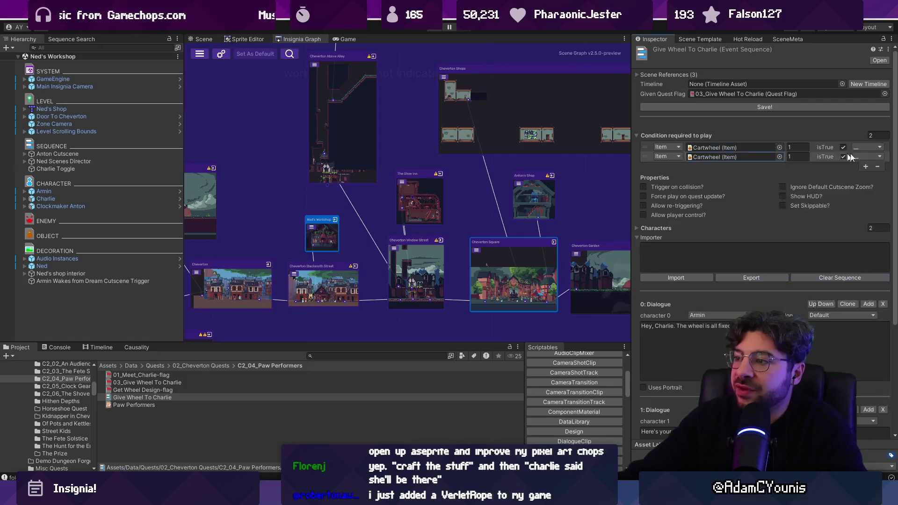
left_click(878, 166)
left_click(647, 150)
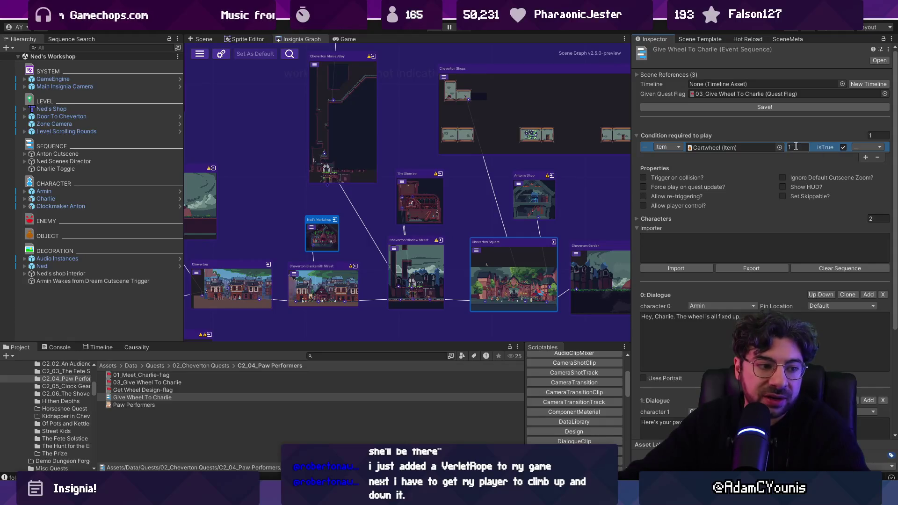
Add a Design condition for Cartwheel with state Forge, then remove it again.
left_click(866, 157)
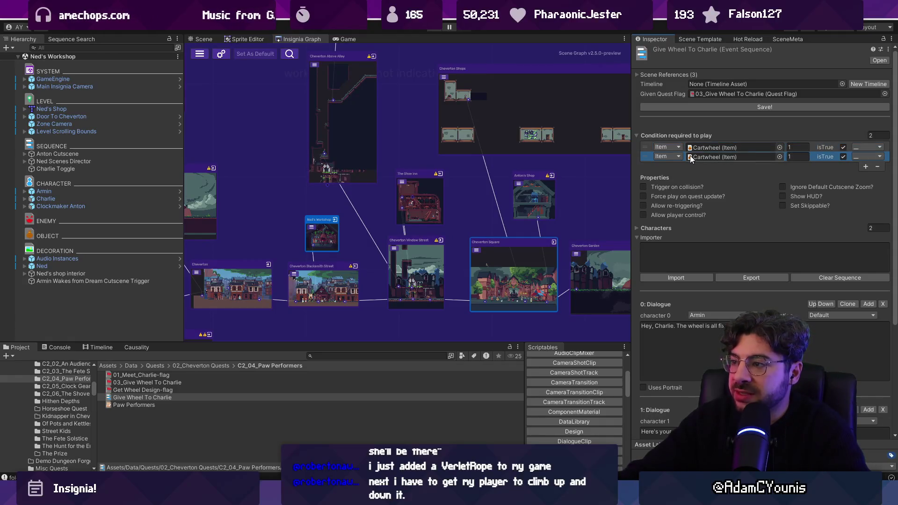
left_click(720, 156)
left_click(668, 157)
left_click(693, 209)
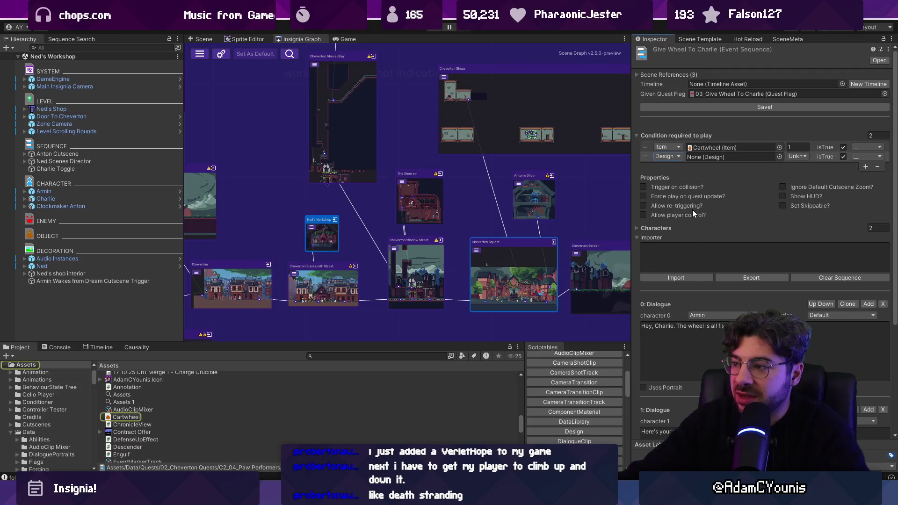
left_click(780, 156)
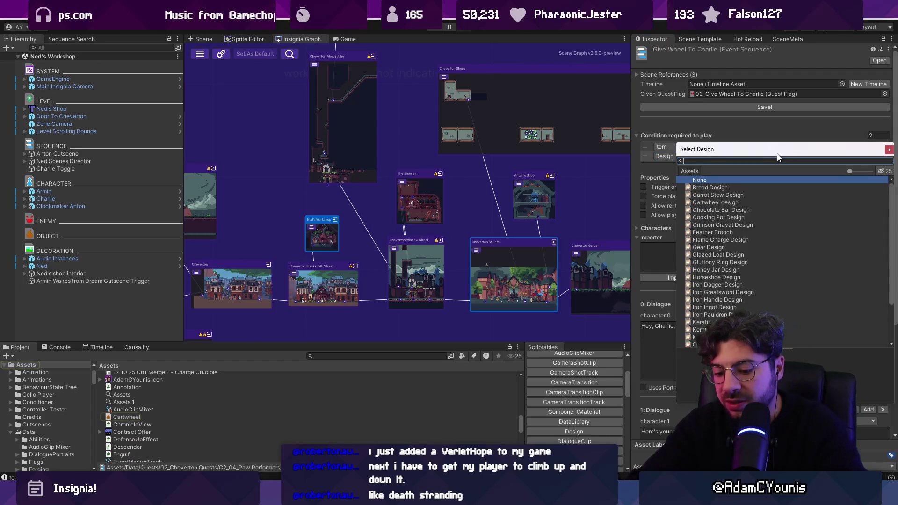
type("cart")
key("Down")
key("Return")
left_click(801, 157)
left_click(807, 178)
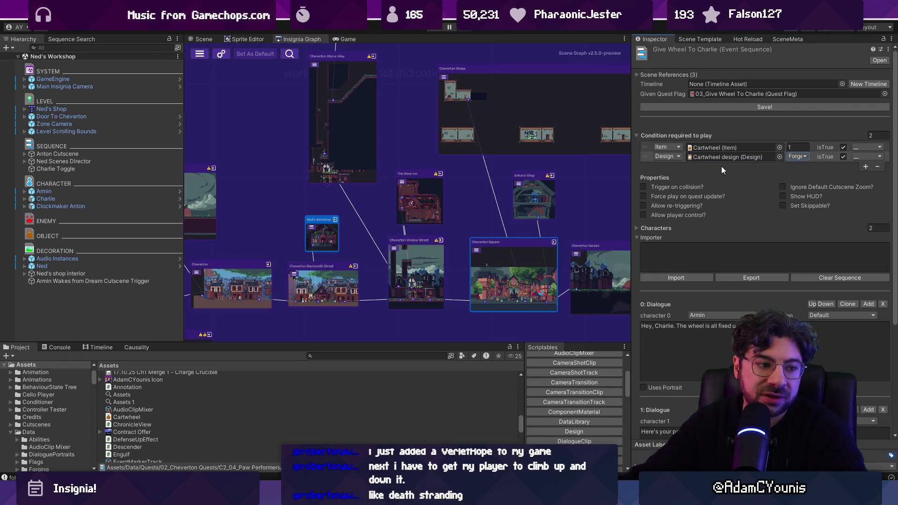
left_click(879, 167)
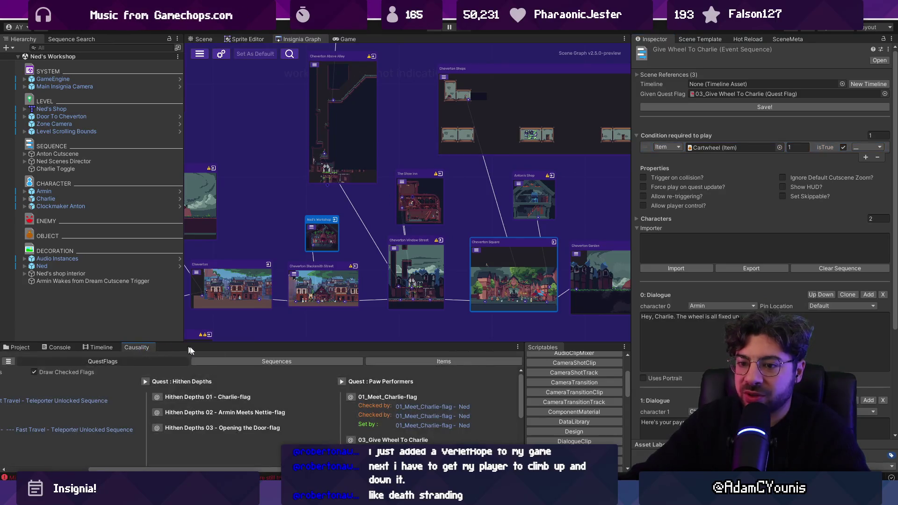
Switch the bottom panel to the Console and clear its log.
scroll(339, 254, "down", 5)
scroll(266, 151, "up", 3)
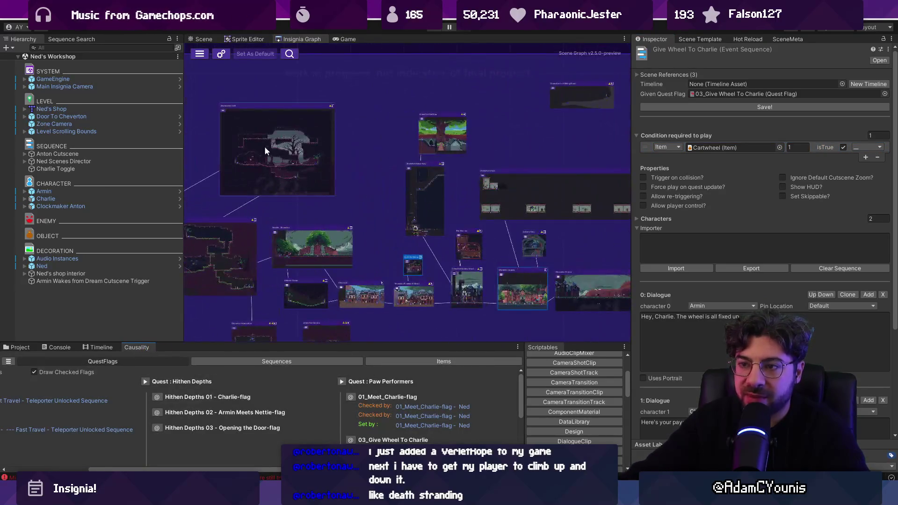
scroll(482, 209, "down", 4)
scroll(276, 166, "up", 5)
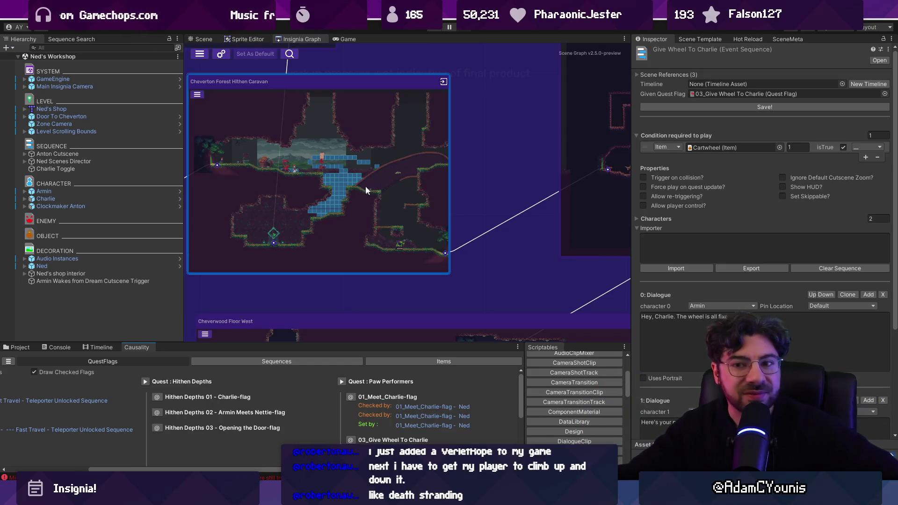
scroll(366, 187, "down", 4)
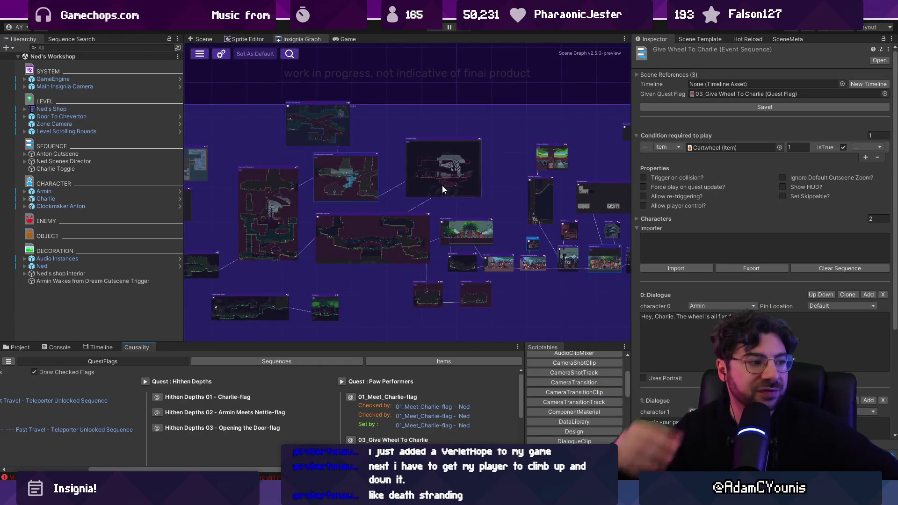
scroll(541, 269, "up", 3)
scroll(545, 239, "up", 4)
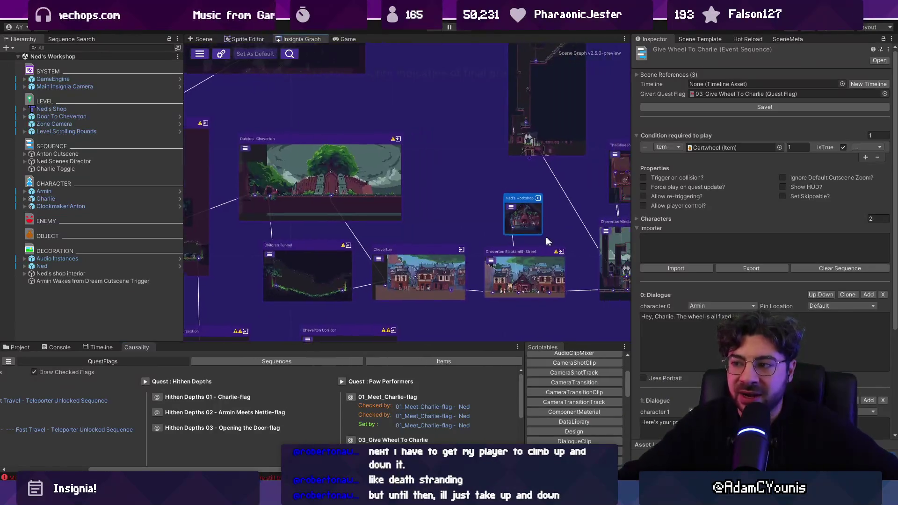
scroll(364, 195, "down", 4)
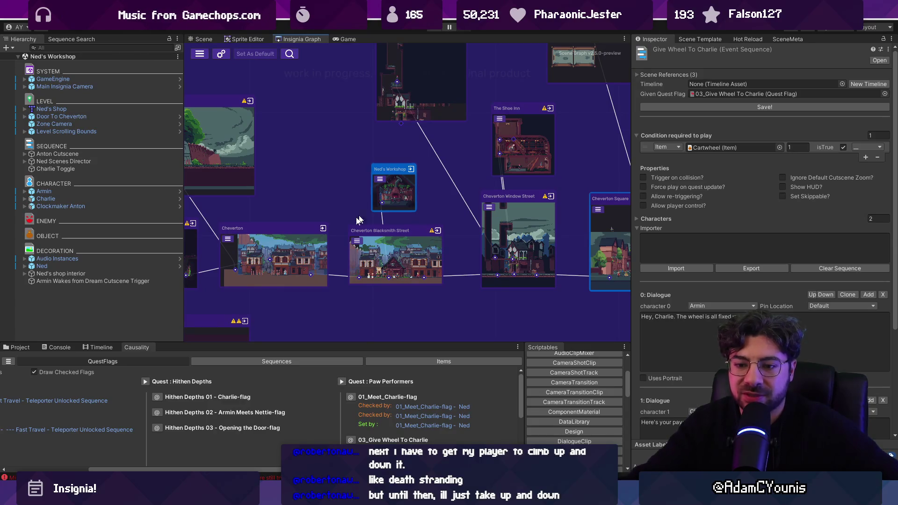
left_click(21, 349)
left_click(65, 348)
left_click(10, 356)
Open Ned's Workshop's inner room graph and start the game in Play mode.
scroll(395, 223, "down", 3)
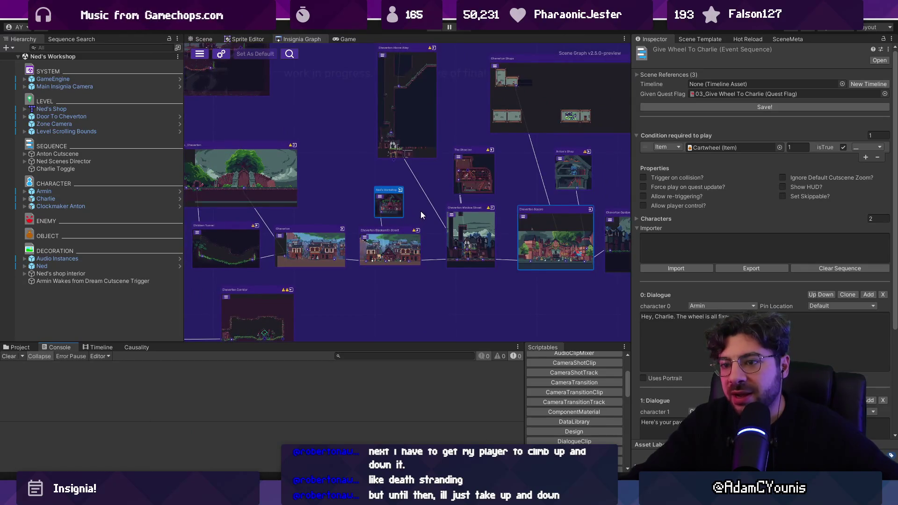
scroll(341, 186, "up", 1)
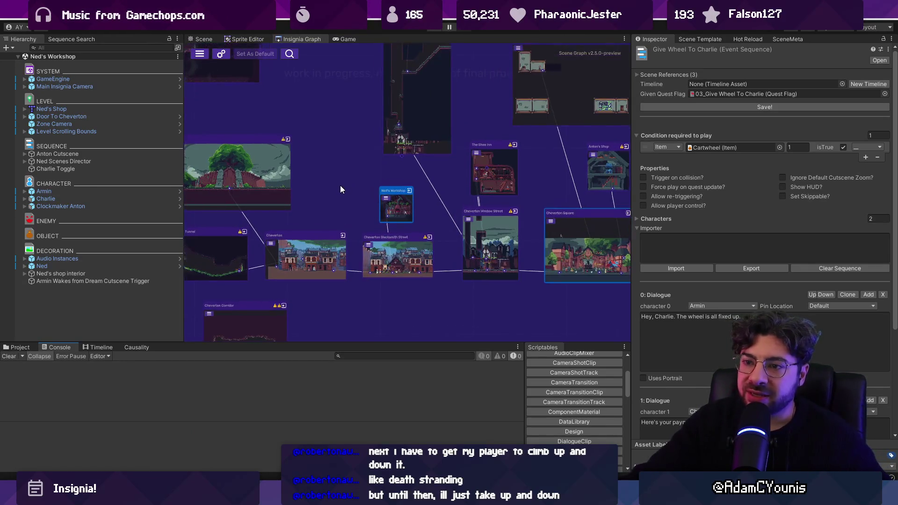
scroll(465, 177, "down", 2)
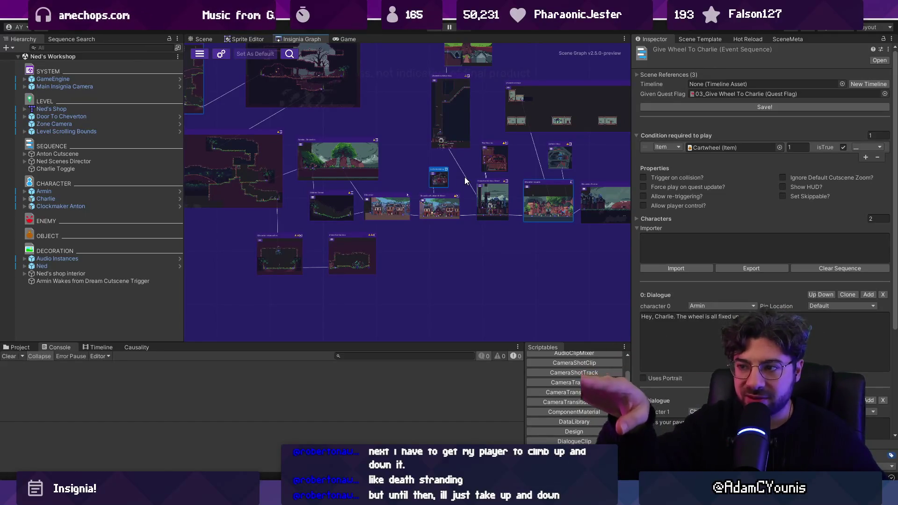
scroll(464, 177, "up", 5)
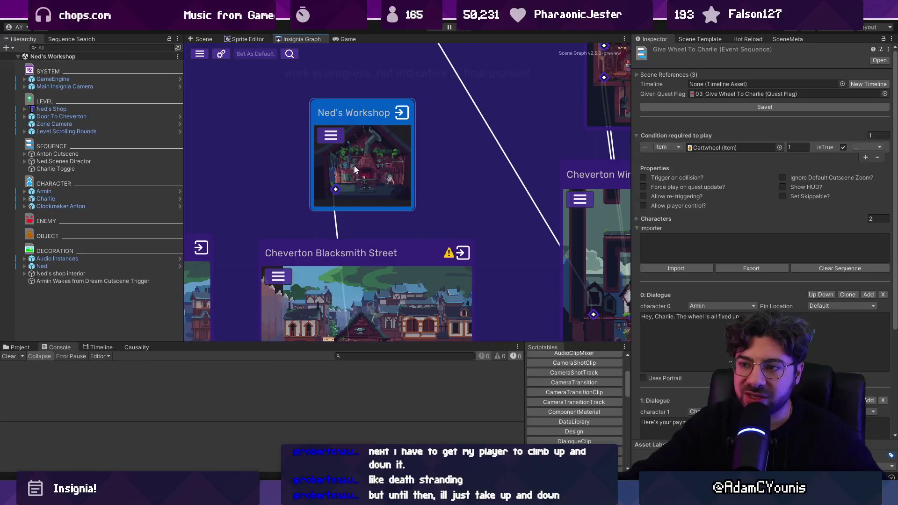
scroll(369, 177, "down", 2)
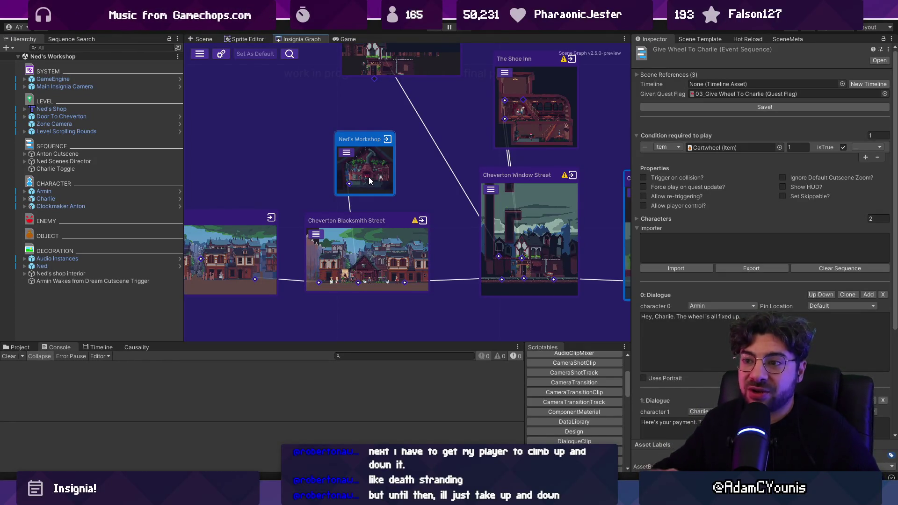
double_click(368, 177)
scroll(438, 154, "up", 5)
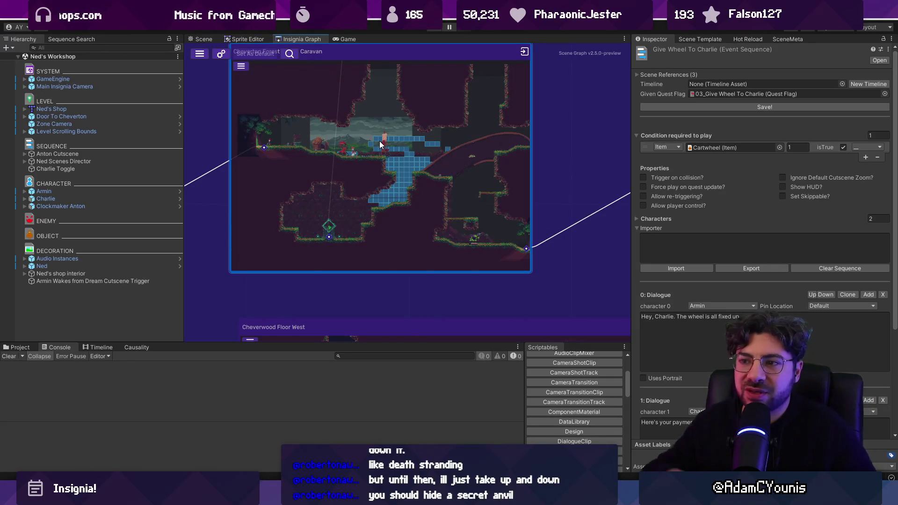
scroll(372, 149, "down", 4)
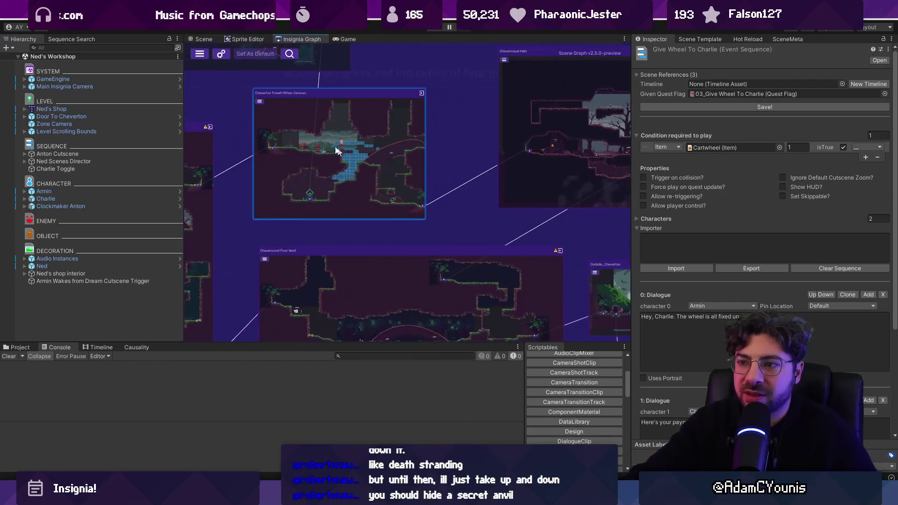
left_click(428, 31)
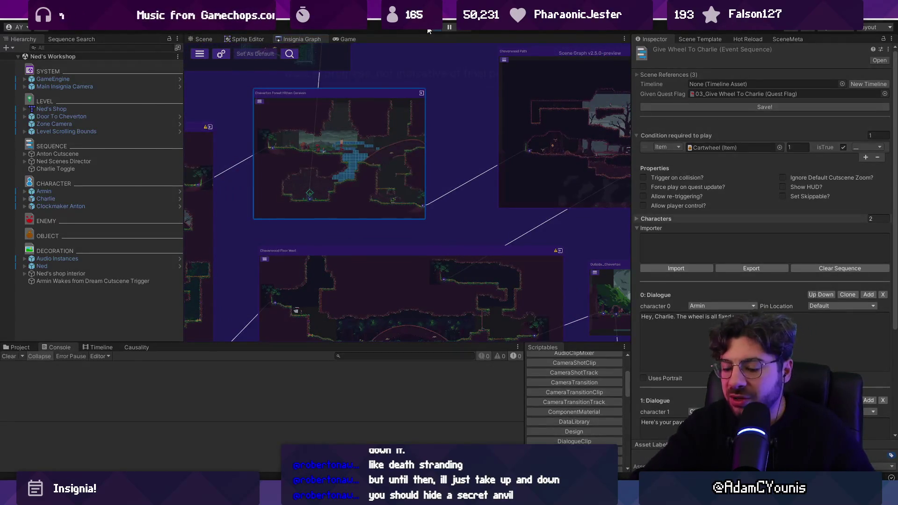
View the in-game world map, then open the journal's Equipment page.
key("m")
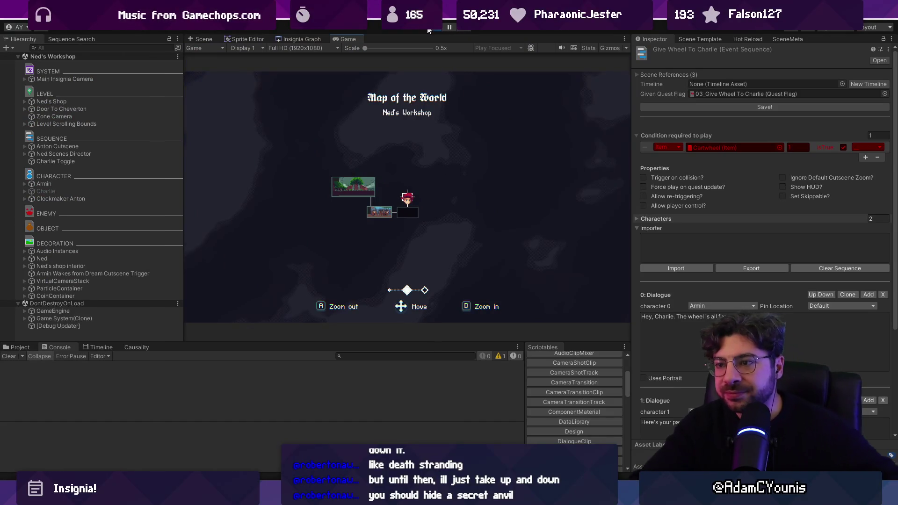
key("m")
key("Escape")
key("z")
key("x")
key("d")
Move the Graile Sword and back, browse the Quests pages, then stop Play mode.
key("z")
key("z")
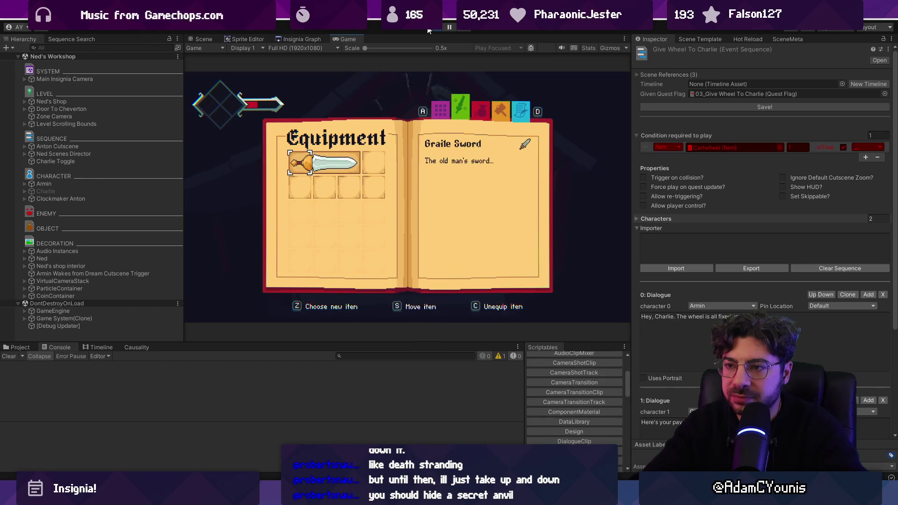
key("a")
key("z")
key("x")
key("z")
key("Right")
key("Left")
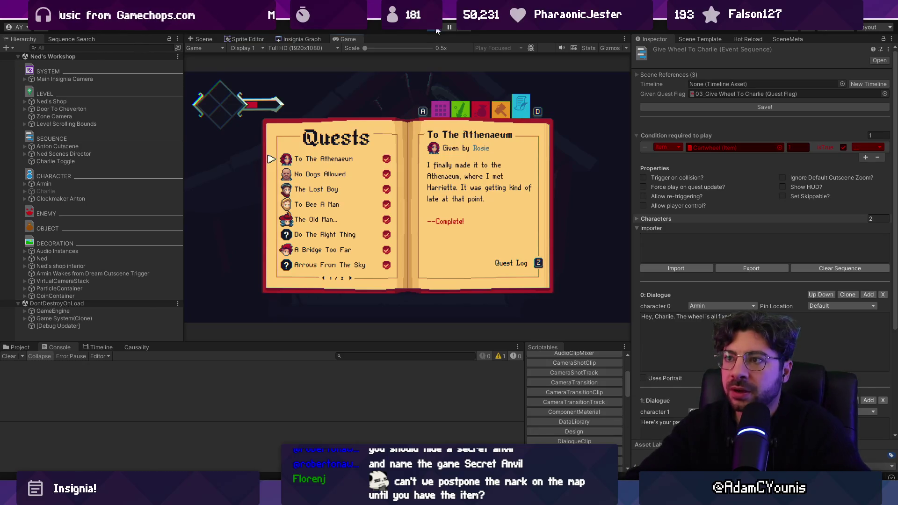
left_click(436, 28)
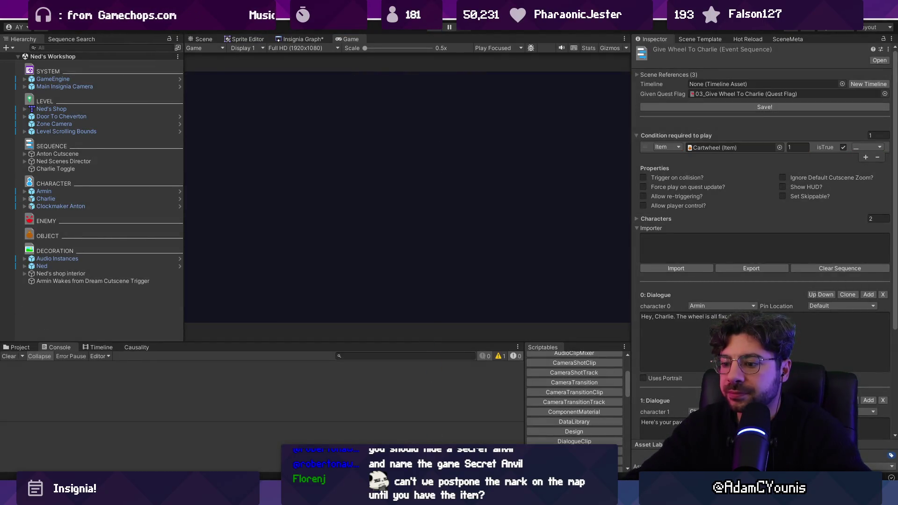
Glance at the Figma flowchart, then open the Cheverton Forest Hithen Caravan scene.
key("alt+Tab")
scroll(387, 237, "down", 3)
key("Escape")
key("super")
key("alt+Tab")
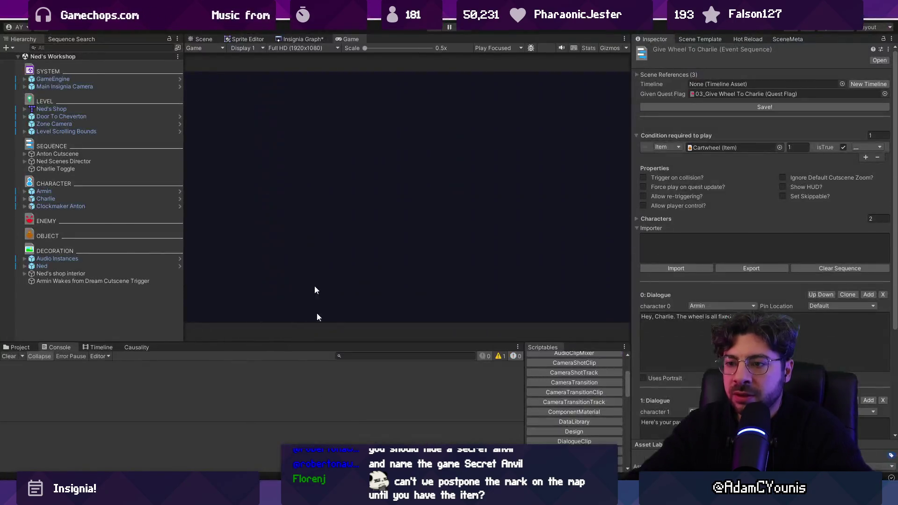
left_click(292, 39)
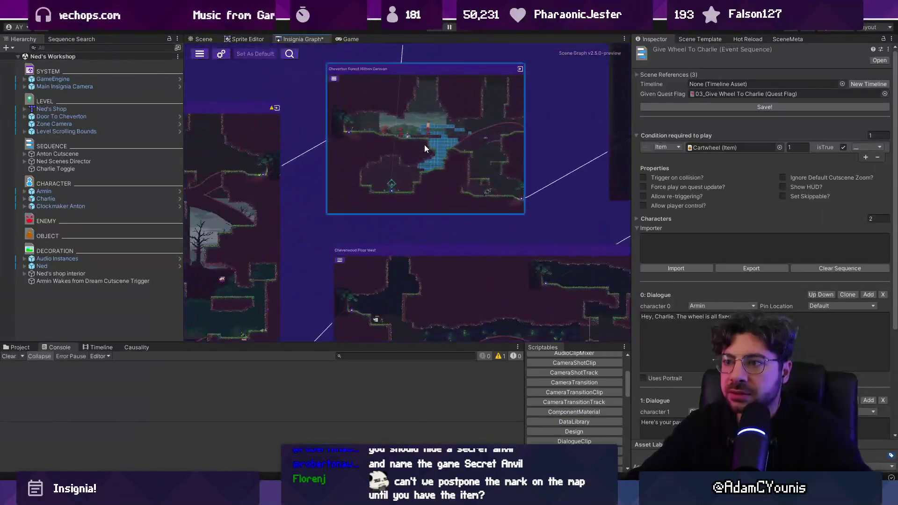
double_click(425, 144)
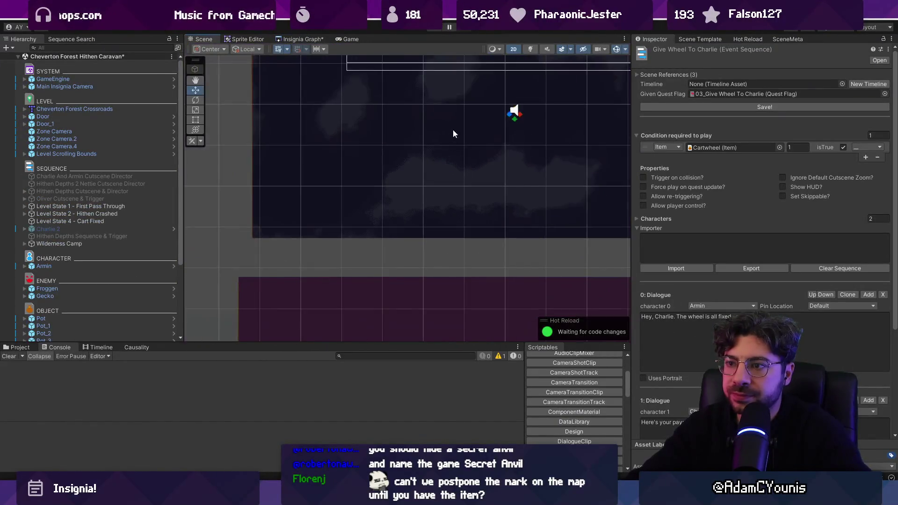
scroll(453, 134, "down", 10)
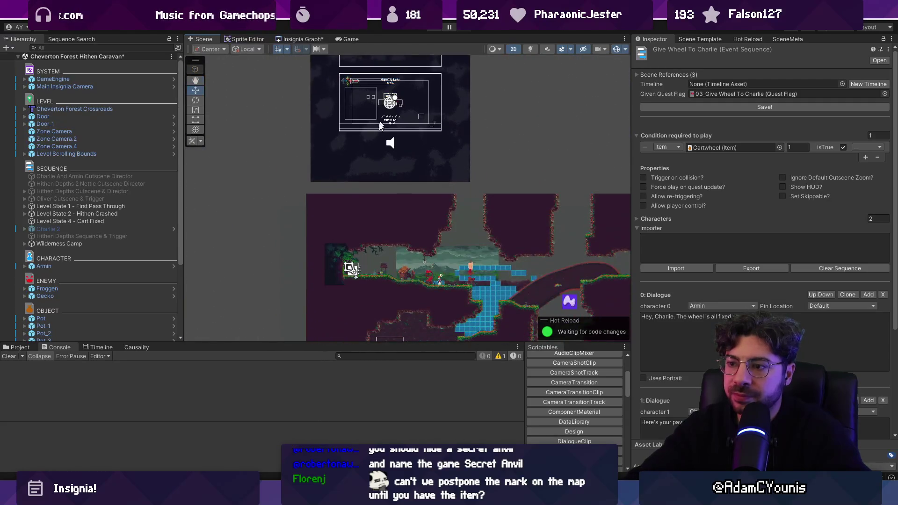
scroll(525, 305, "up", 15)
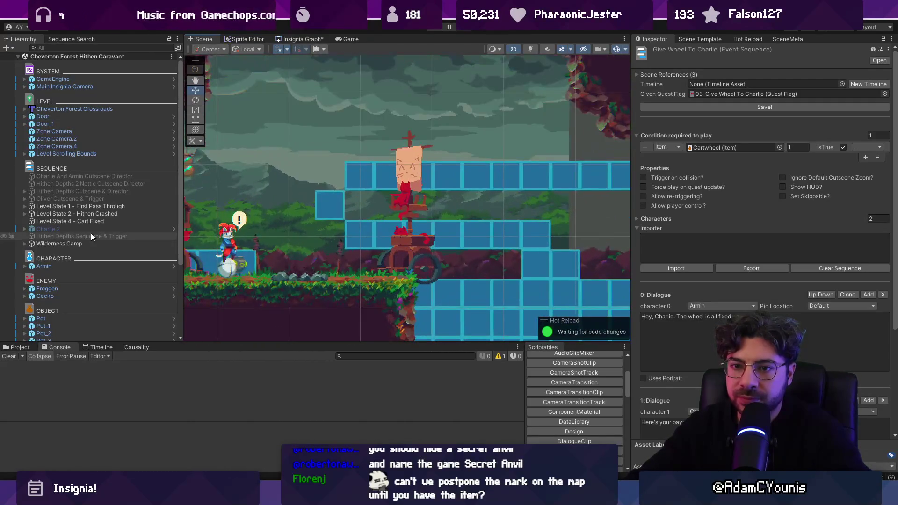
Expand Level State 2, select Charlie, and open his Give Wheel To Charlie dialogue lines.
left_click(26, 213)
left_click(49, 221)
scroll(351, 205, "down", 2)
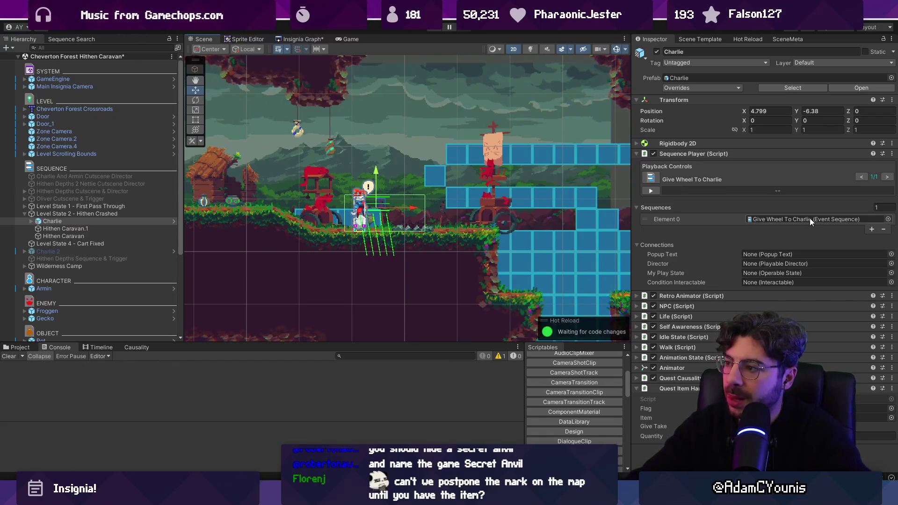
double_click(810, 218)
scroll(728, 212, "down", 3)
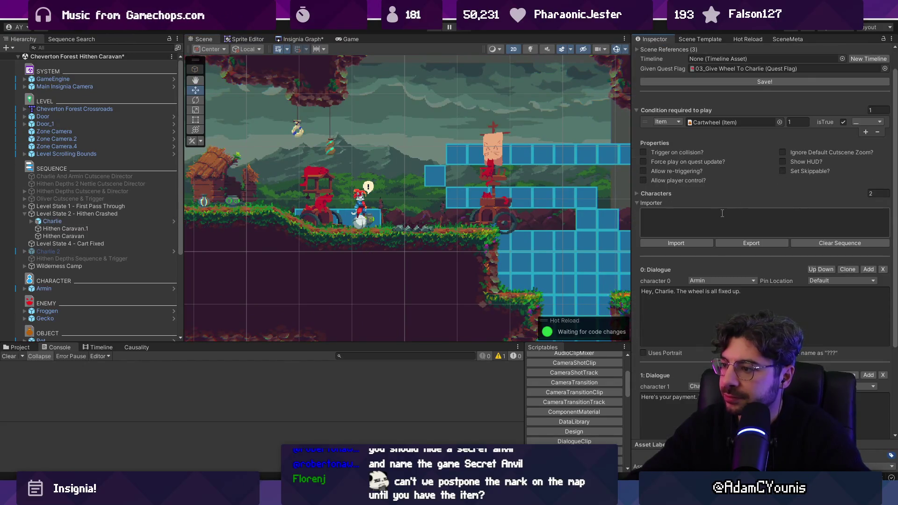
scroll(721, 212, "down", 4)
scroll(720, 214, "up", 6)
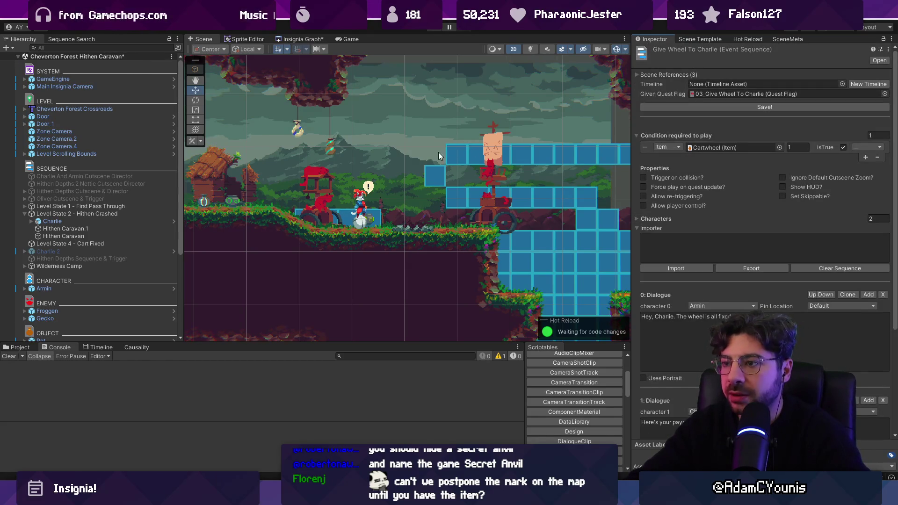
scroll(435, 149, "down", 2)
scroll(676, 270, "down", 5)
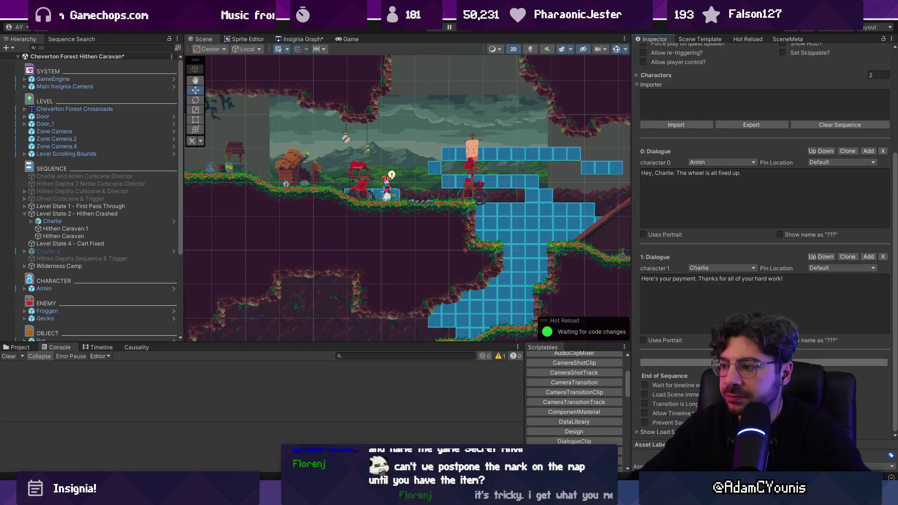
Add a third Charlie dialogue line sending the player to the anvil below, and save.
left_click(754, 363)
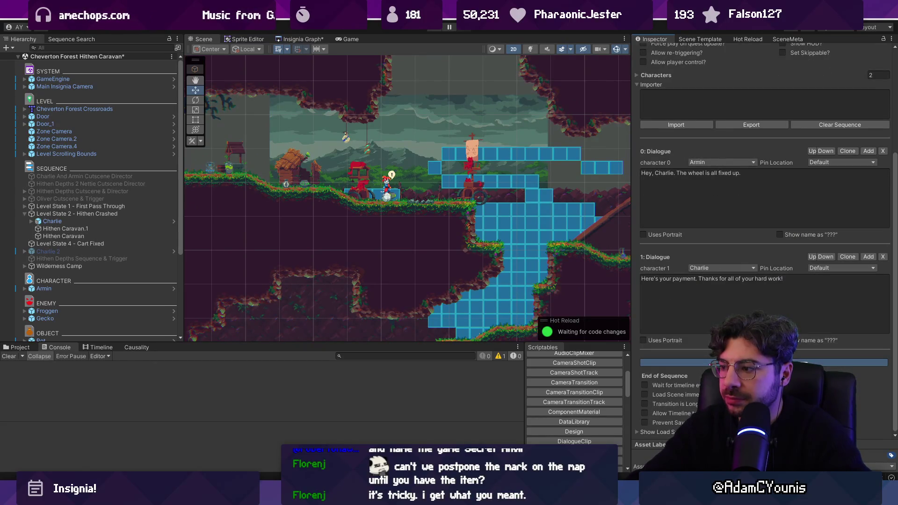
left_click(701, 394)
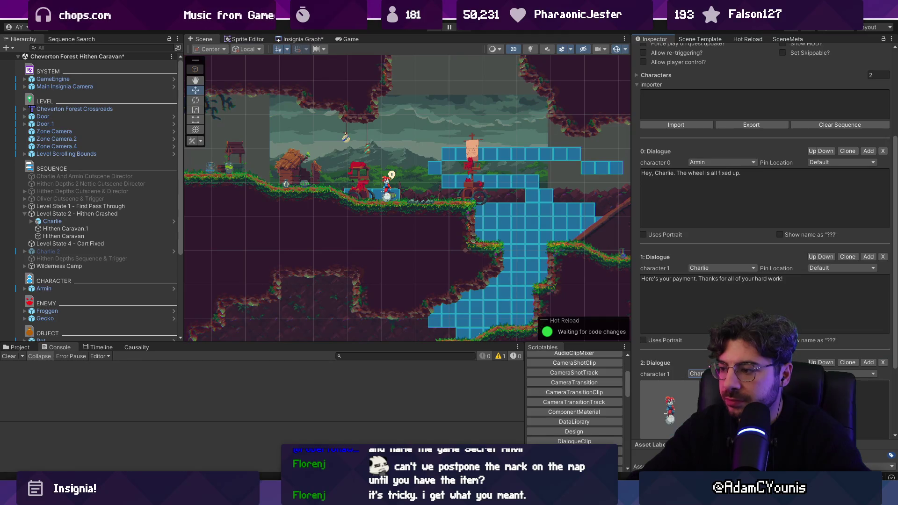
left_click(674, 407)
scroll(763, 281, "down", 3)
type("Cool, now go to the anvil below")
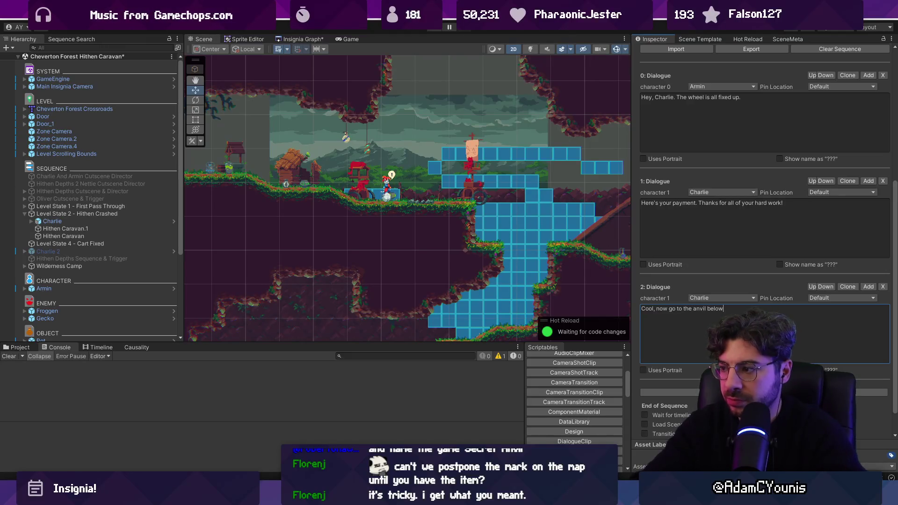
key("ctrl+a")
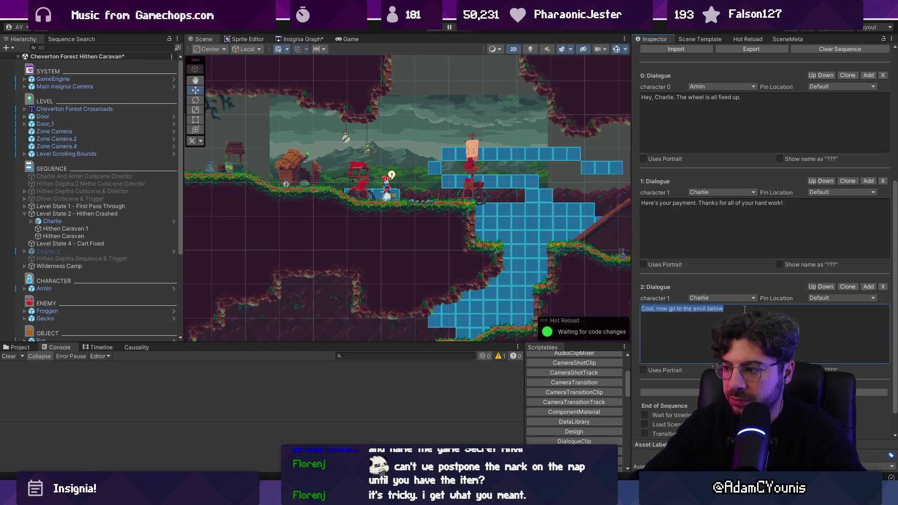
left_click(745, 309)
type("and learn an ability")
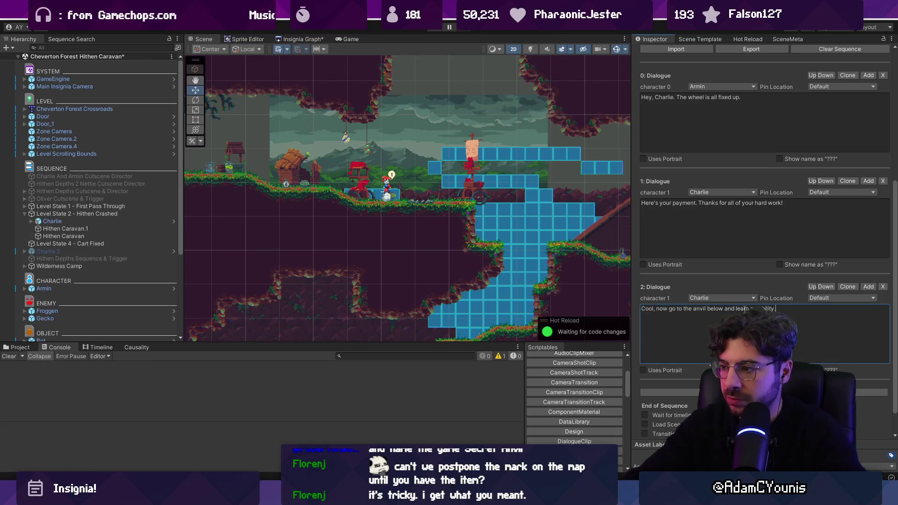
left_click(883, 287)
scroll(796, 210, "up", 5)
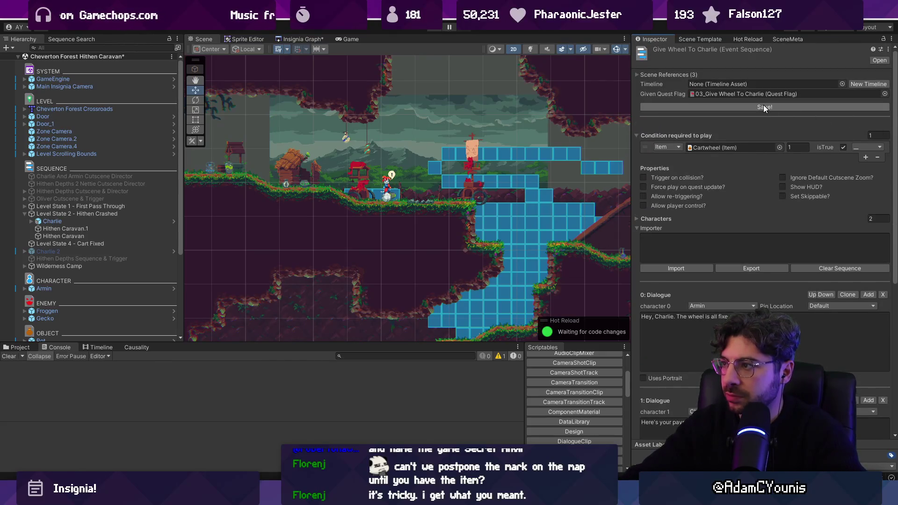
left_click(749, 107)
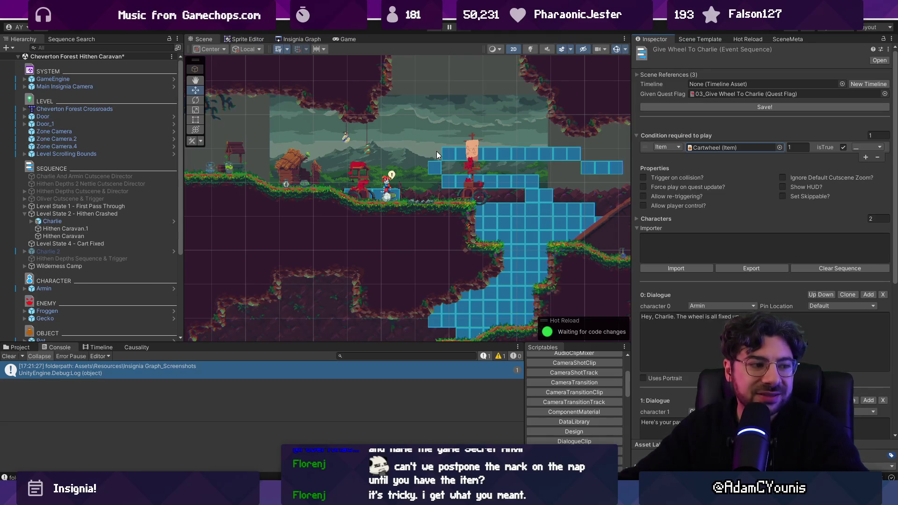
Zoom the Scene view and pan down to the anvil room below the caravan.
scroll(438, 155, "down", 3)
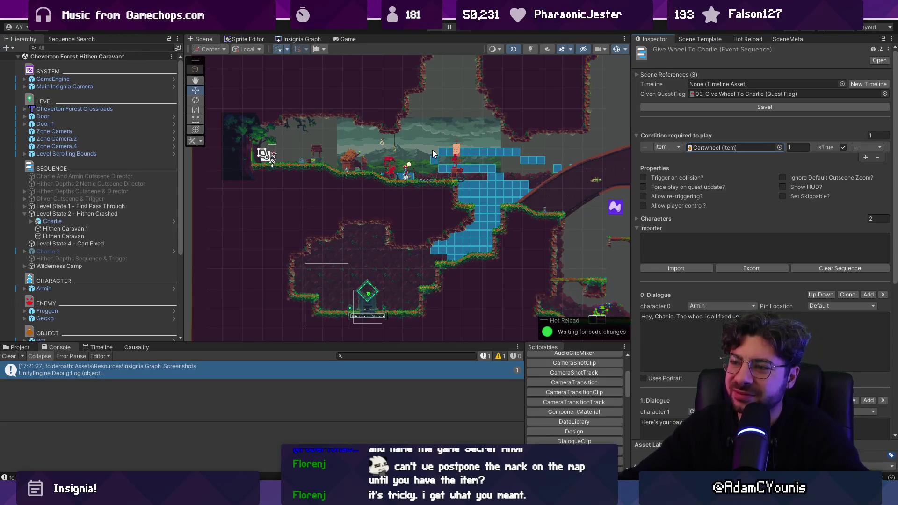
scroll(493, 189, "up", 4)
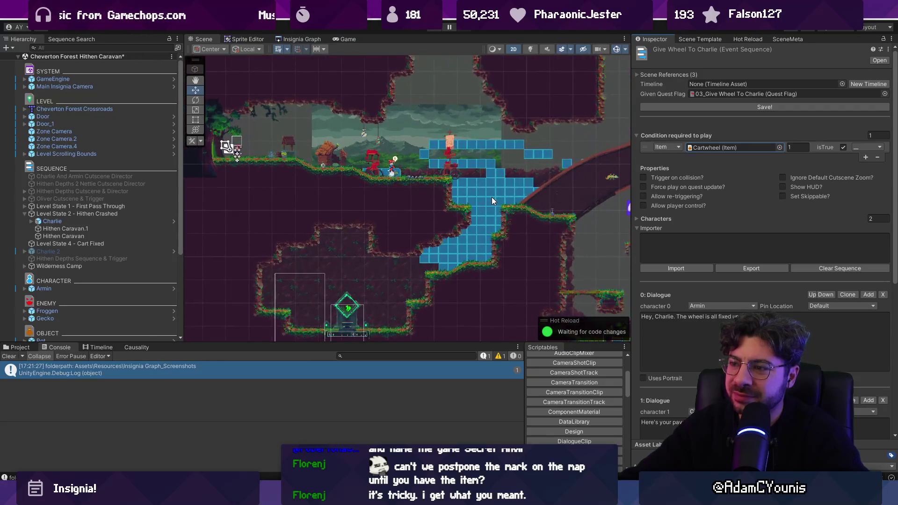
scroll(489, 202, "up", 2)
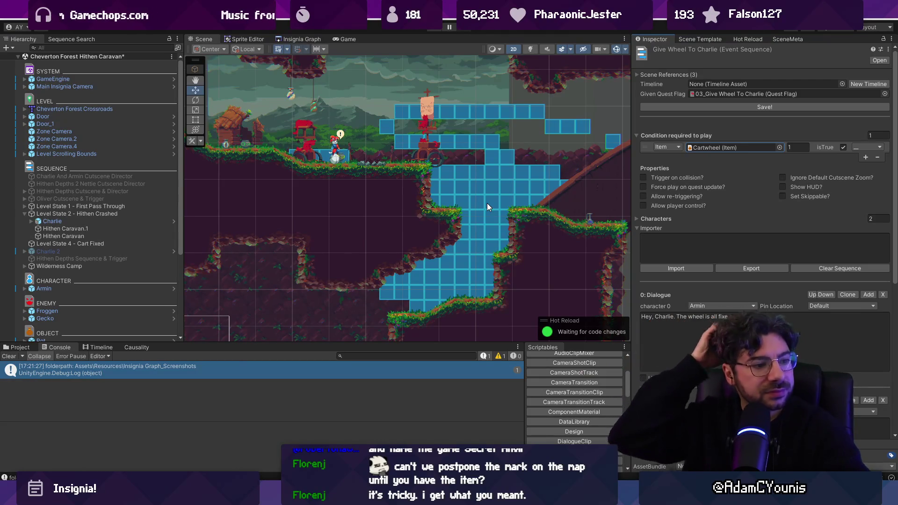
scroll(461, 182, "down", 2)
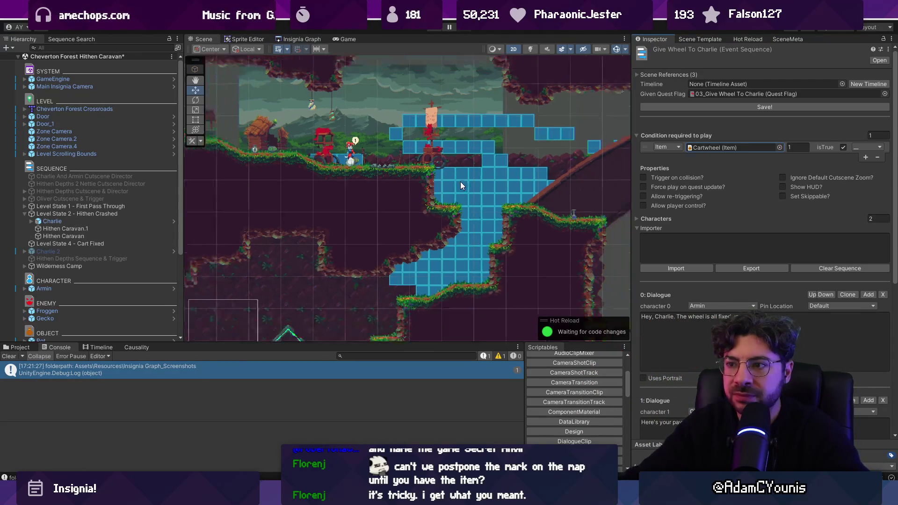
mouse_move(465, 182)
left_mouse_down()
mouse_move(347, 227)
mouse_move(420, 202)
mouse_move(428, 177)
left_mouse_up()
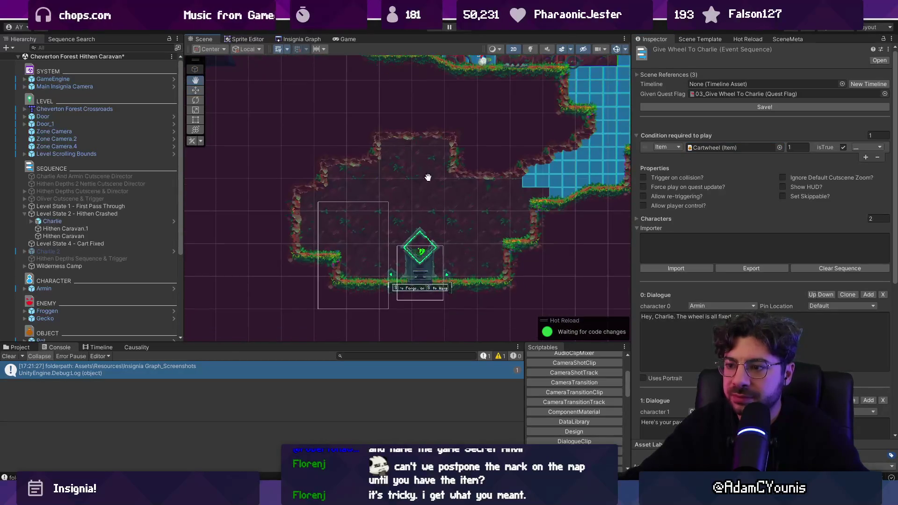
Review the level state objects and Charlie, expand Hithen Depths Cutscene & Director, and show Causality.
left_click(123, 206)
left_click(123, 213)
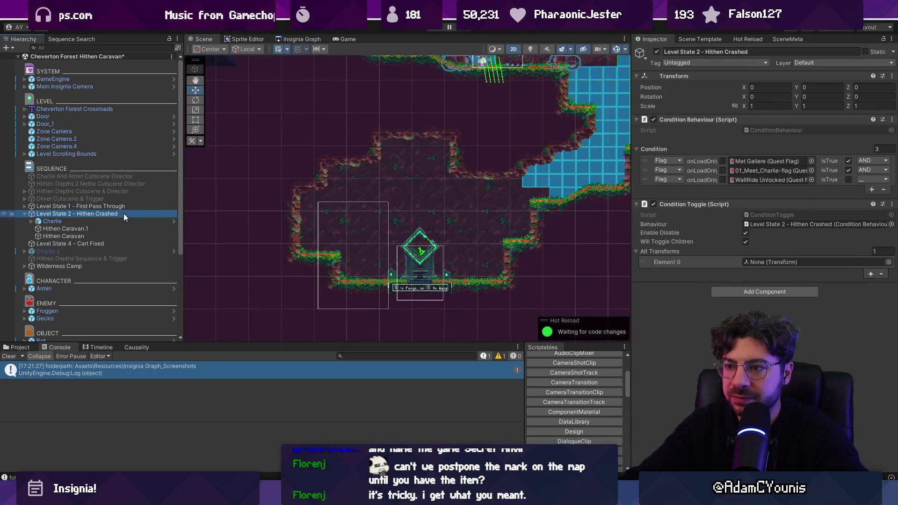
left_click(124, 221)
left_click(24, 213)
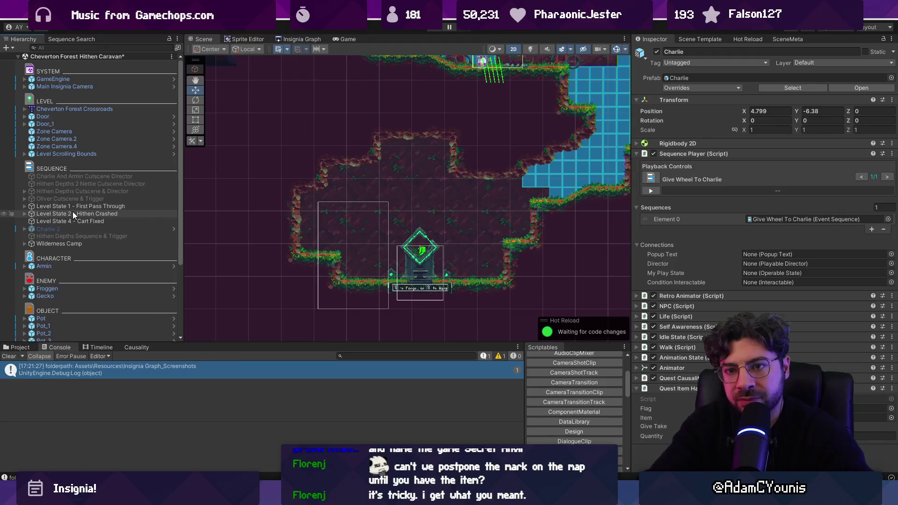
left_click(60, 191)
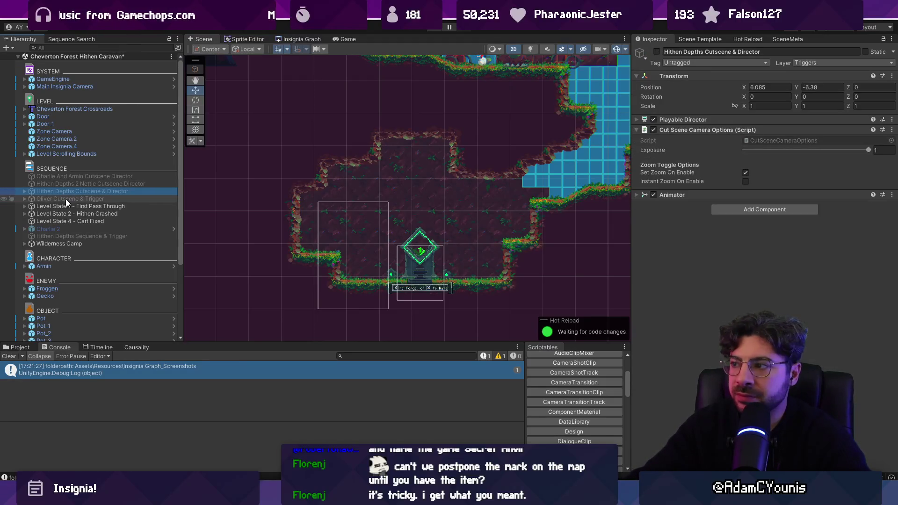
left_click(25, 192)
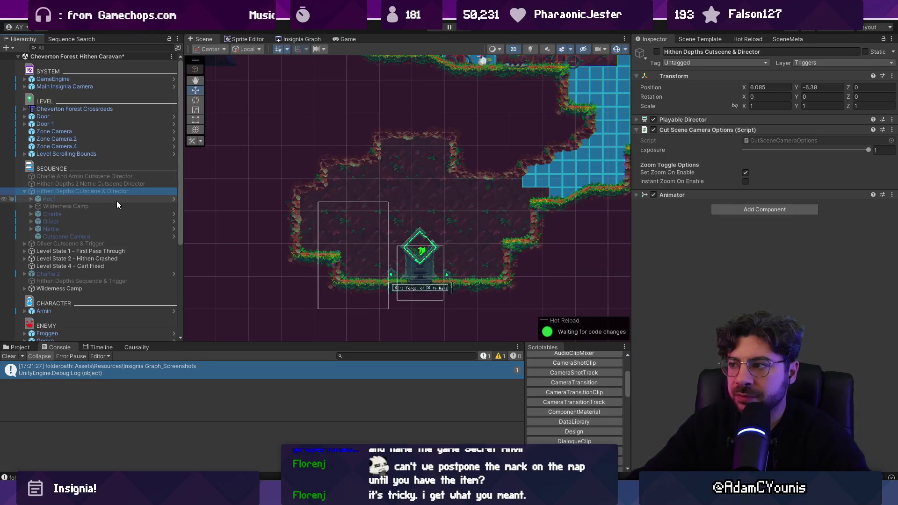
left_click(136, 348)
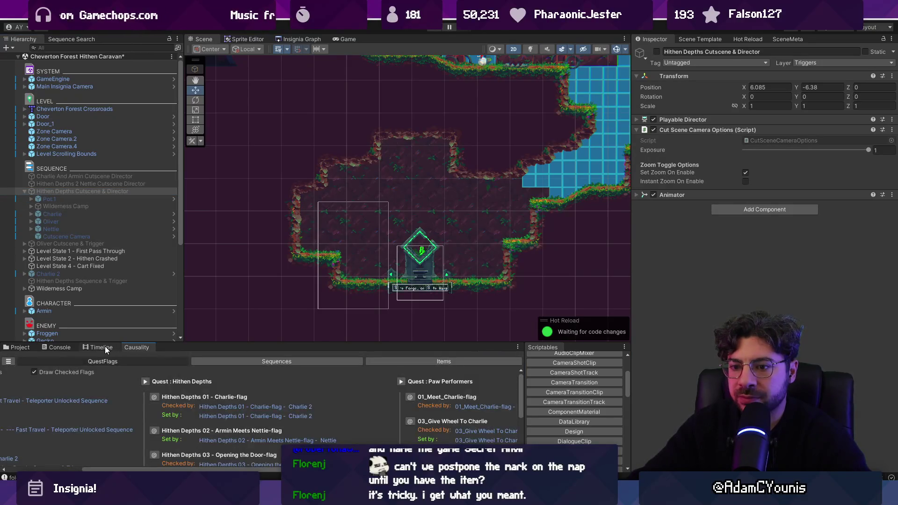
Show the Timeline for Wilderness Camp (no director yet), then the Hithen Depths cutscene's tracks.
left_click(105, 348)
left_click(66, 207)
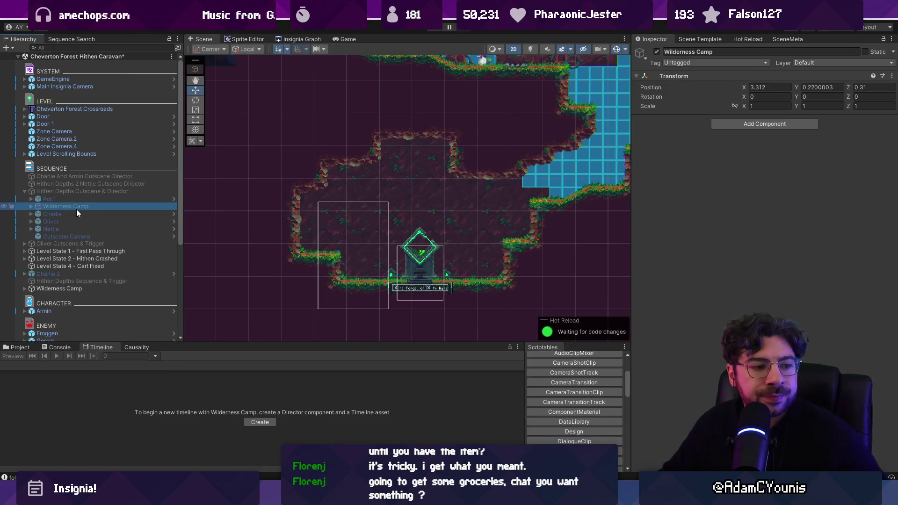
left_click(78, 193)
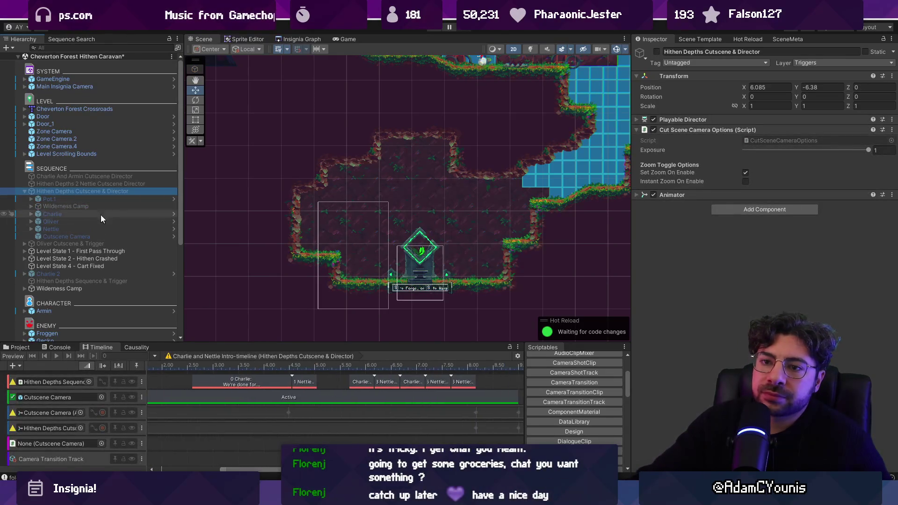
Browse the Nettle and Charlie-Armin cutscene timelines, then select Oliver Cutscene & Trigger.
left_click(100, 184)
left_click(95, 178)
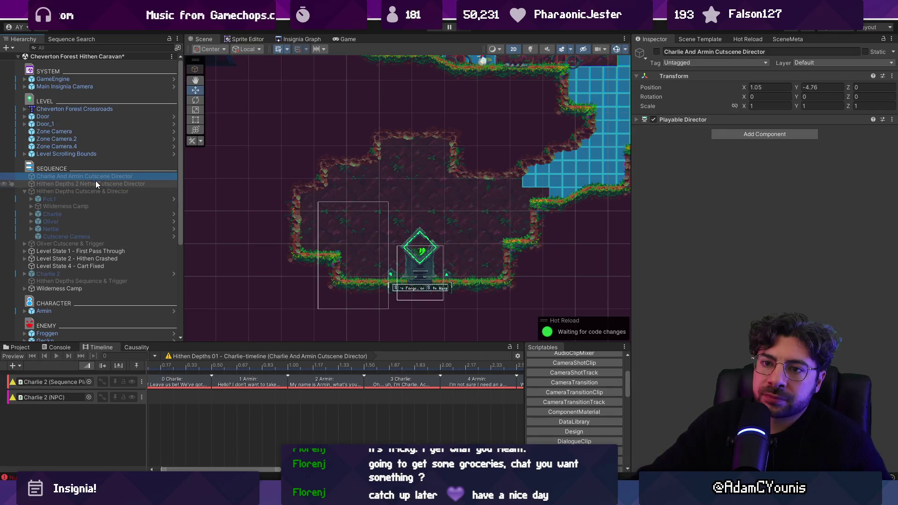
scroll(170, 384, "down", 5)
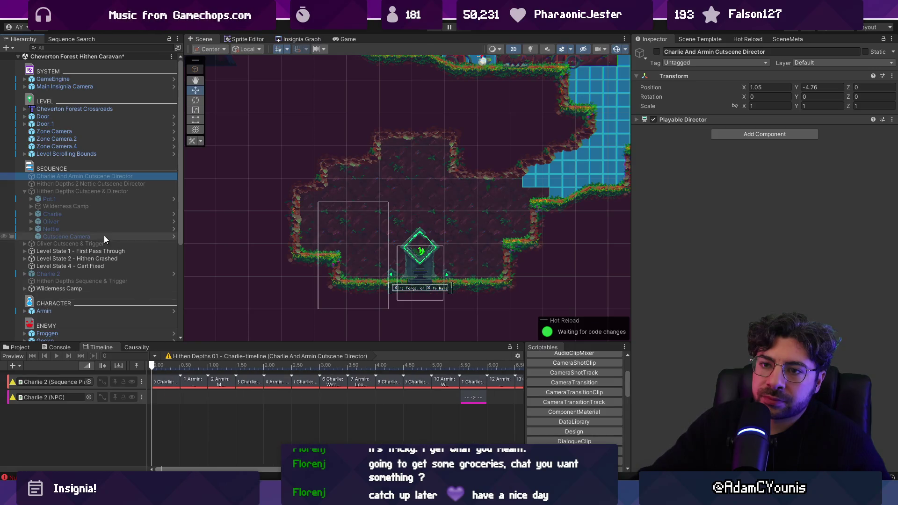
left_click(79, 191)
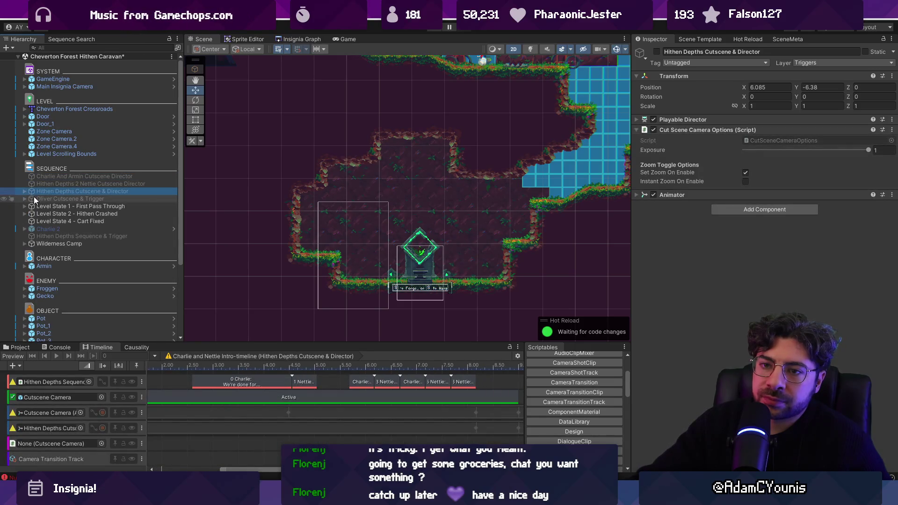
left_click(34, 199)
Enlarge the Timeline and scroll through Opening the Door clips to Green Crucible Entrance Open.
left_click_drag(266, 344, 270, 234)
scroll(198, 299, "up", 5)
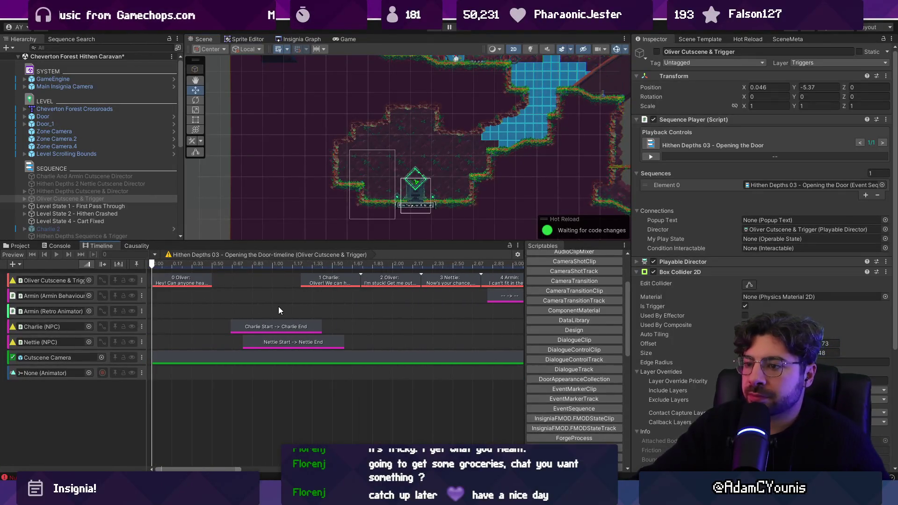
scroll(327, 294, "up", 3)
scroll(468, 299, "right", 2)
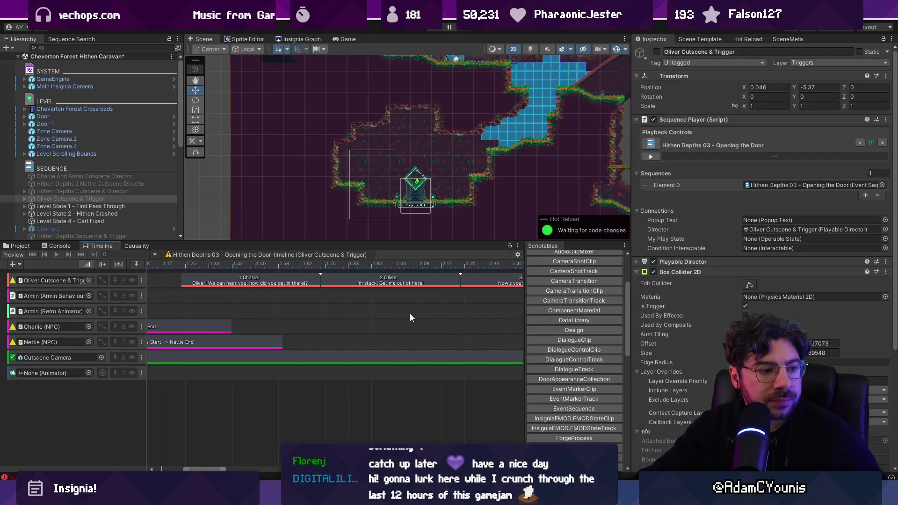
scroll(375, 340, "down", 5)
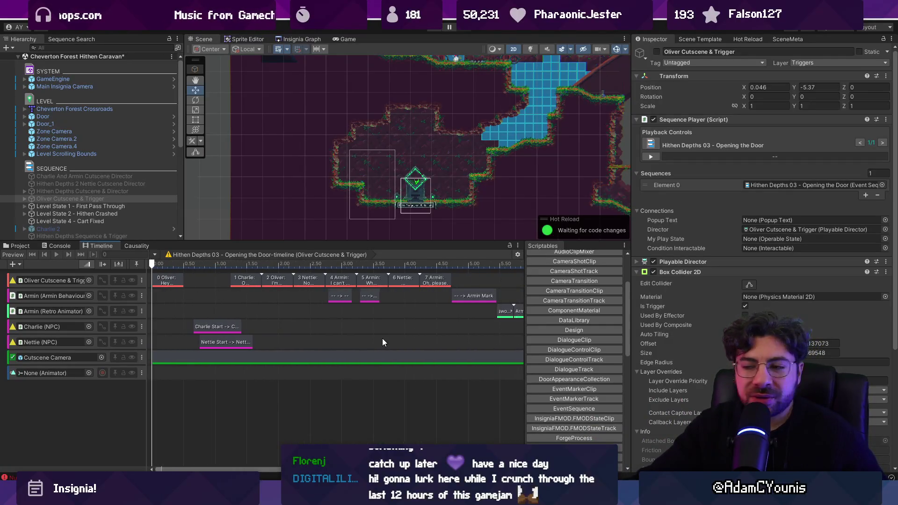
scroll(382, 338, "right", 10)
scroll(291, 288, "right", 15)
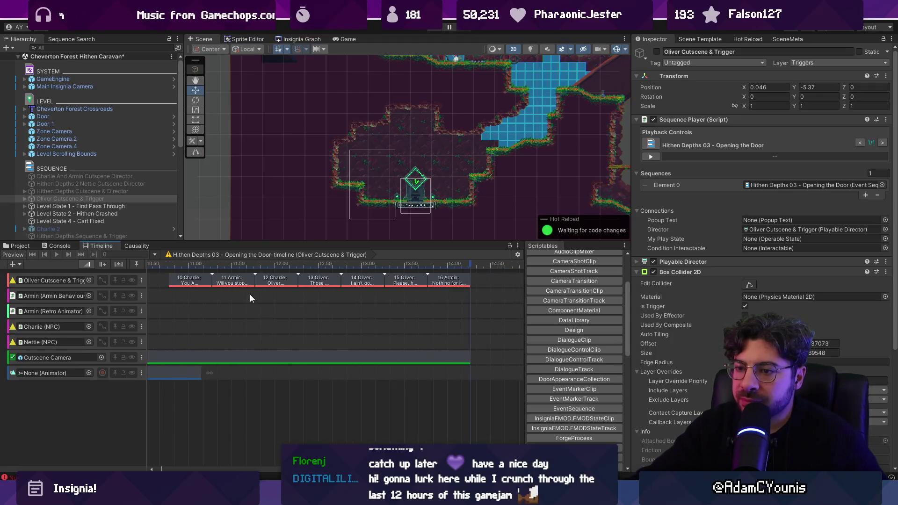
scroll(250, 294, "down", 4)
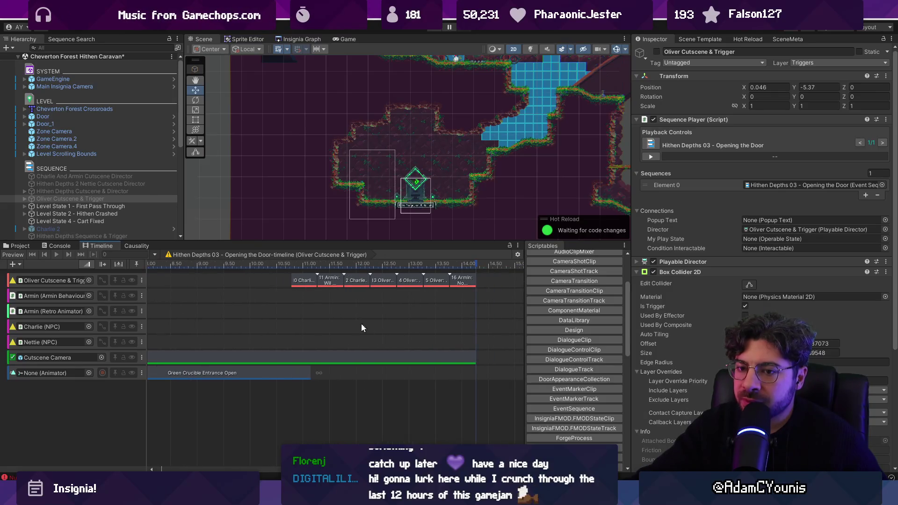
scroll(107, 200, "down", 3)
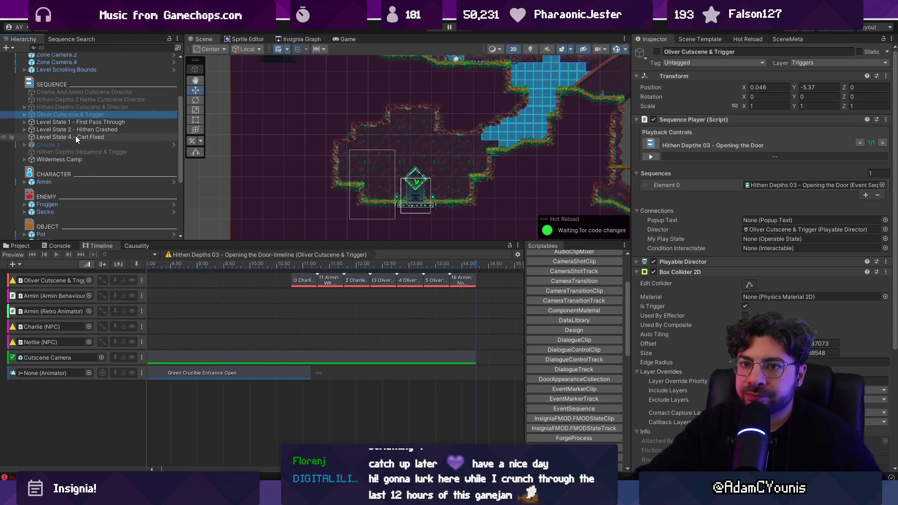
Try moving the three cutscene directors below Hithen Depths Sequence & Trigger, then undo it.
left_click(84, 106)
left_click(73, 93, "shift")
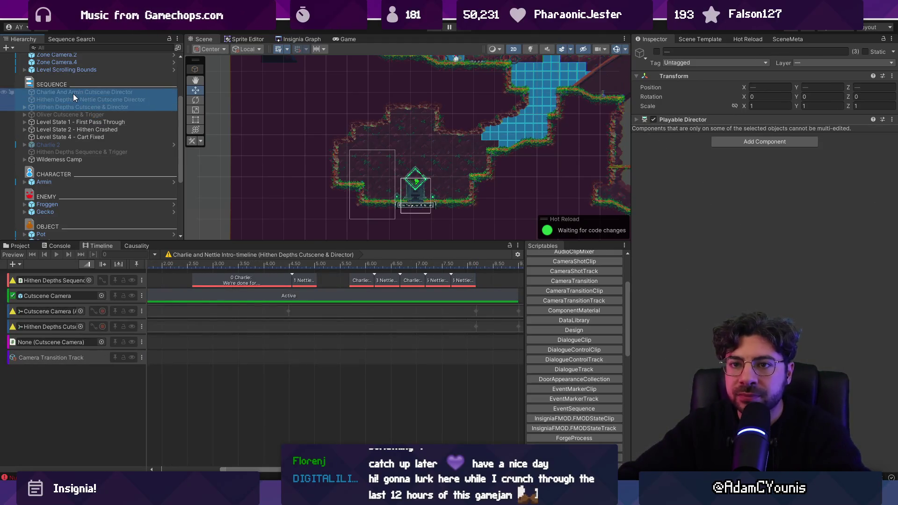
left_click_drag(91, 143, 96, 153)
left_click(83, 132)
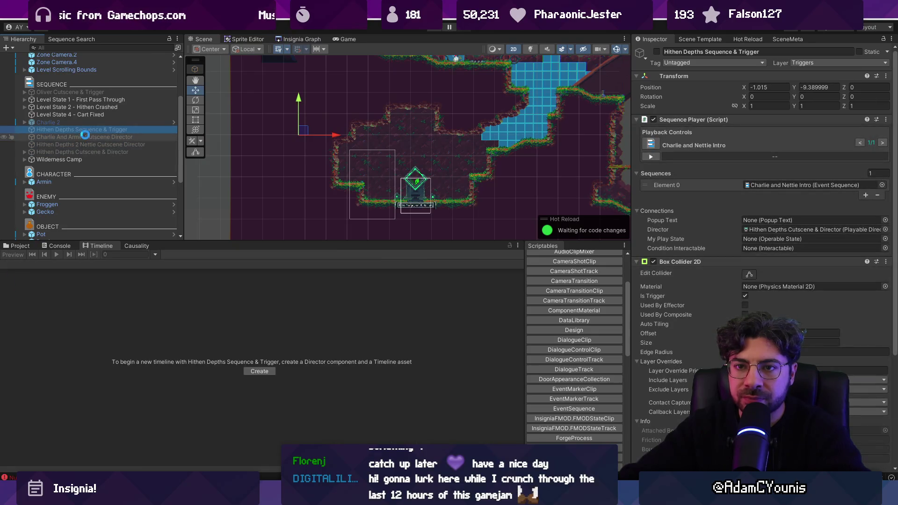
key("ctrl+z")
Inspect Level State 1 and Charlie 2, framing Charlie 2 in the Scene view.
left_click(86, 122)
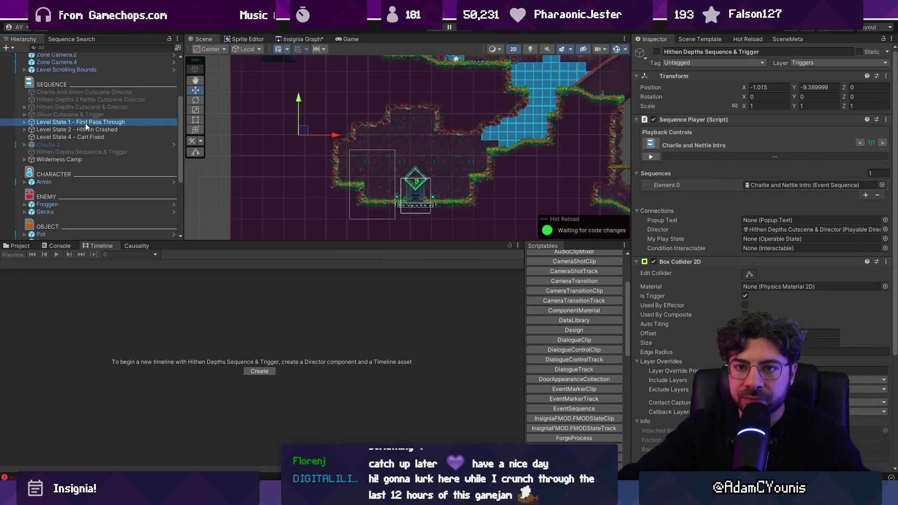
left_click(80, 152)
left_click(77, 146)
key("f")
scroll(322, 176, "up", 5)
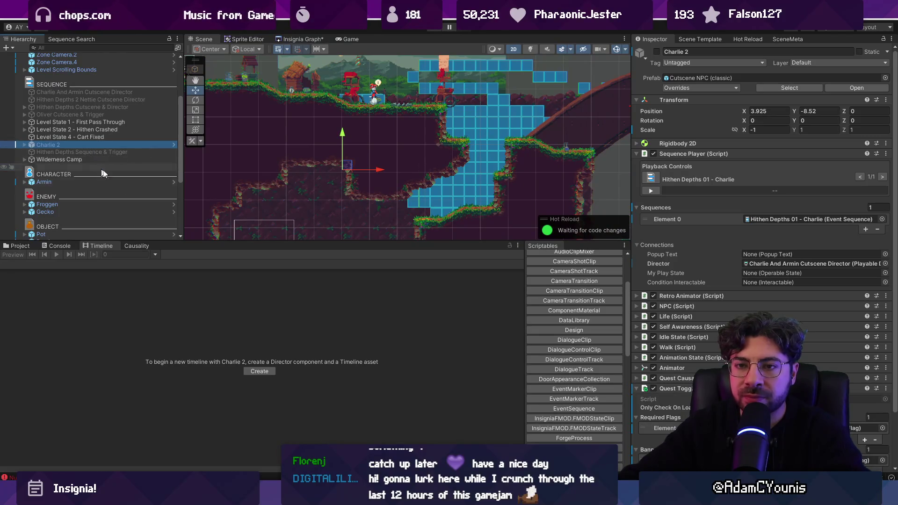
Inspect Anvil, then the conditions of Level State 4 - Cart Fixed and Level State 1.
left_click(211, 239)
left_click_drag(211, 242, 201, 356)
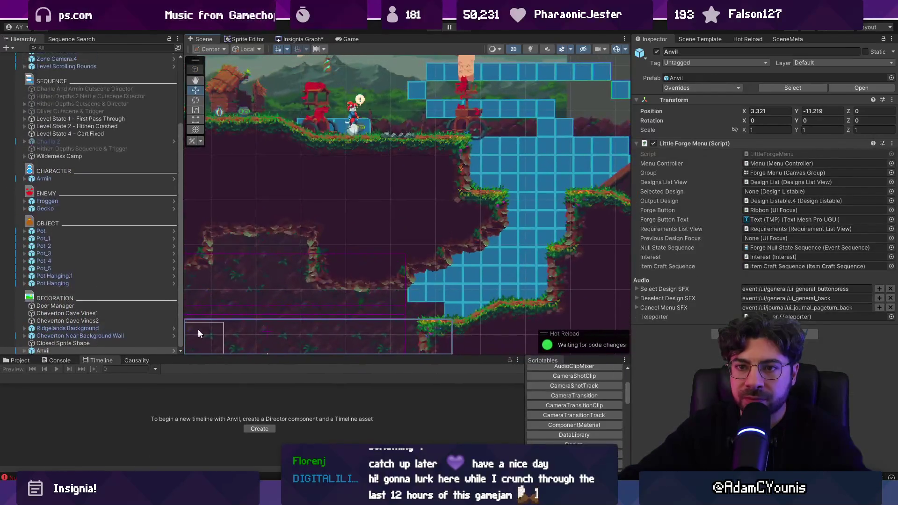
left_click(55, 132)
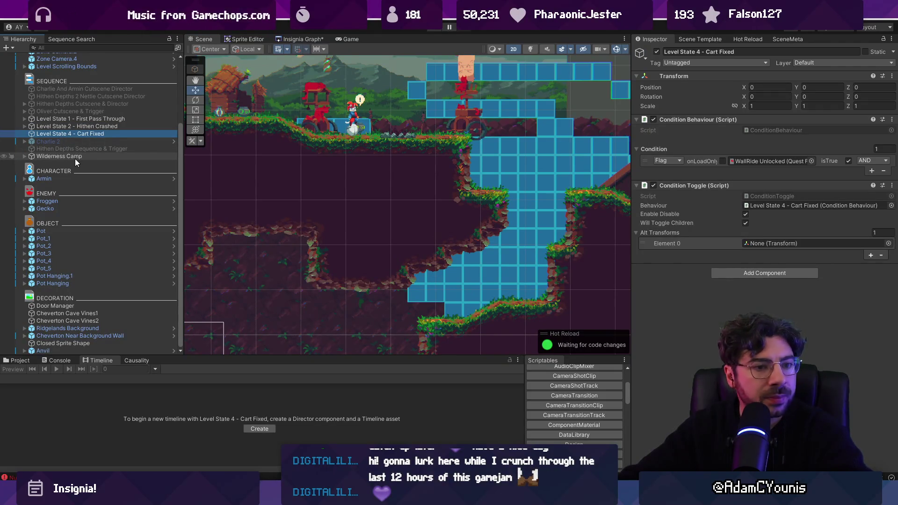
scroll(75, 159, "up", 3)
left_click(54, 175)
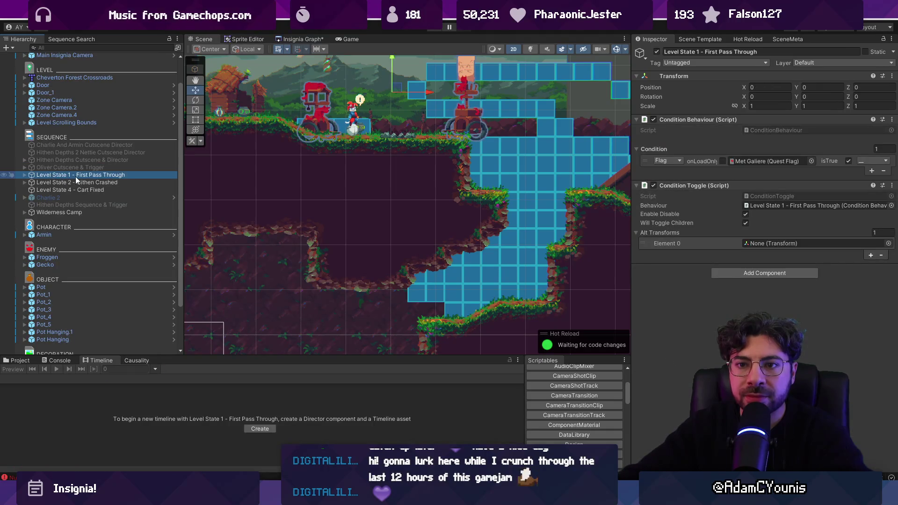
Rename the three level states so their numbers lead, e.g. '4 Level State - Cart Fixed'.
left_click(118, 175)
type("1")
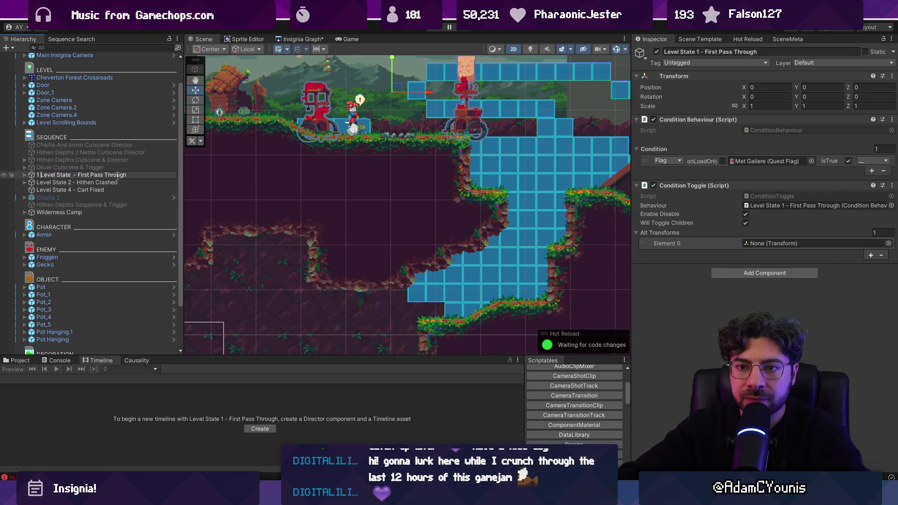
left_click(69, 183)
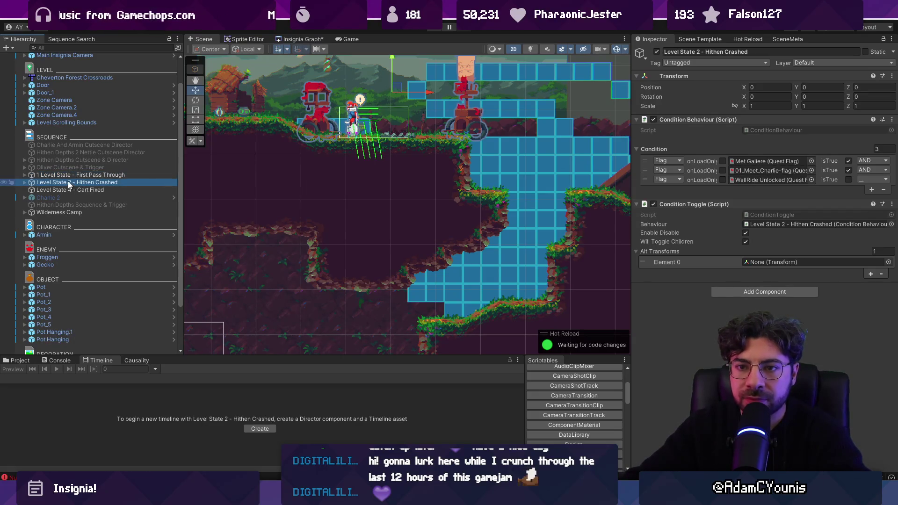
left_click(73, 183)
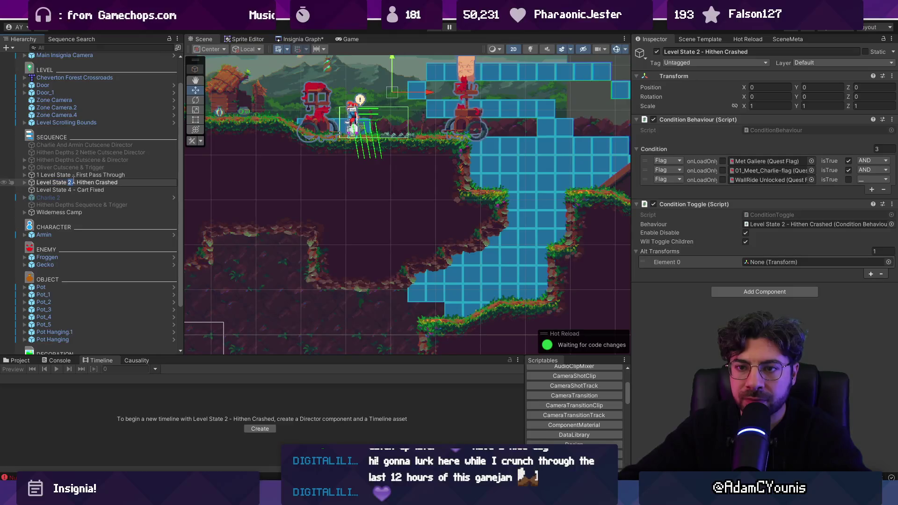
type("2")
left_click(66, 189)
left_click(72, 190)
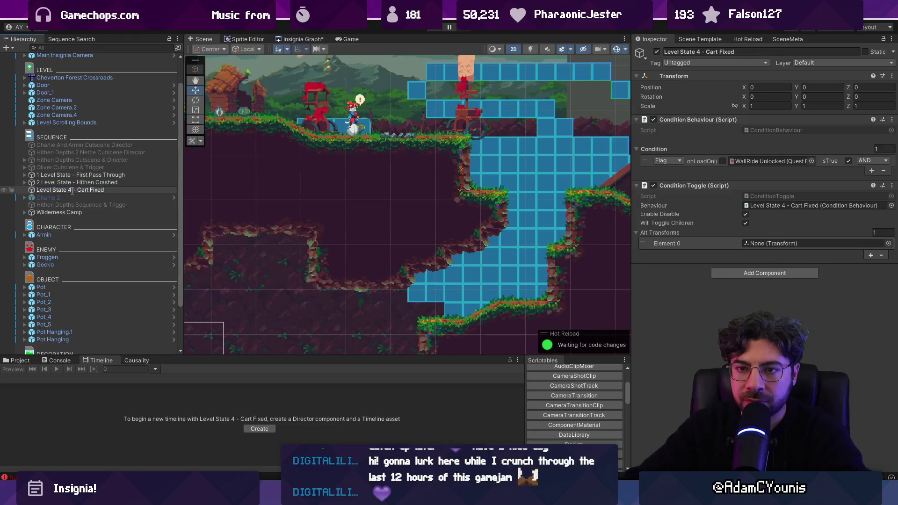
key("BackSpace")
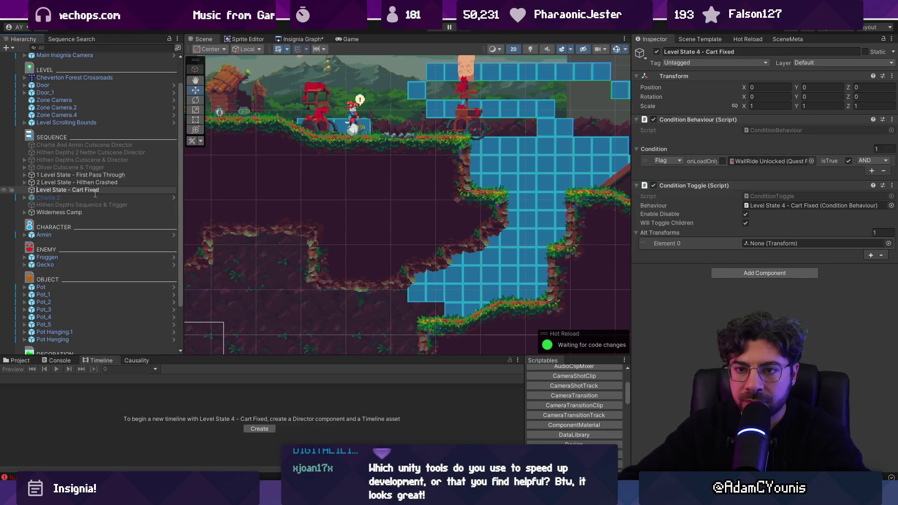
type("4")
key("Return")
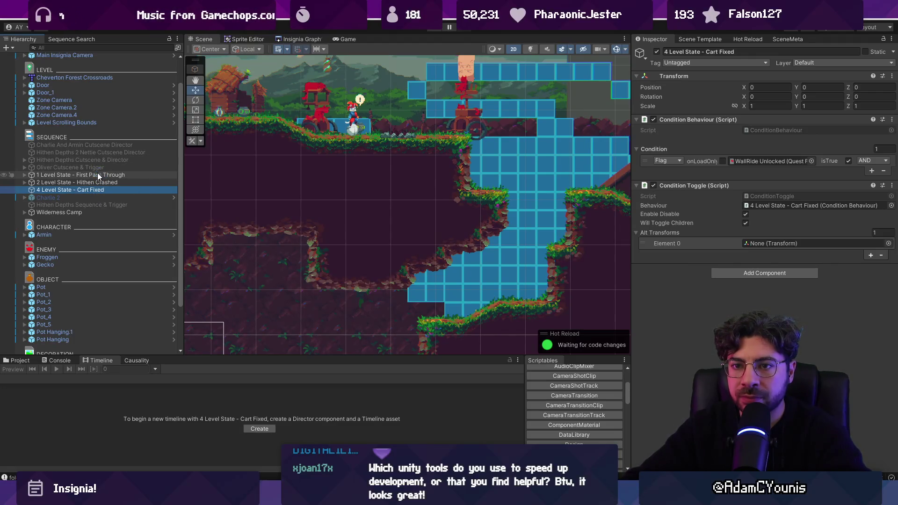
Try dragging '1 Level State - First Pass Through' to the top of SEQUENCE, then undo it.
left_click(97, 175)
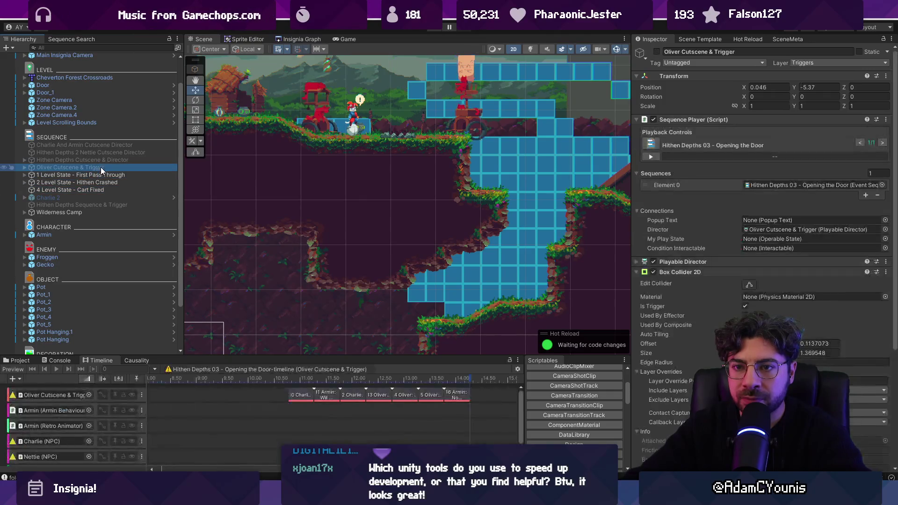
left_click_drag(102, 176, 73, 144)
key("ctrl+z")
key("ctrl+z")
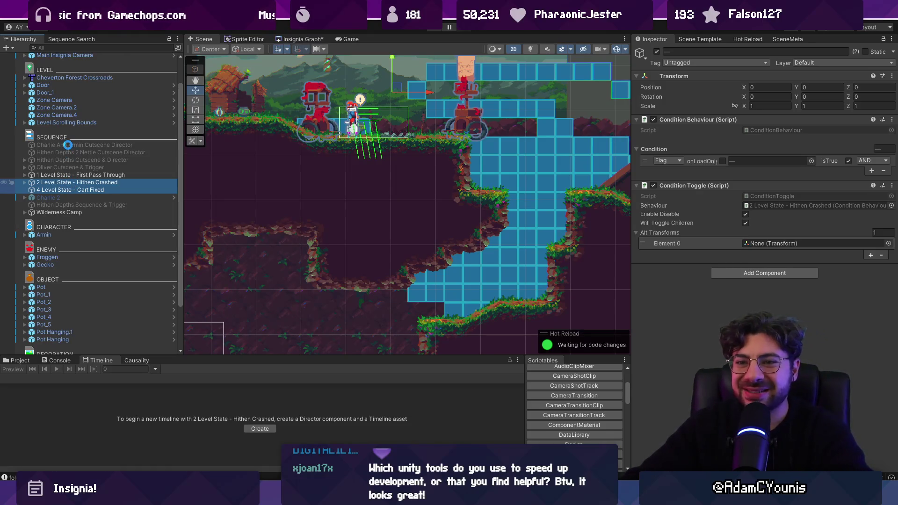
key("ctrl+z")
key("ctrl+z")
key("ctrl+z")
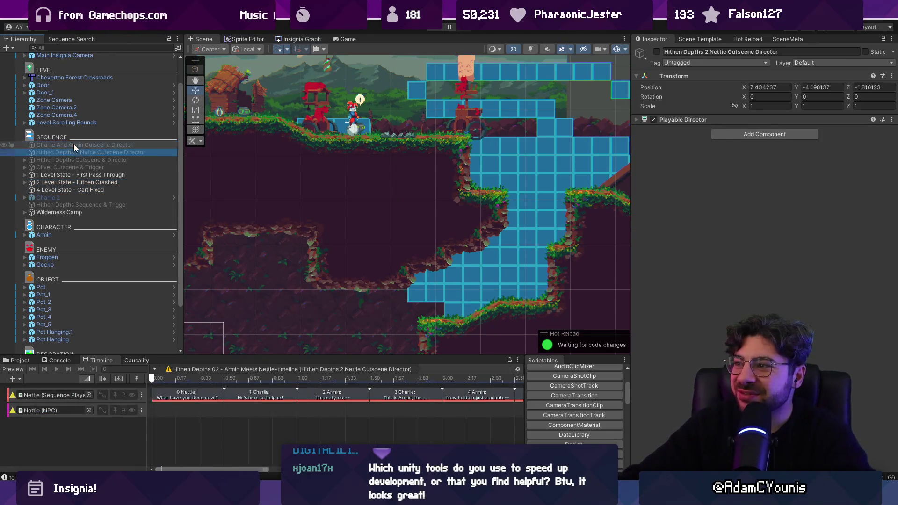
key("ctrl+z")
key("ctrl+y")
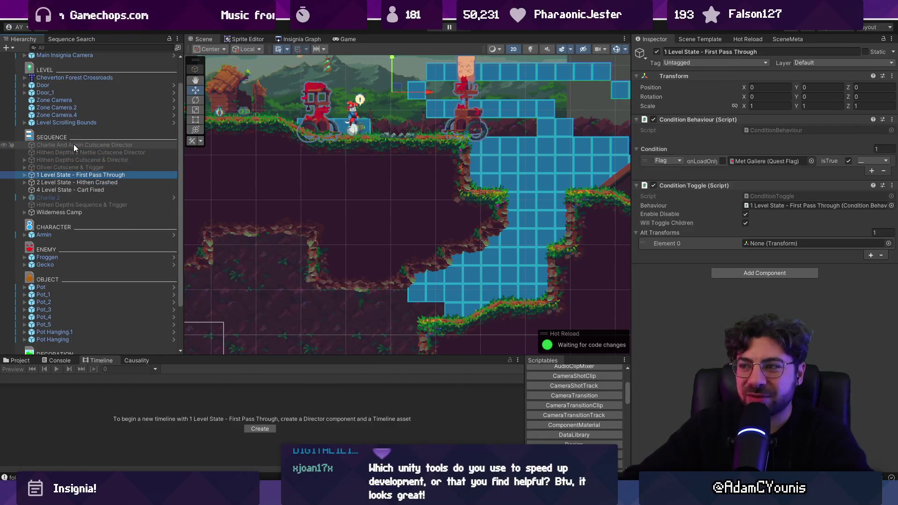
key("ctrl+z")
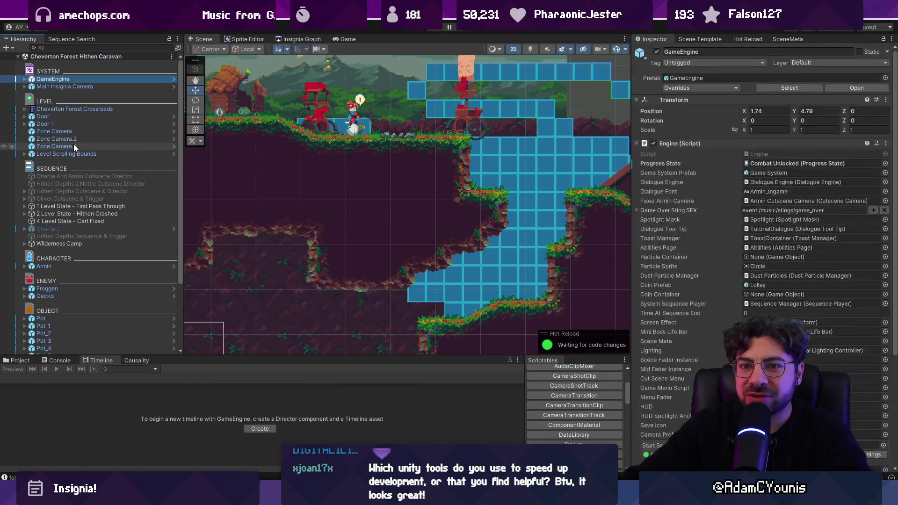
Move the three numbered level states together higher up the SEQUENCE list.
left_click(123, 220)
left_click(83, 209, "shift")
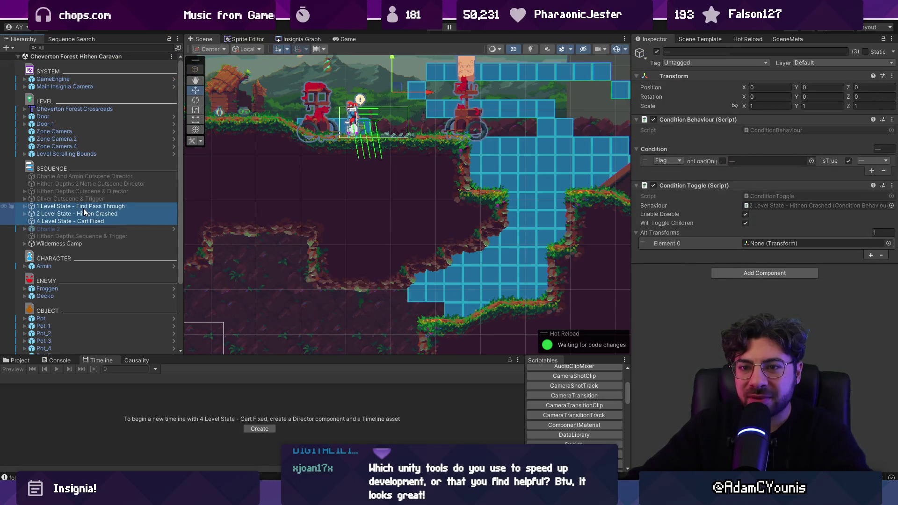
mouse_move(81, 216)
left_mouse_down()
mouse_move(92, 158)
mouse_move(90, 186)
left_mouse_up()
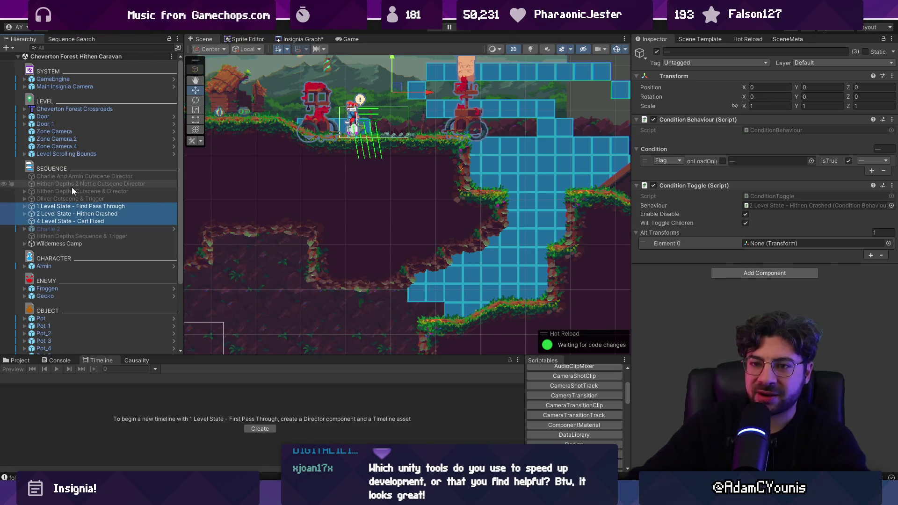
key("alt+Tab")
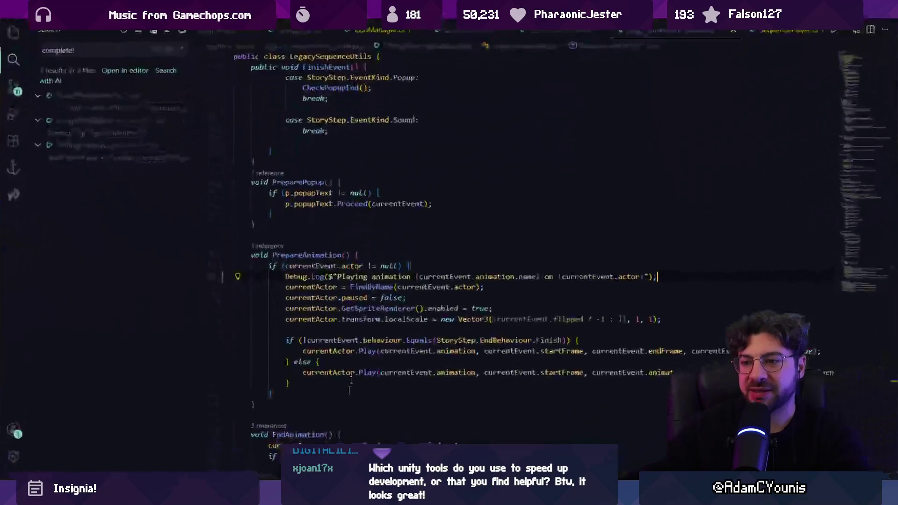
Open HierarchyProcessor.cs and follow SortCategories through to the GetDividerTypes definition.
key("ctrl+p")
type("hierarch")
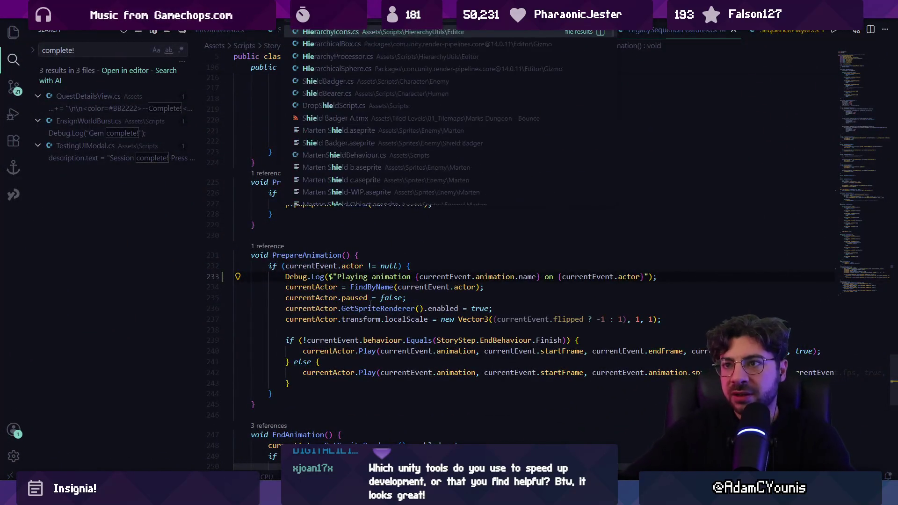
key("Down")
key("Down")
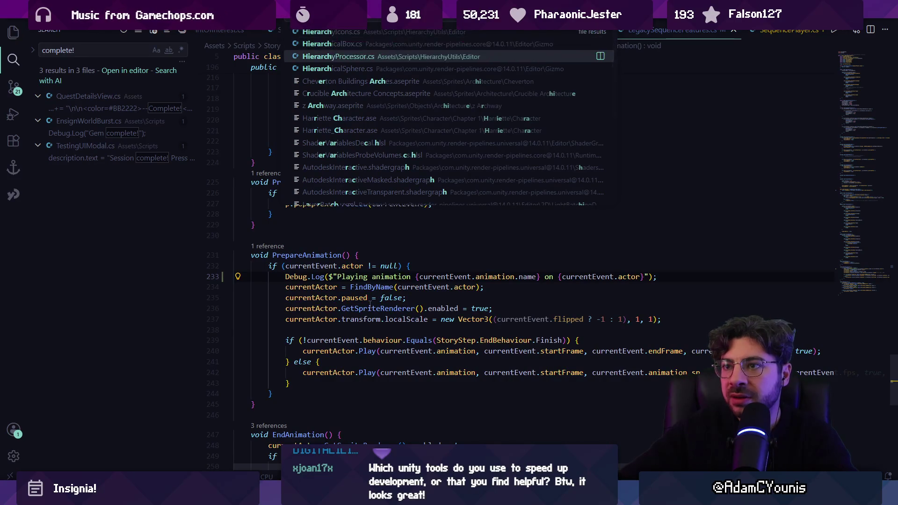
key("Return")
left_click(432, 297)
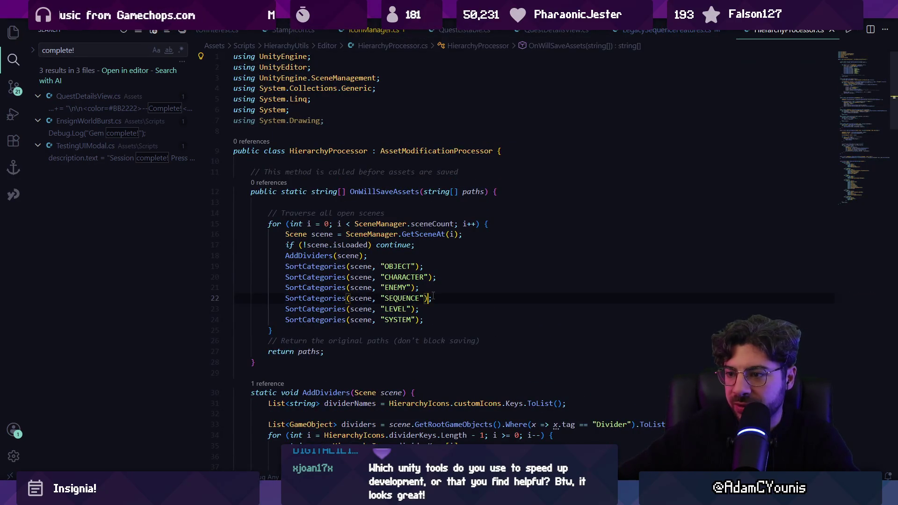
scroll(403, 307, "down", 13)
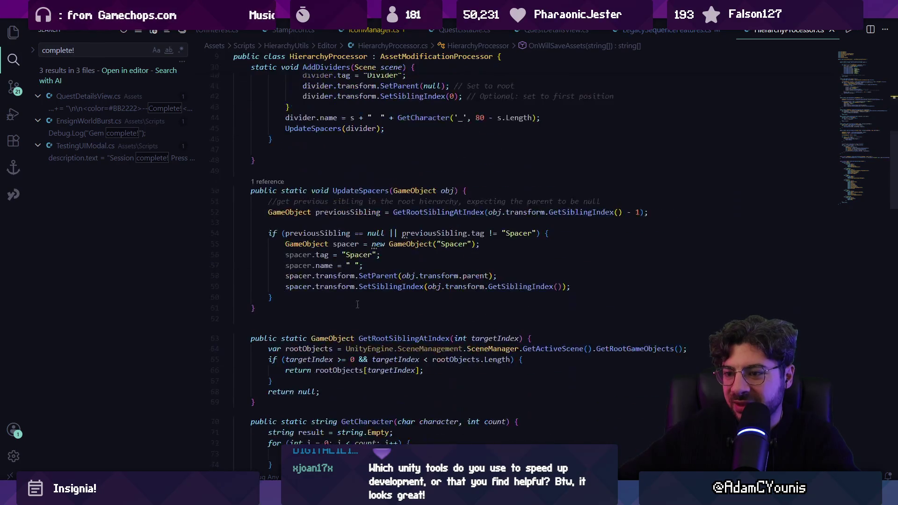
scroll(345, 255, "up", 10)
left_click(329, 205, "ctrl")
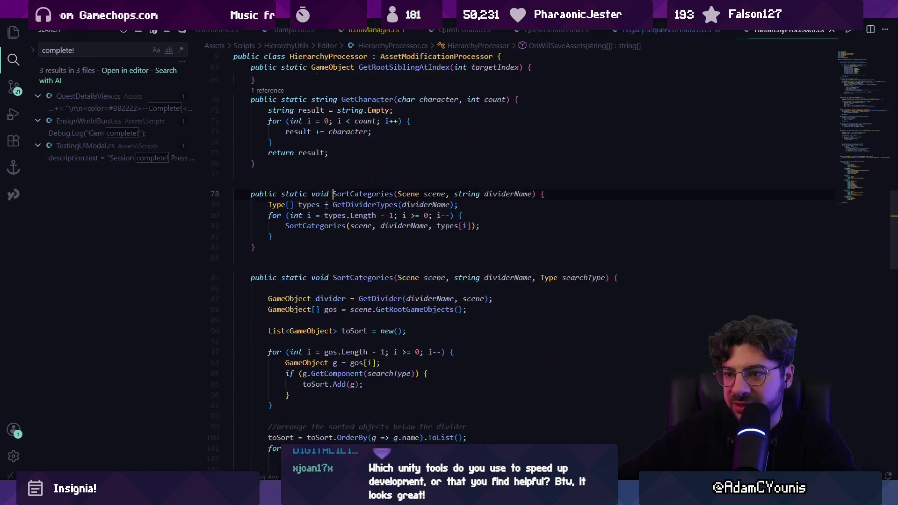
left_click(314, 226, "ctrl")
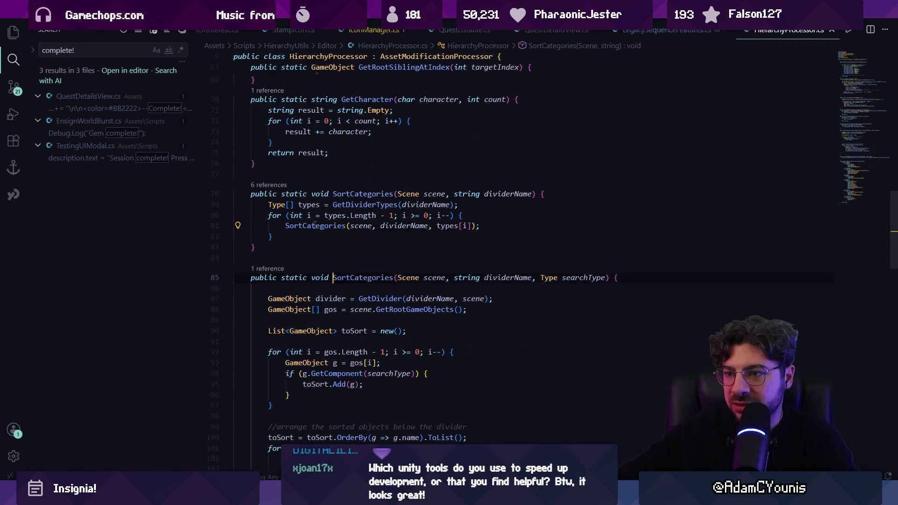
left_click(355, 205, "ctrl")
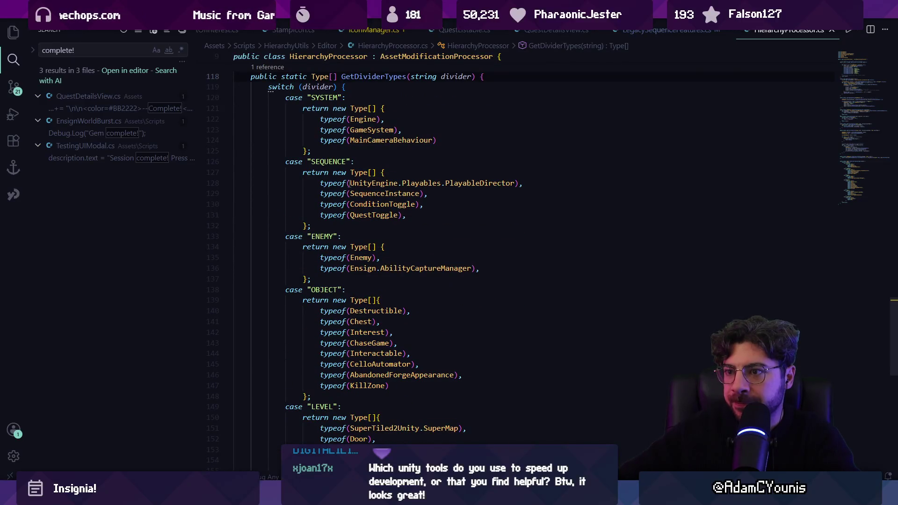
Reorder the SEQUENCE types to ConditionToggle, QuestToggle, SequenceInstance, then PlayableDirector last.
left_click(365, 205)
key("alt+Up")
key("Down")
key("alt+Down")
key("Up")
key("Up")
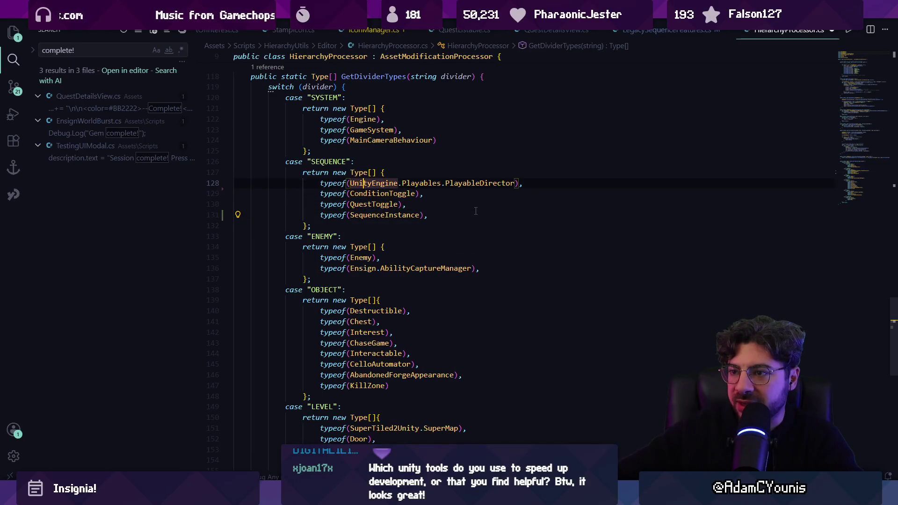
key("alt+Down")
key("alt+Down")
key("alt+Down")
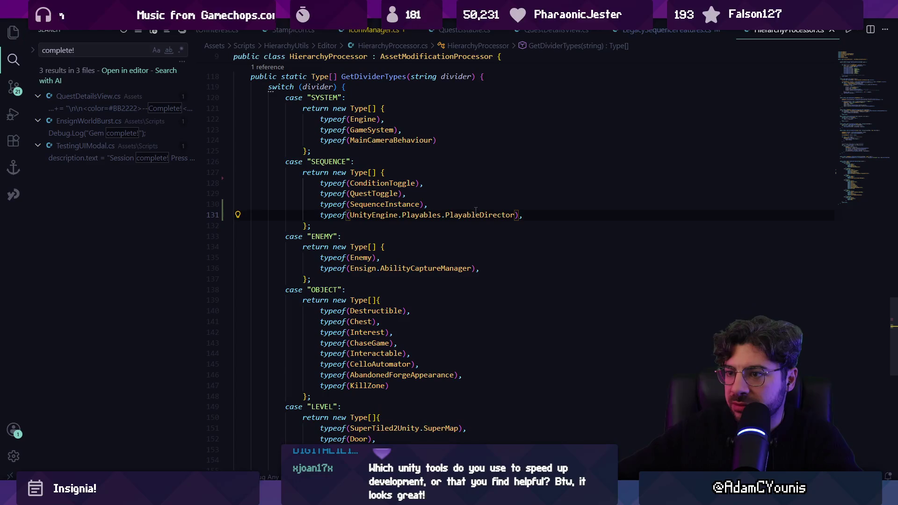
key("alt+Tab")
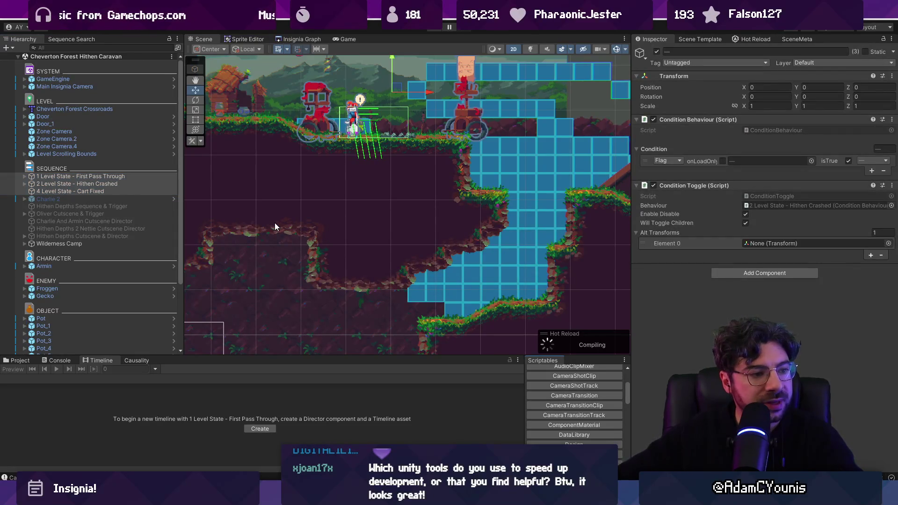
Bring up the Causality panel and make it taller.
scroll(445, 243, "down", 5)
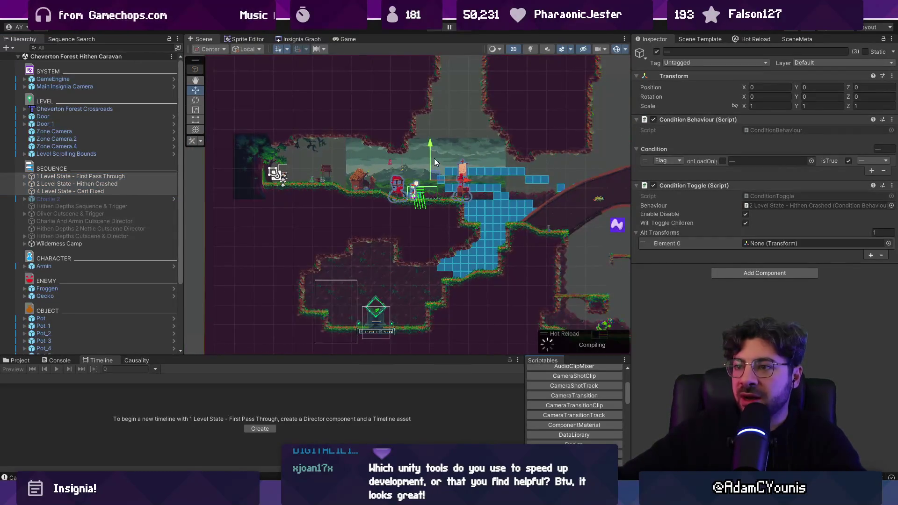
scroll(434, 158, "up", 2)
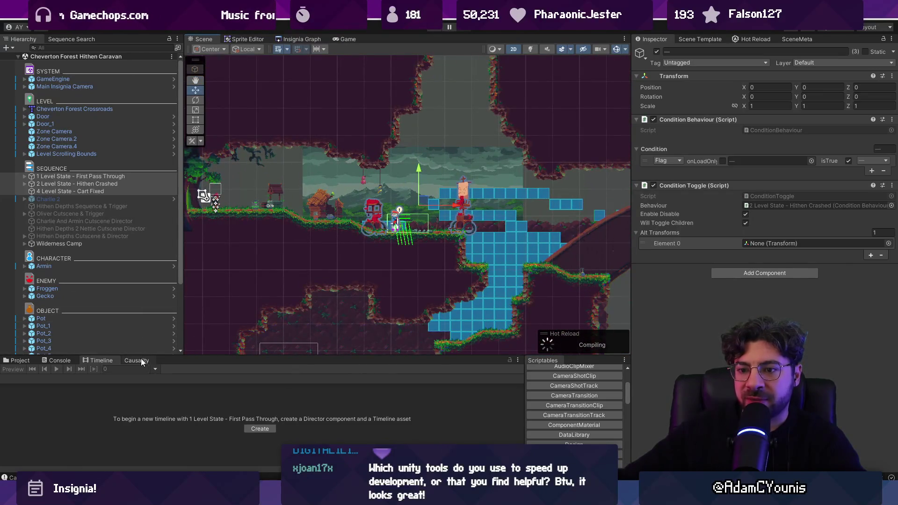
left_click(142, 361)
mouse_move(304, 355)
left_mouse_down()
mouse_move(304, 215)
mouse_move(305, 242)
left_mouse_up()
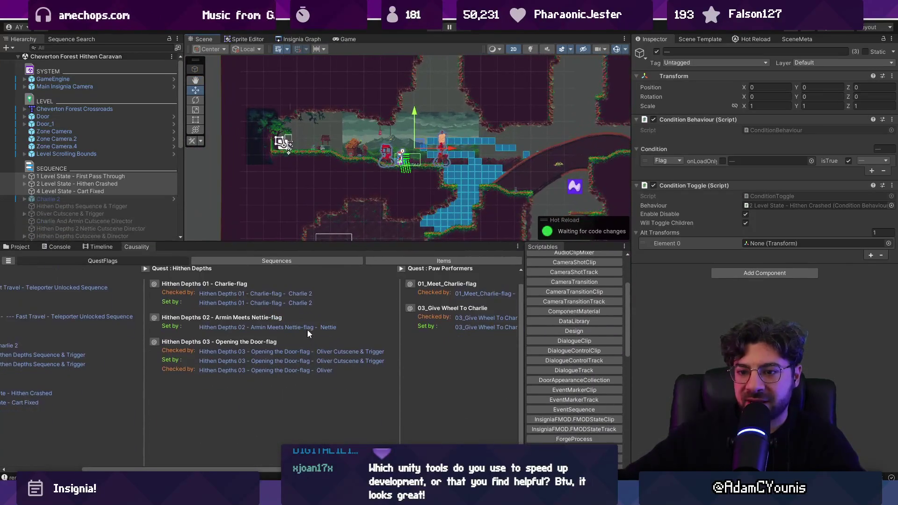
scroll(319, 350, "right", 2)
scroll(325, 346, "left", 5)
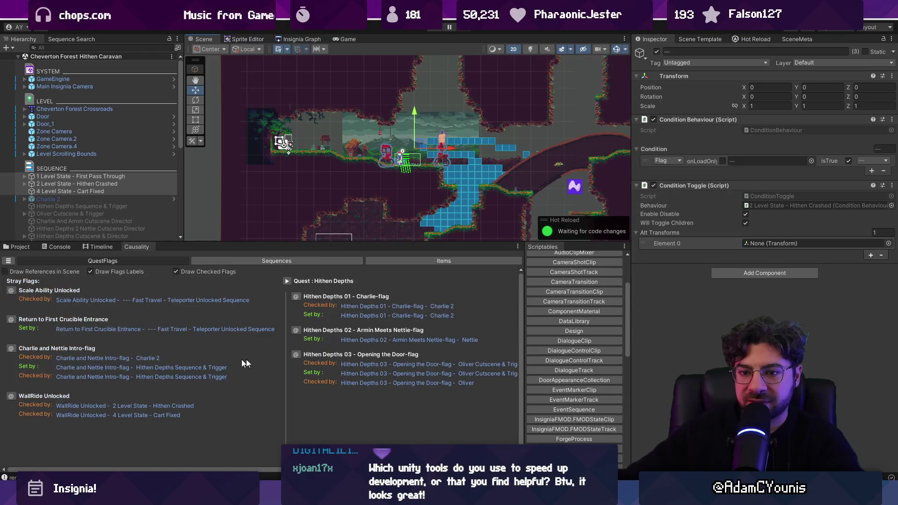
Browse the Sequences and QuestFlags views, then show Items with Draw References in Scene enabled.
left_click(231, 260)
left_click(391, 261)
left_click(309, 262)
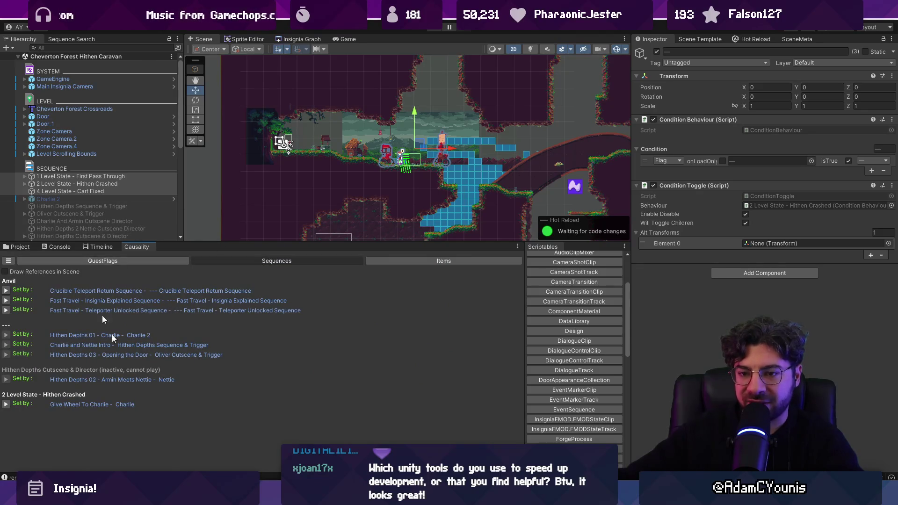
left_click(131, 260)
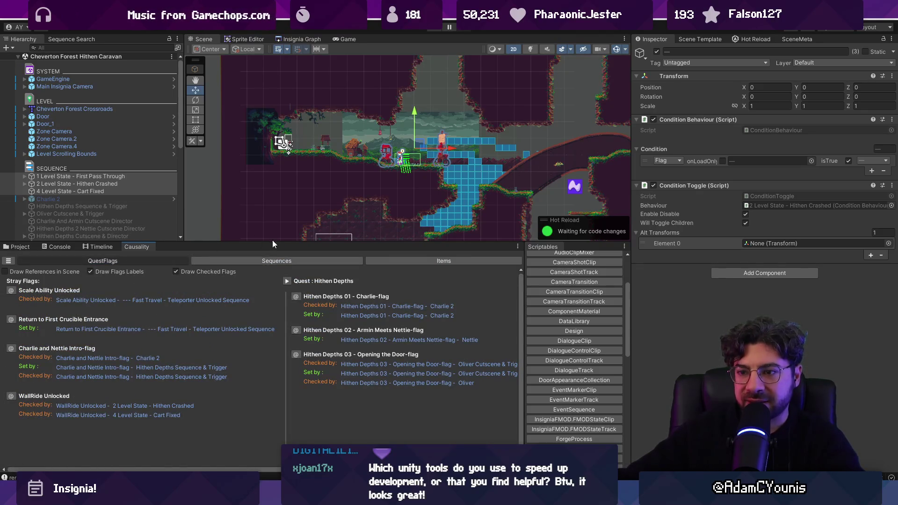
left_click(406, 261)
left_click(60, 270)
Switch the scene view to the Insignia Graph of level nodes.
scroll(368, 168, "down", 2)
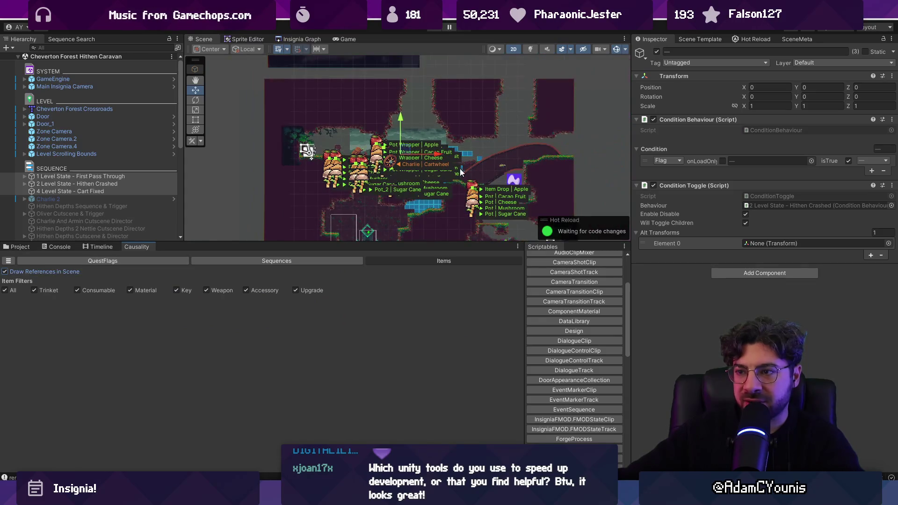
scroll(461, 172, "up", 5)
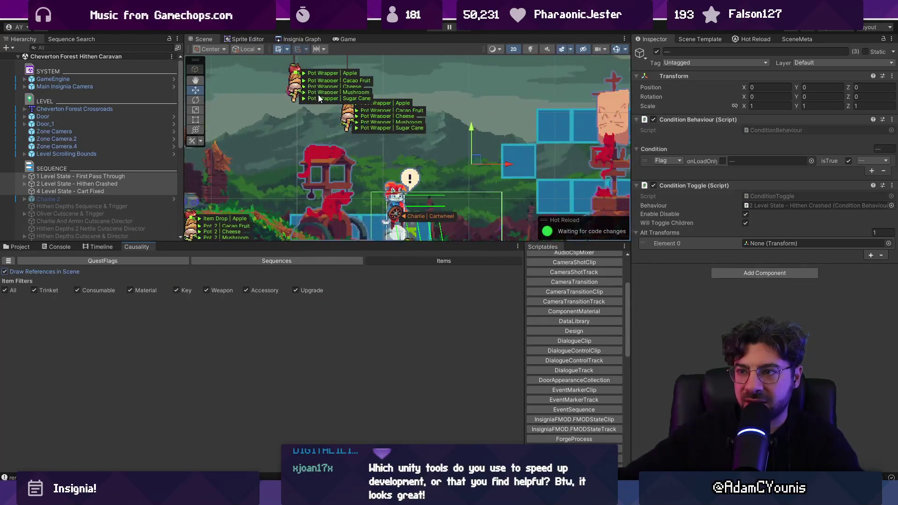
scroll(318, 94, "down", 2)
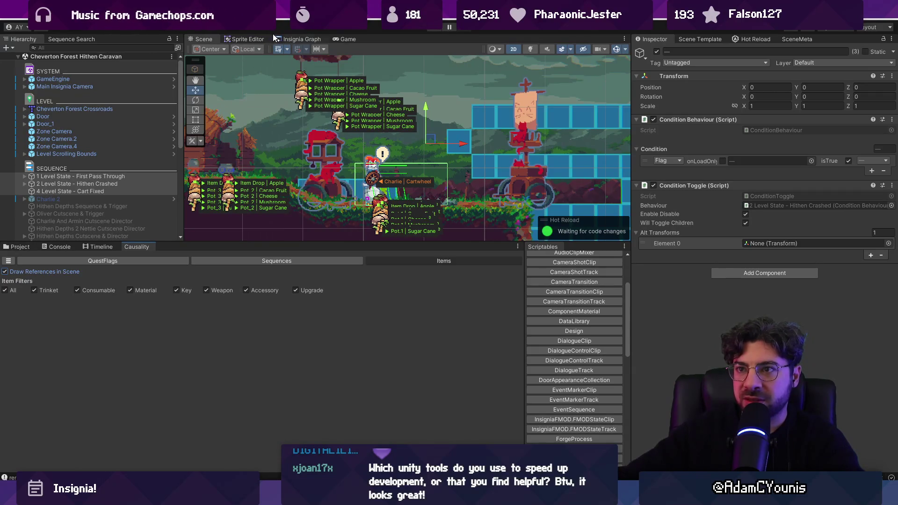
left_click(276, 39)
scroll(401, 169, "up", 3)
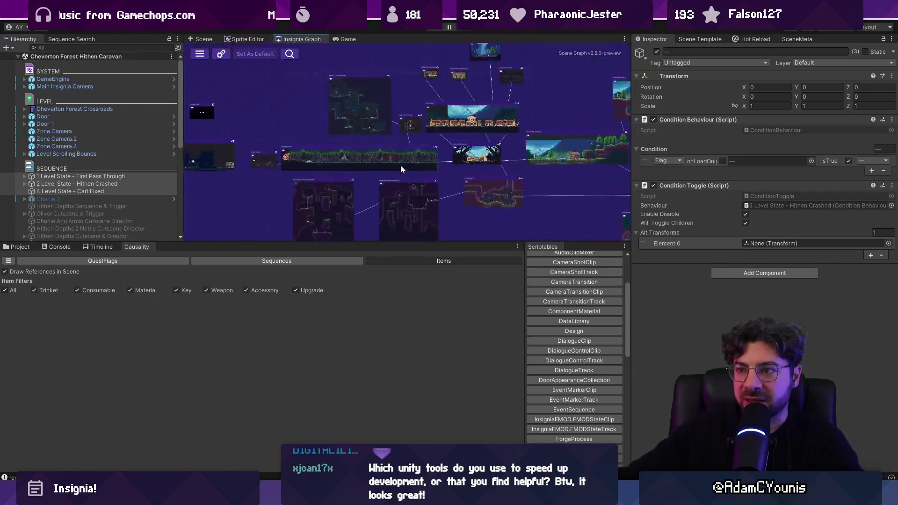
Open Armins House from the Insignia Graph and frame the Ch1 - Day Scene Disable Controller.
scroll(401, 169, "up", 3)
double_click(269, 145)
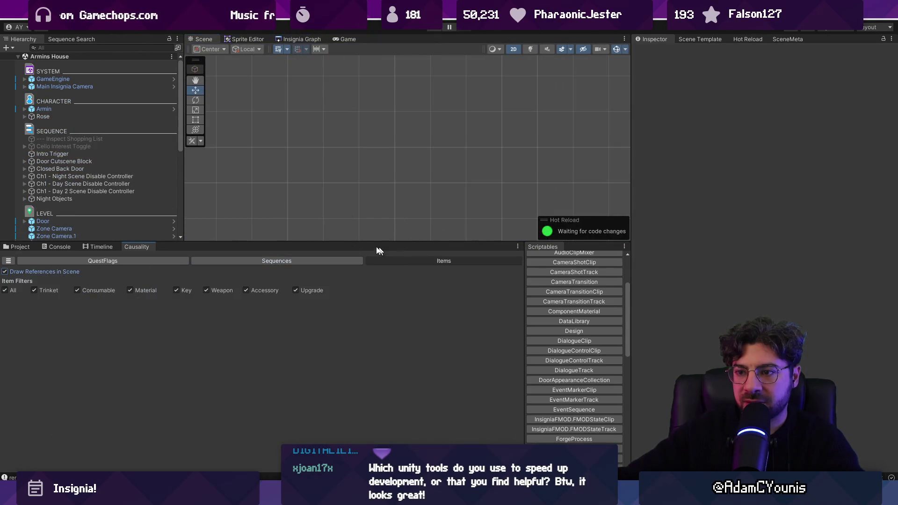
double_click(126, 184)
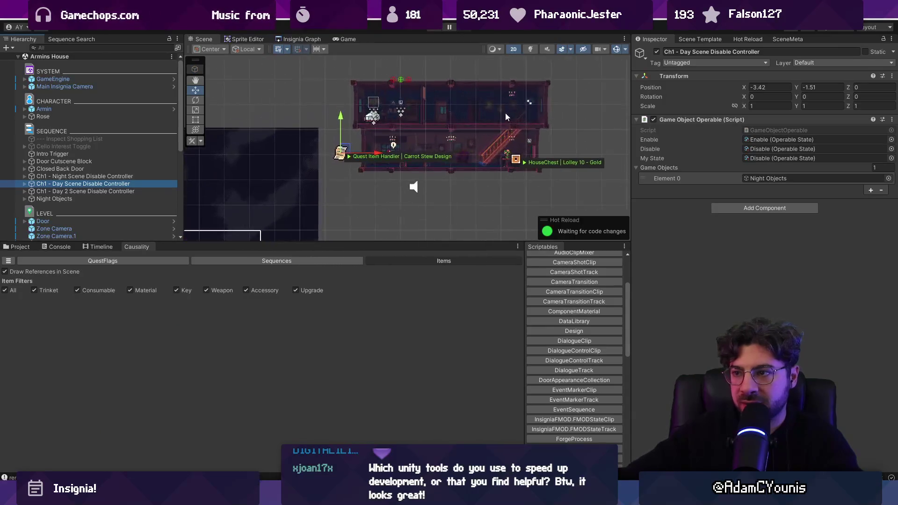
left_click_drag(394, 168, 241, 176)
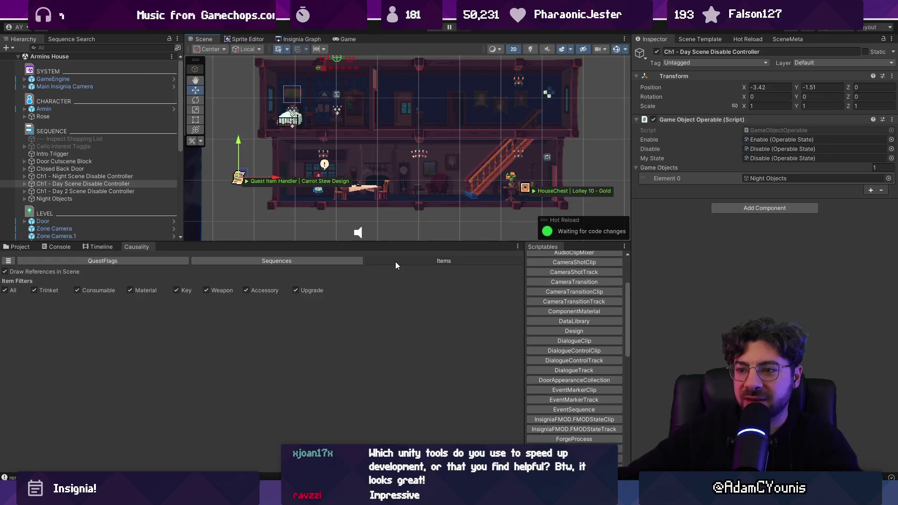
left_click(52, 272)
Switch Causality from item to sequence references, then show the quest flags view.
left_click(231, 261)
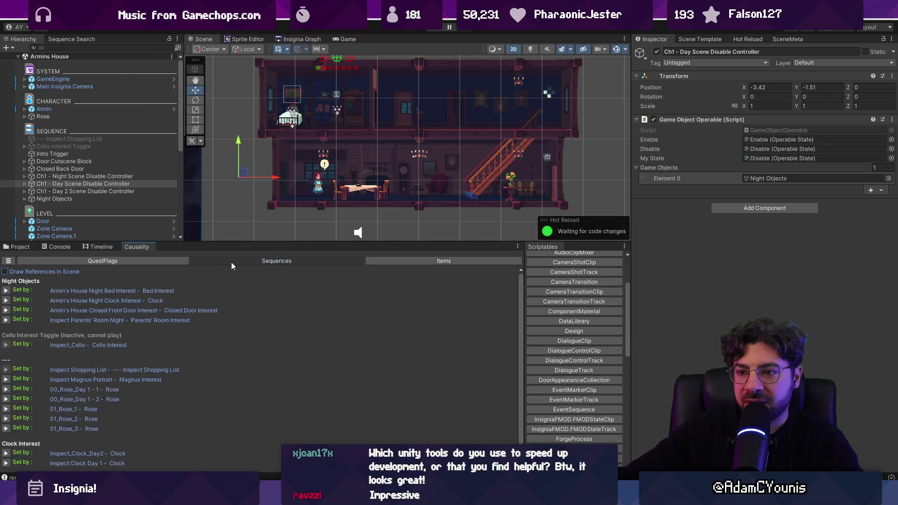
left_click(56, 272)
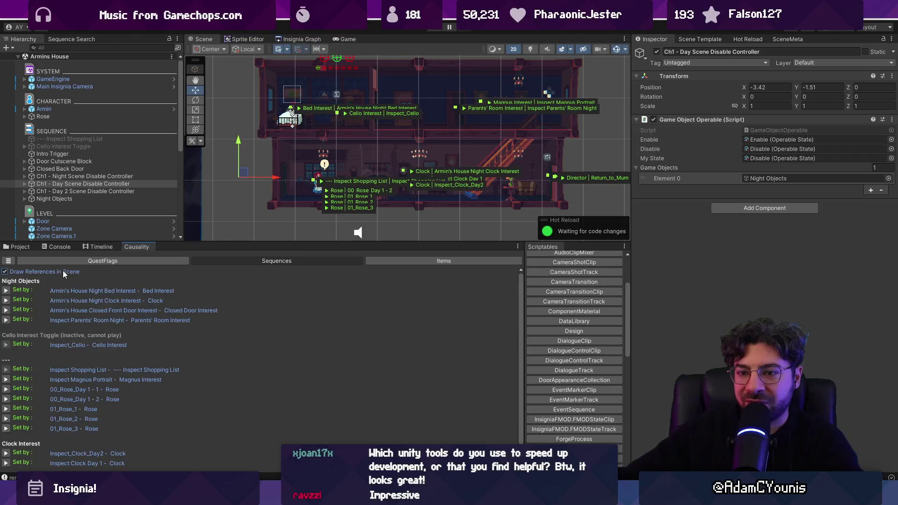
scroll(412, 134, "up", 1)
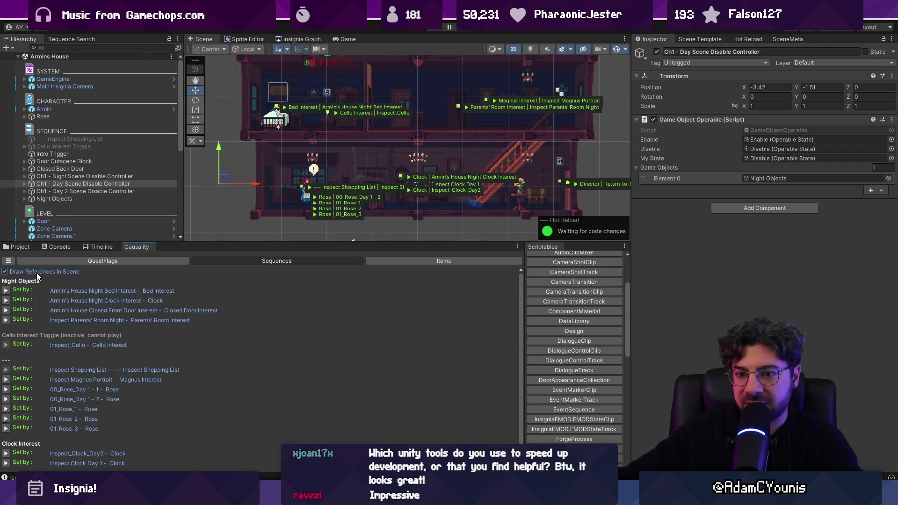
left_click(50, 260)
scroll(367, 147, "down", 1)
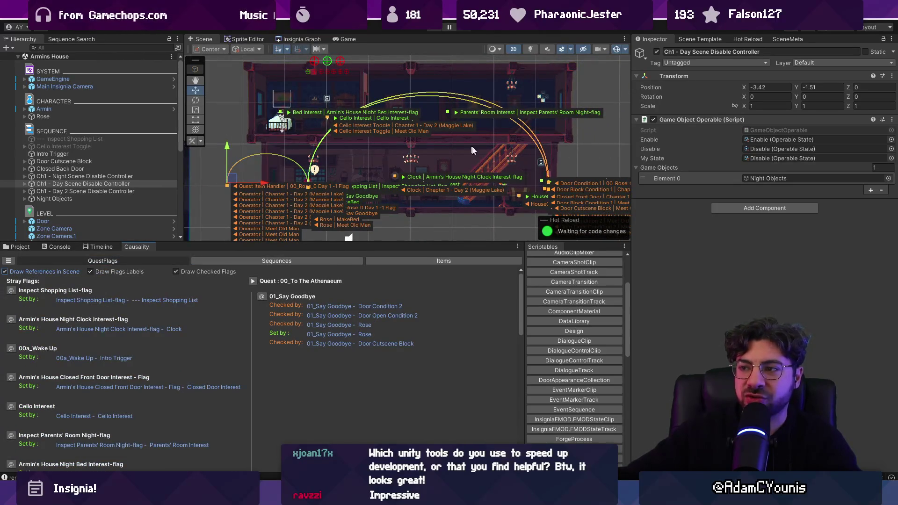
scroll(473, 150, "up", 5)
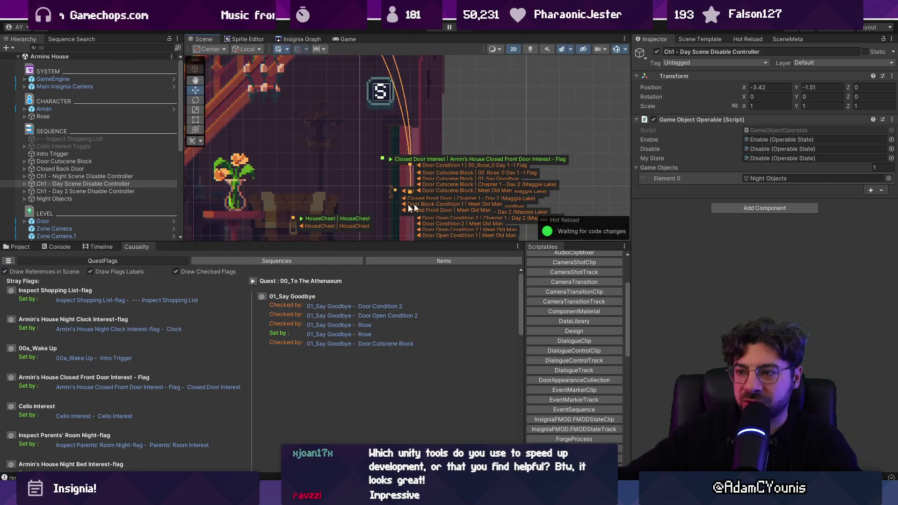
scroll(399, 164, "down", 2)
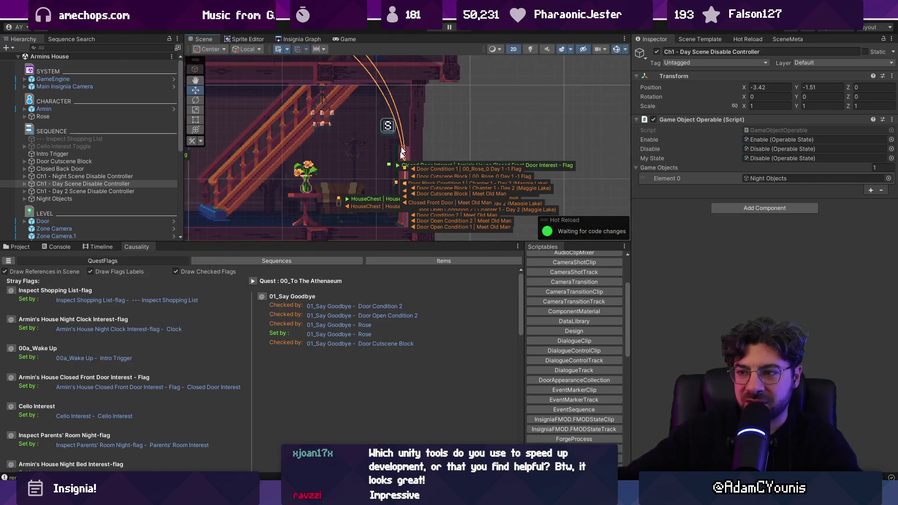
scroll(416, 185, "up", 2)
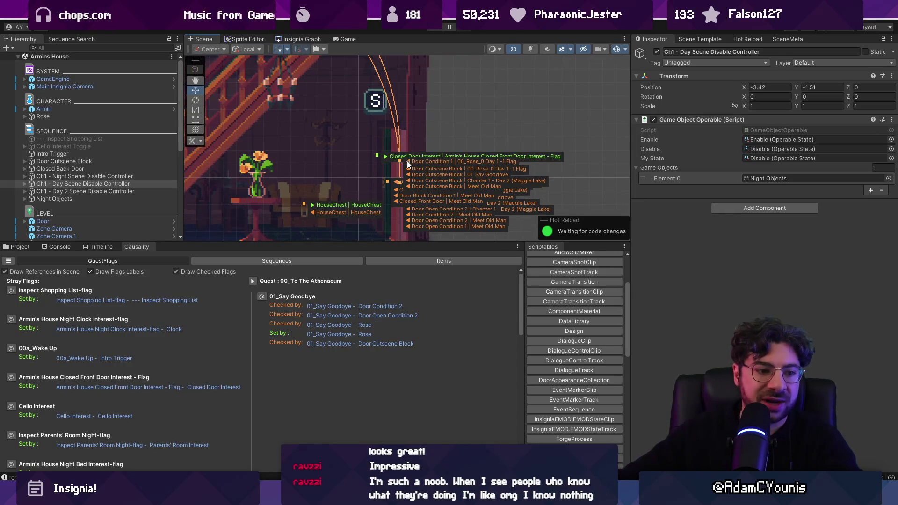
scroll(397, 182, "down", 5)
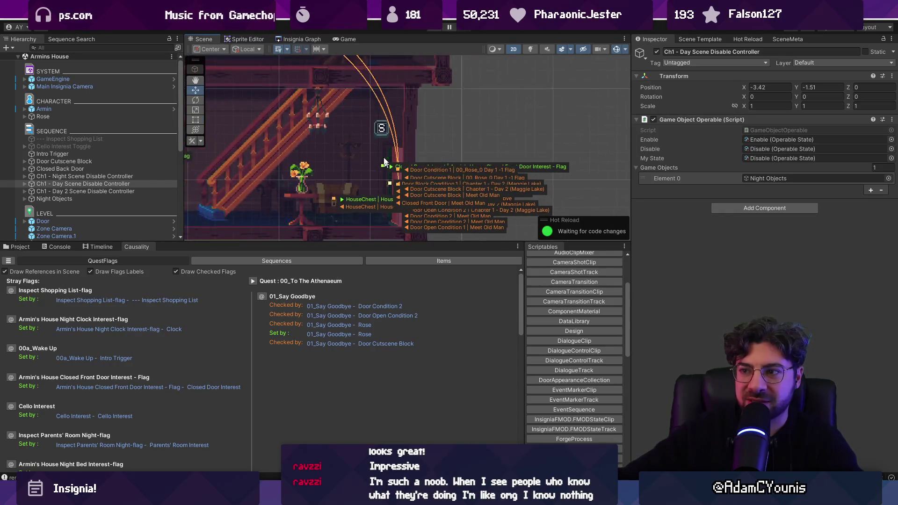
scroll(372, 180, "up", 3)
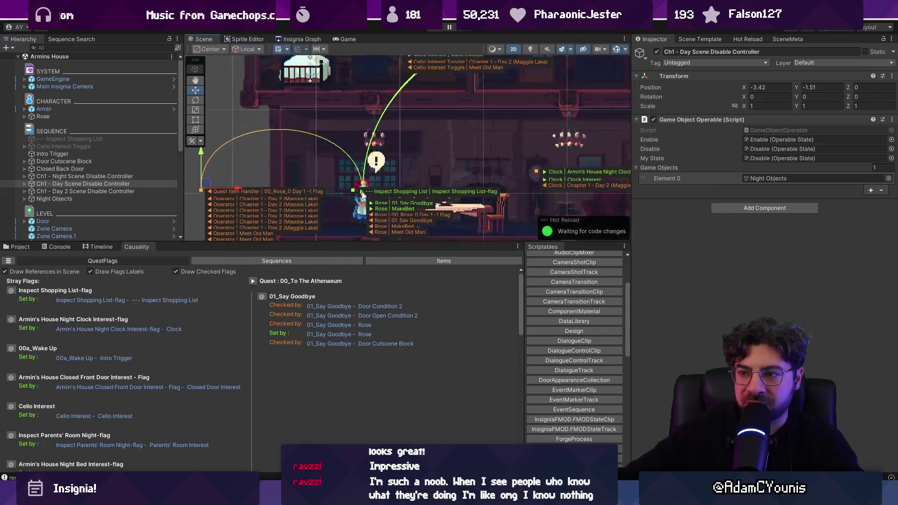
scroll(367, 175, "up", 5)
scroll(380, 184, "down", 2)
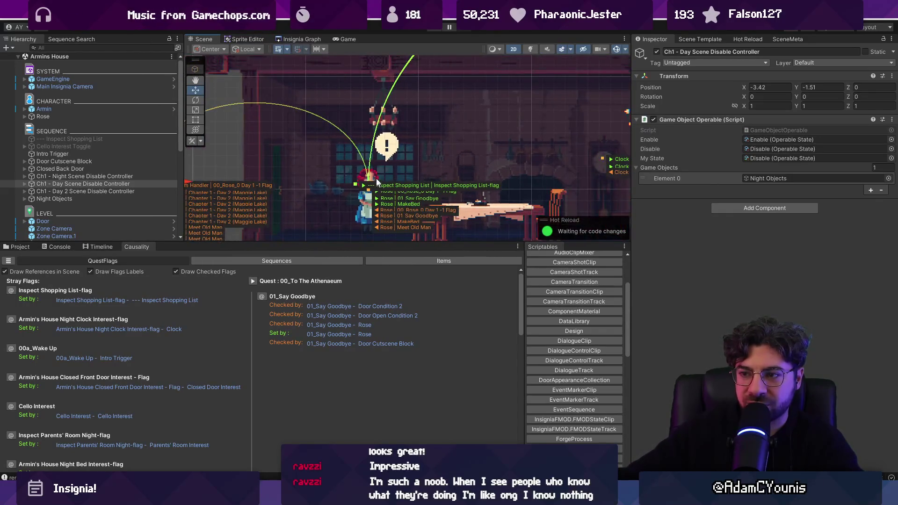
scroll(251, 169, "up", 3)
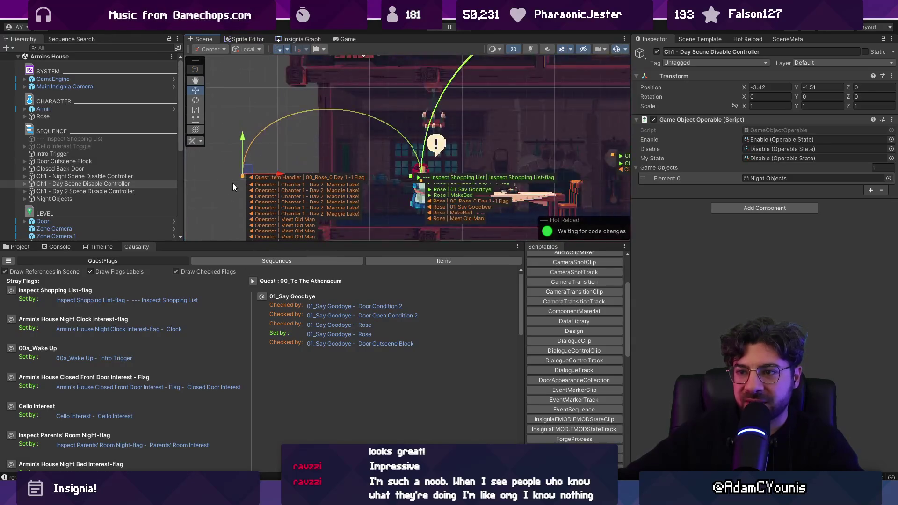
scroll(248, 174, "down", 2)
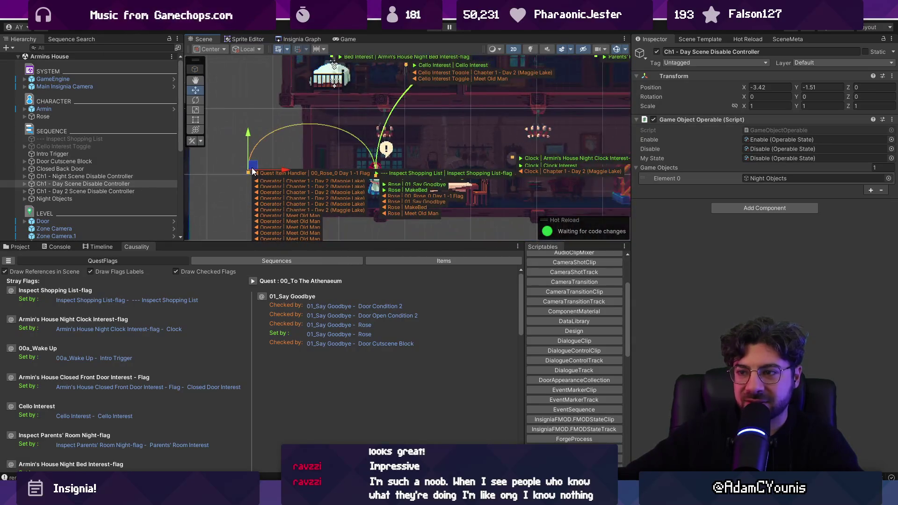
Frame the whole house and turn off Draw Checked Flags and Draw Flags Labels.
left_click_drag(383, 178, 321, 172)
scroll(321, 172, "down", 2)
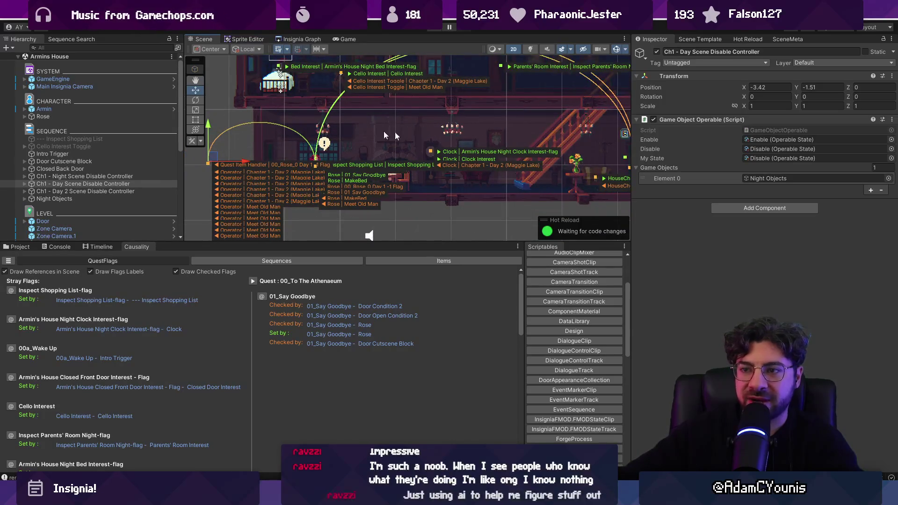
scroll(478, 214, "up", 2)
scroll(380, 168, "down", 2)
left_click(379, 168)
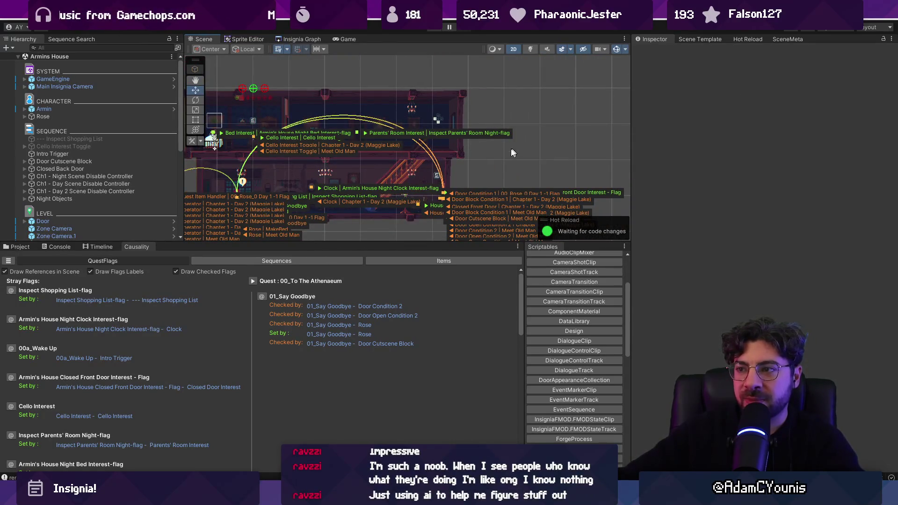
left_click_drag(362, 200, 413, 169)
left_click(208, 271)
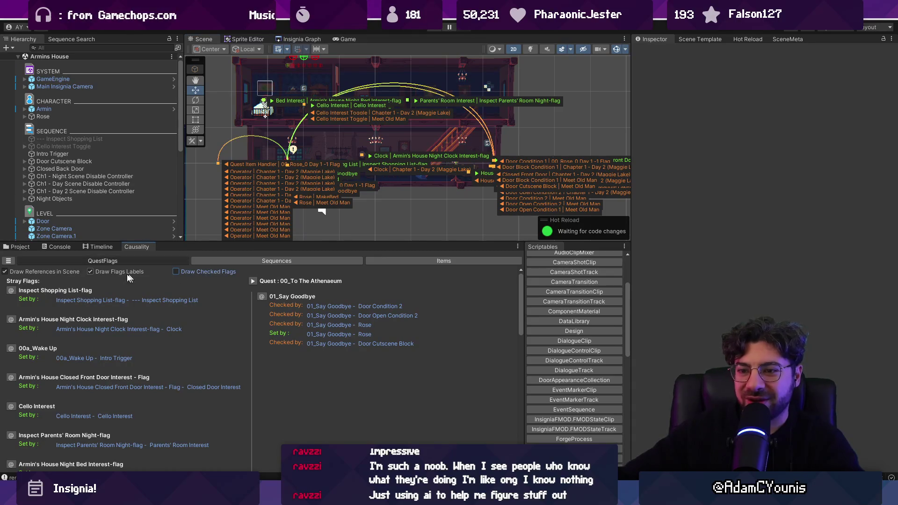
left_click(90, 272)
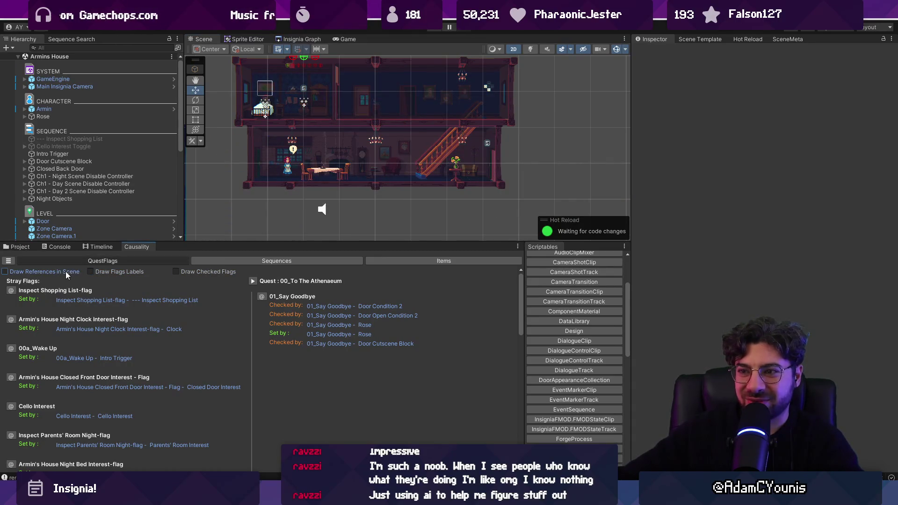
left_click(67, 273)
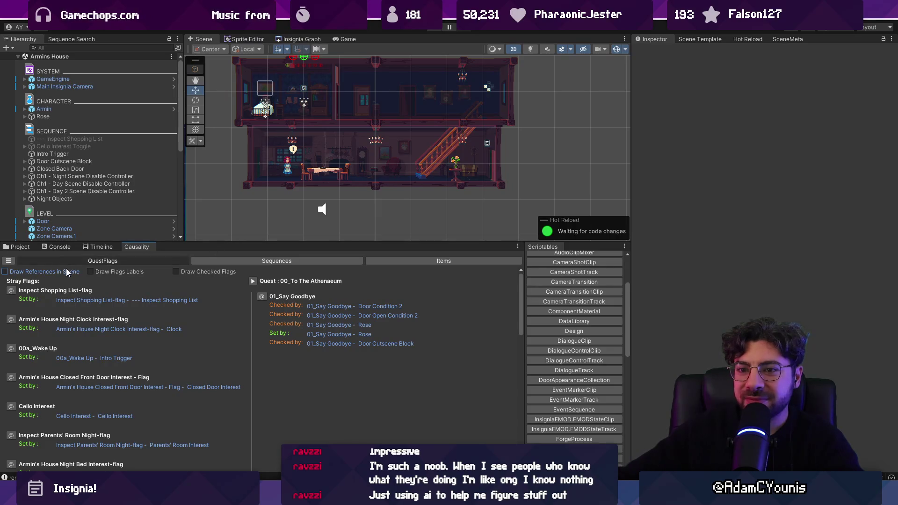
left_click(73, 272)
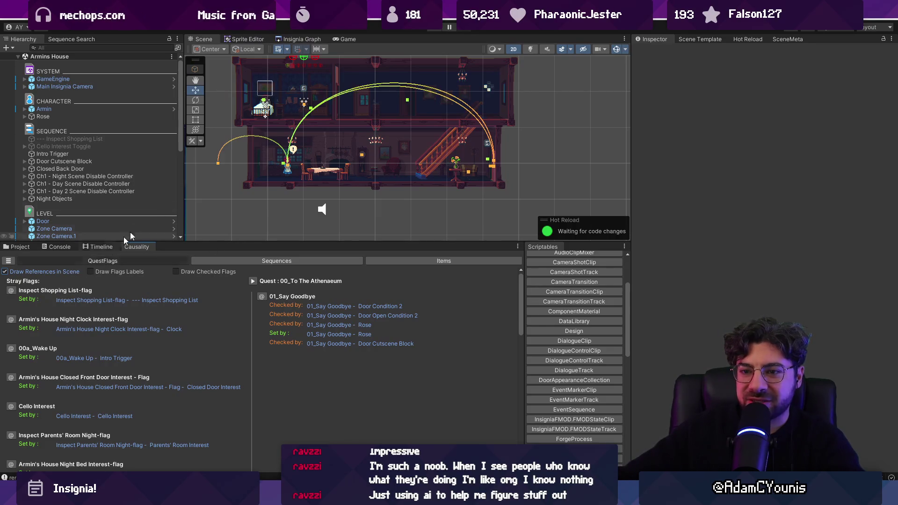
Select Intro Trigger, Bed Interest and Closed Door Interest, then list sequences grouped by object.
left_click(312, 110)
left_click(408, 101)
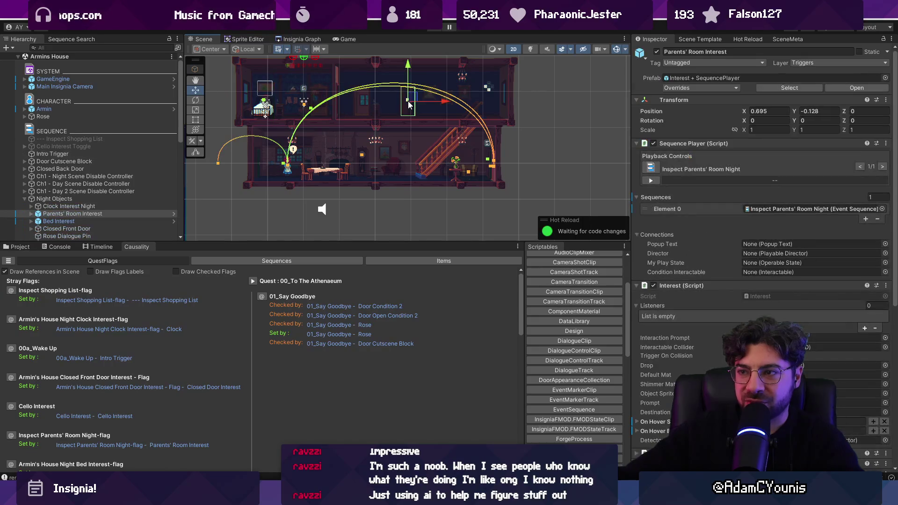
left_click(476, 169)
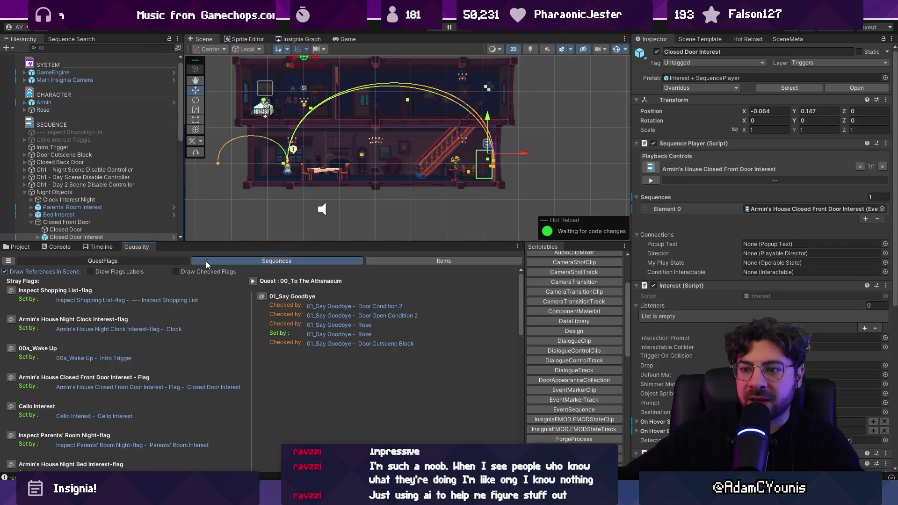
left_click(103, 261)
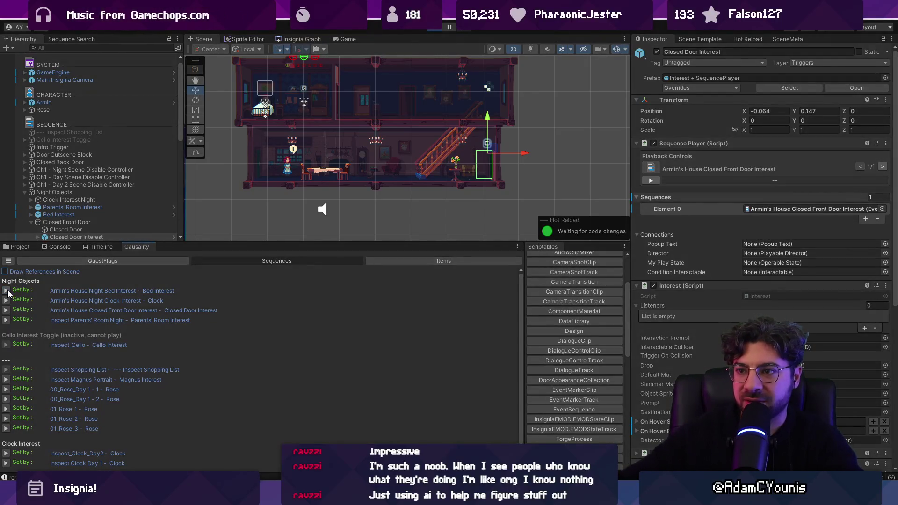
left_click(6, 291)
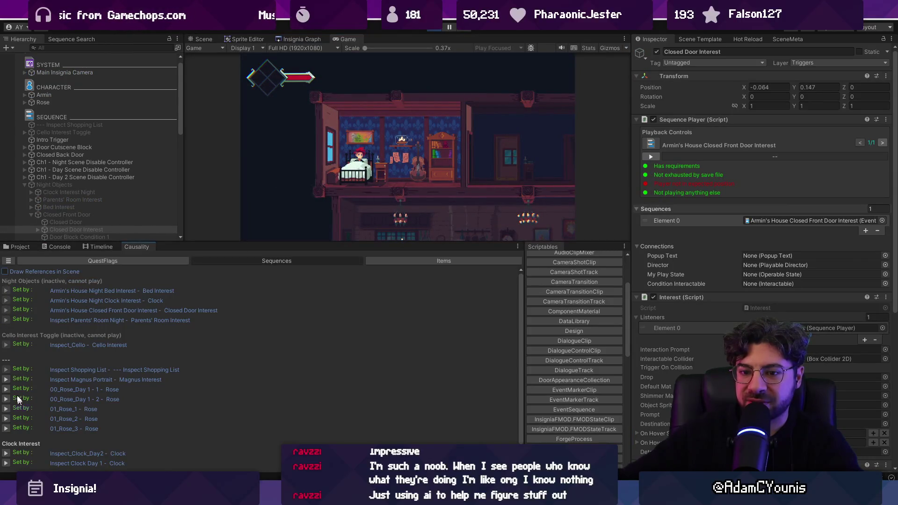
Play a listed sequence and then Return_to_Mum from Causality, advancing their dialogues.
scroll(6, 385, "down", 2)
left_click(6, 356)
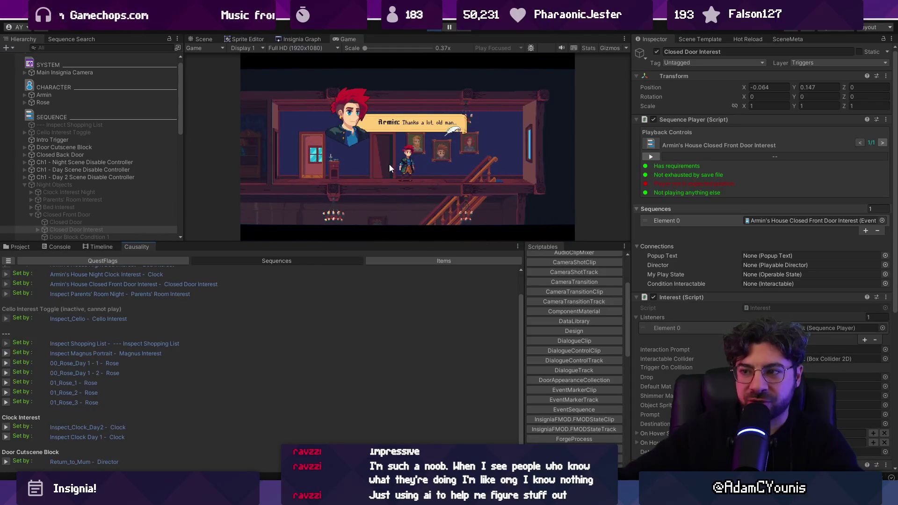
left_click(418, 160)
key("Right")
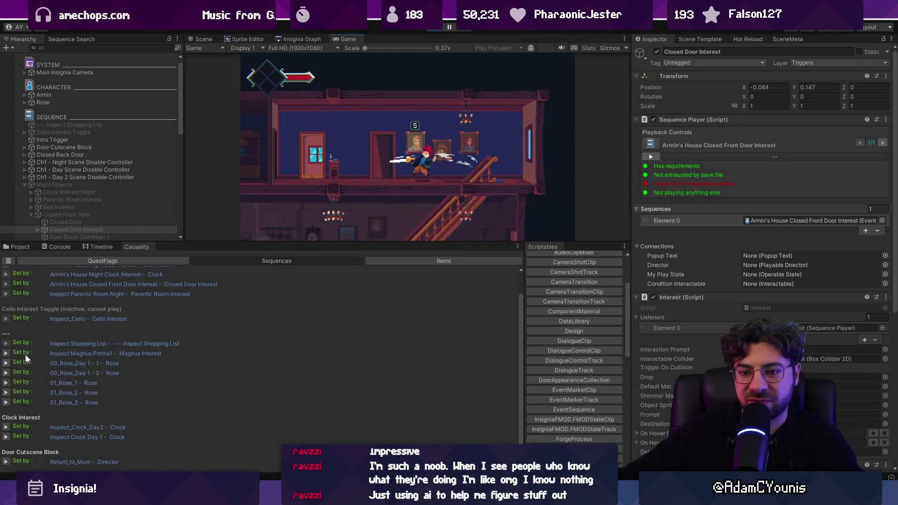
left_click(6, 462)
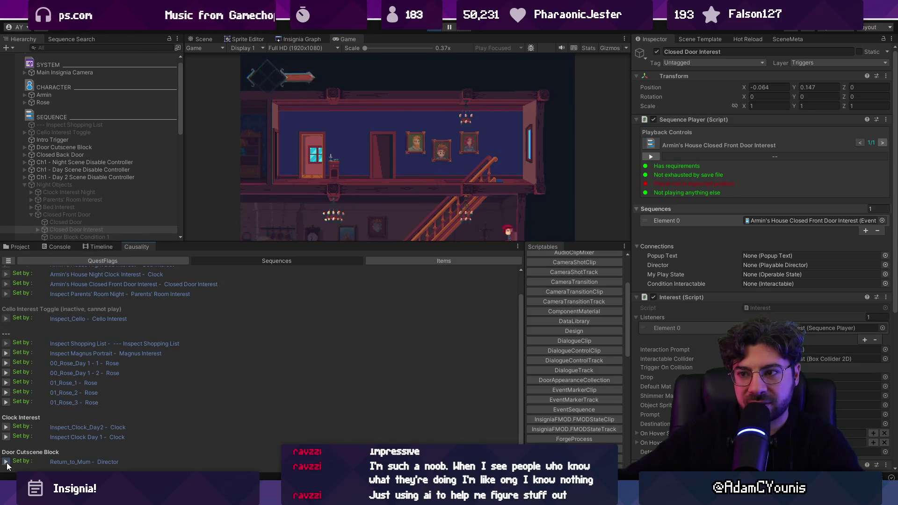
left_click(487, 171)
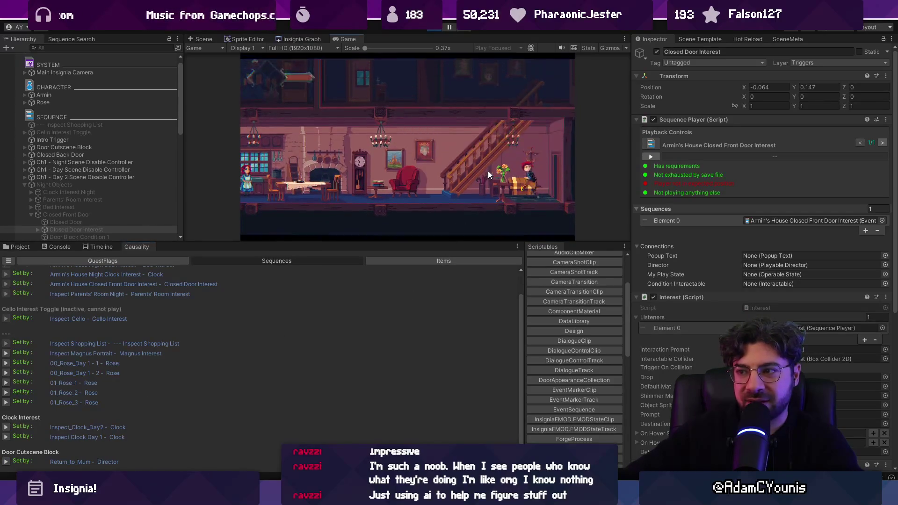
left_click(453, 169)
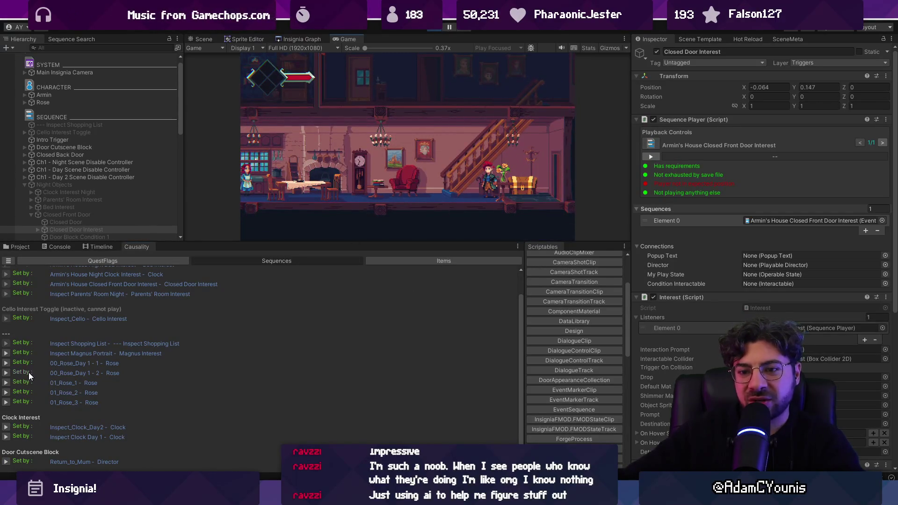
scroll(42, 353, "up", 2)
Play the clock cutscene and a Rose dialogue, then show the Items filters and stop.
left_click(7, 344)
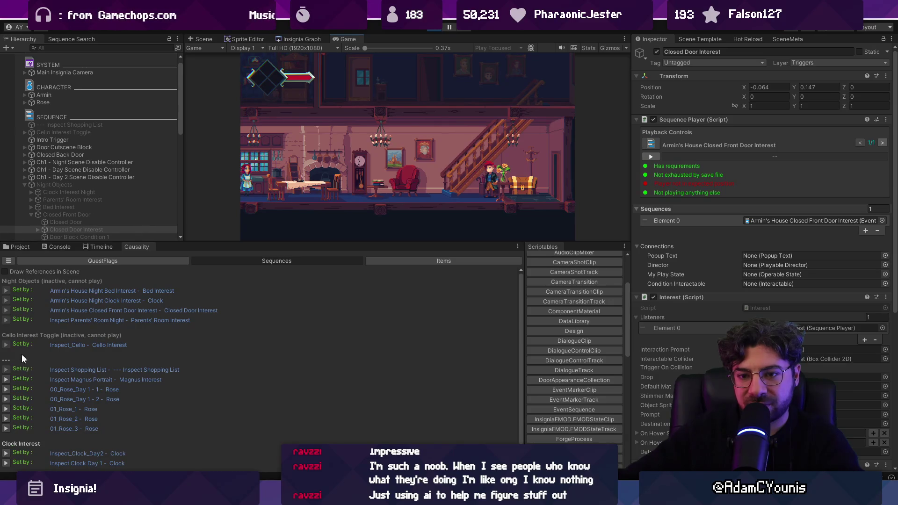
left_click(7, 453)
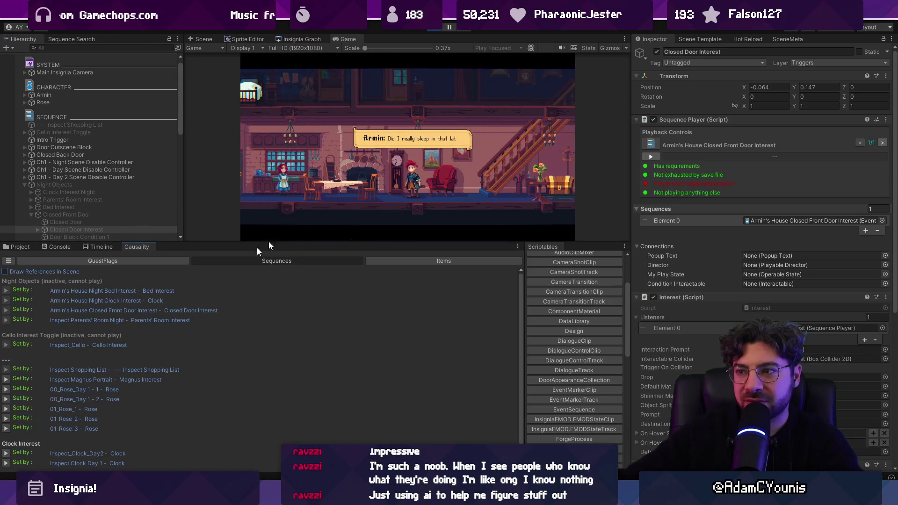
left_click(360, 194)
left_click(359, 195)
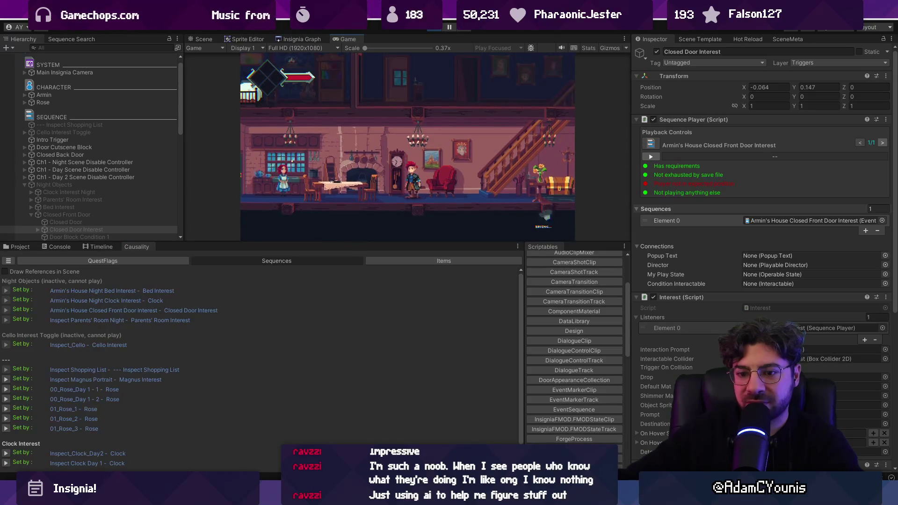
left_click(6, 463)
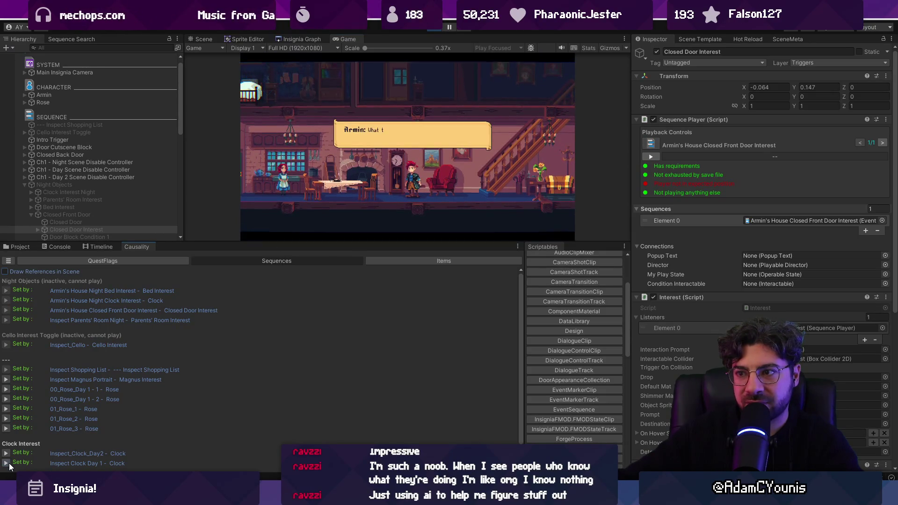
left_click(427, 215)
left_click(427, 215)
left_click(427, 215)
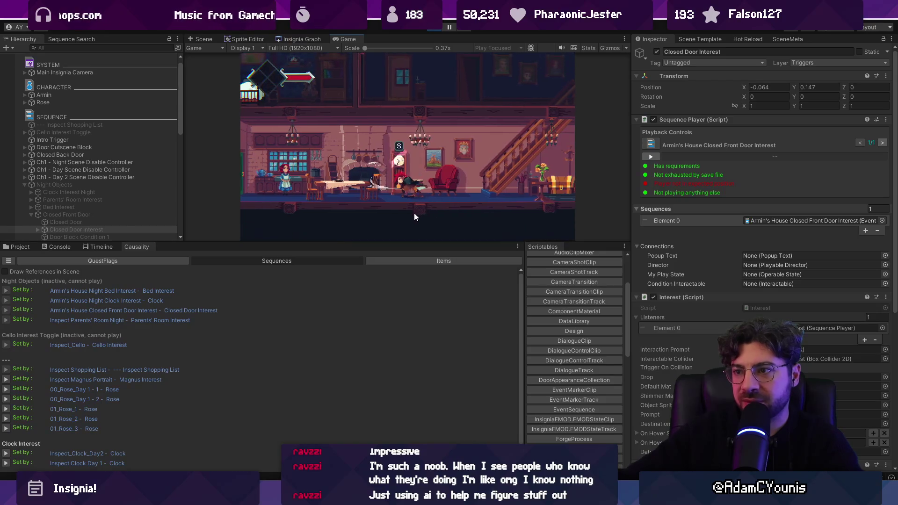
left_click(397, 260)
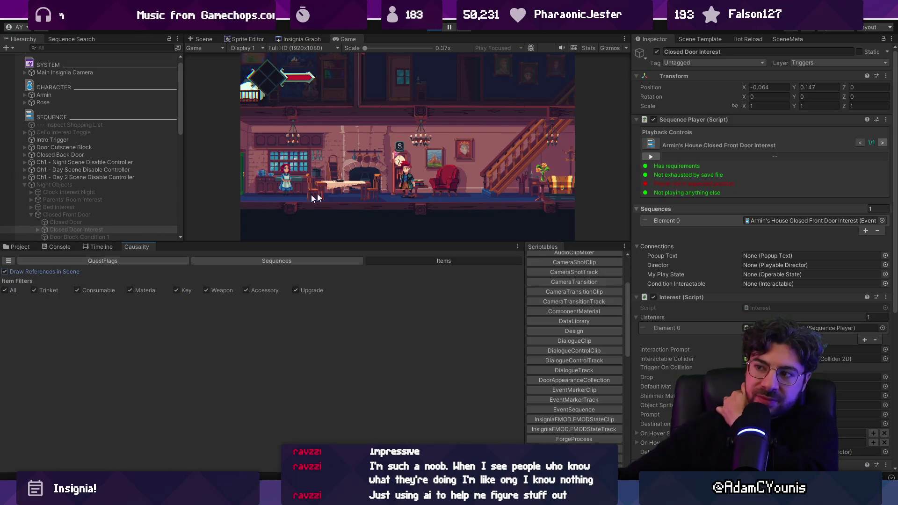
left_click(440, 27)
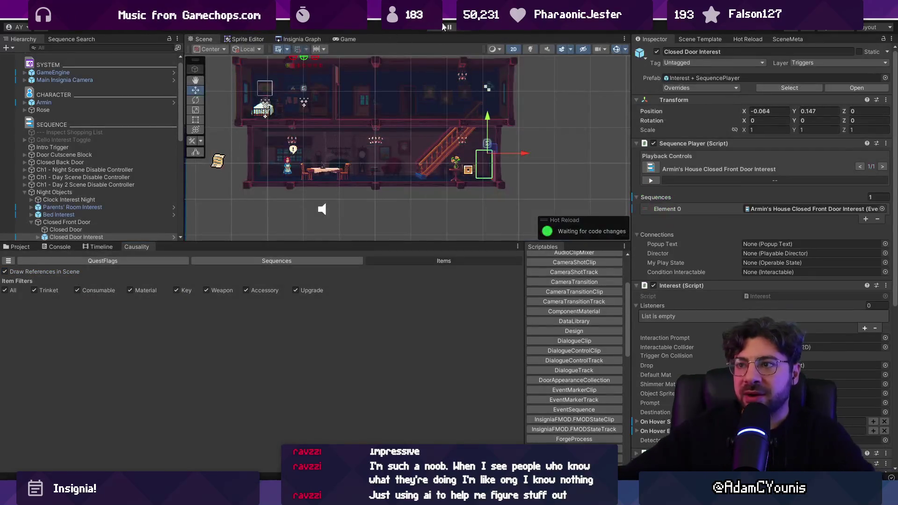
Start the game and run 'Play Inspect Clock Day 1' from the debug console.
left_click(446, 27)
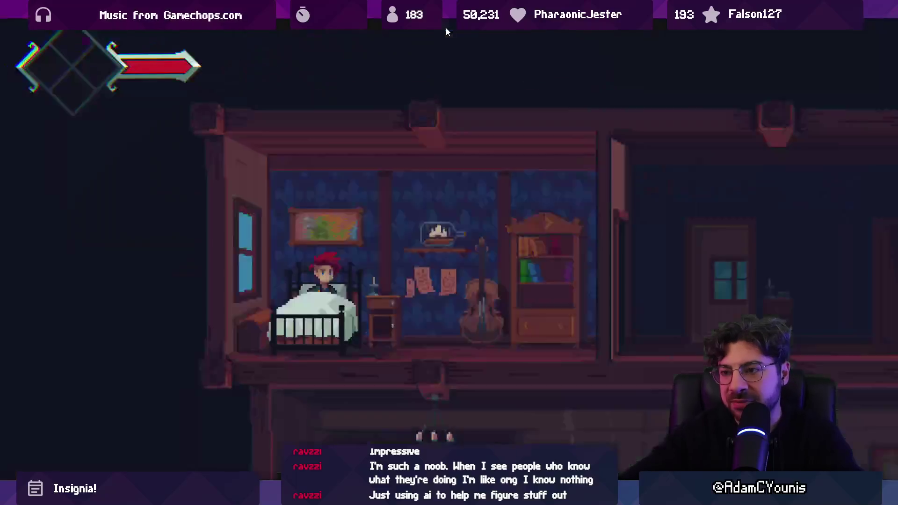
key("grave")
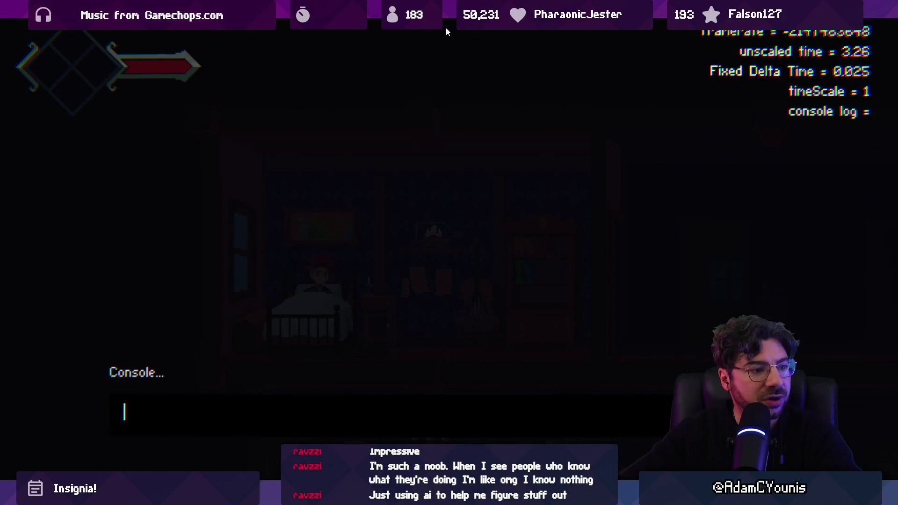
type("Play ")
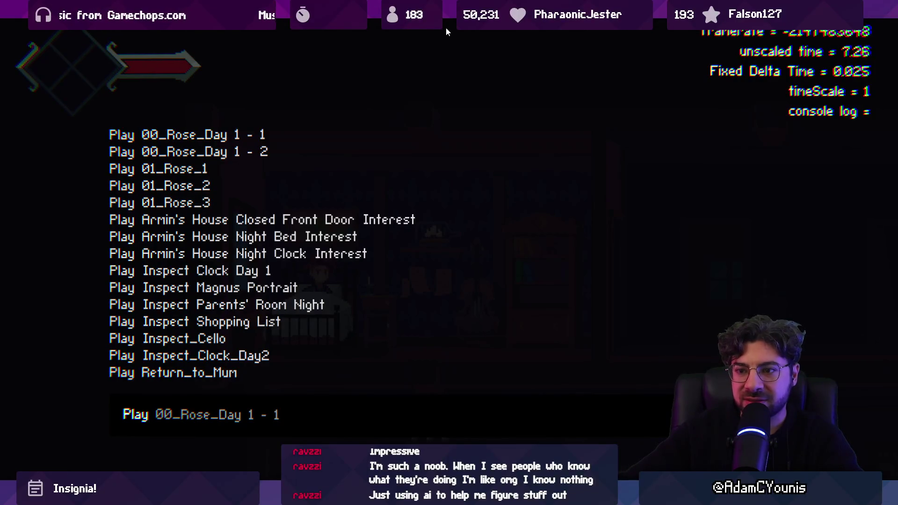
type("Inspect")
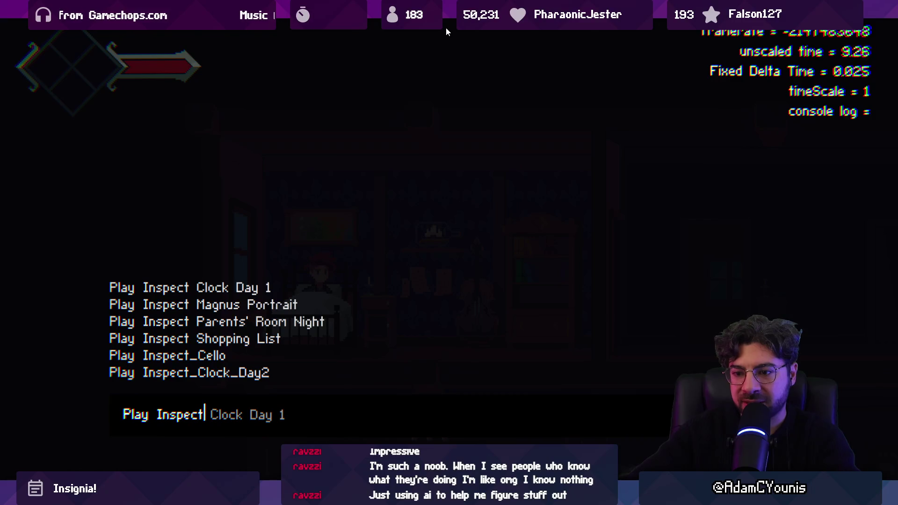
key("Tab")
key("Return")
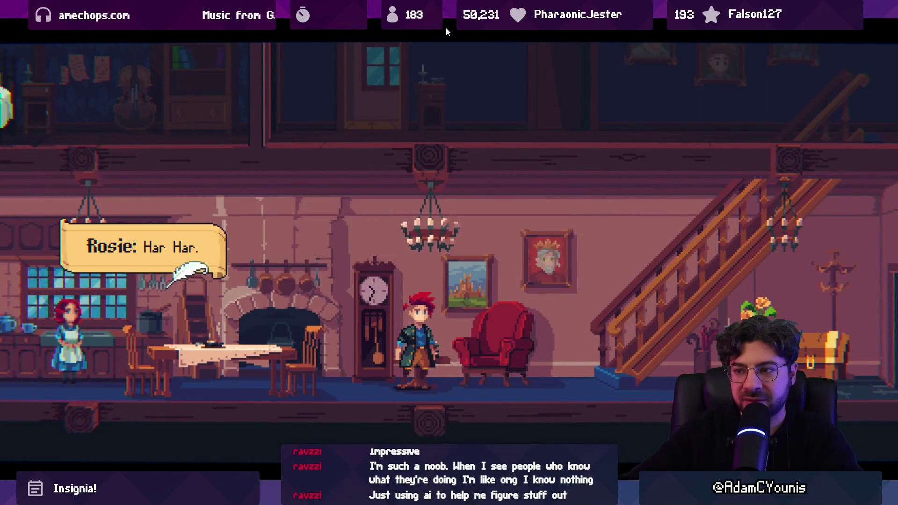
Run 'Load Neighbourhood' from the console, reload it after playing briefly, then stop.
key("grave")
type("Load Neigh")
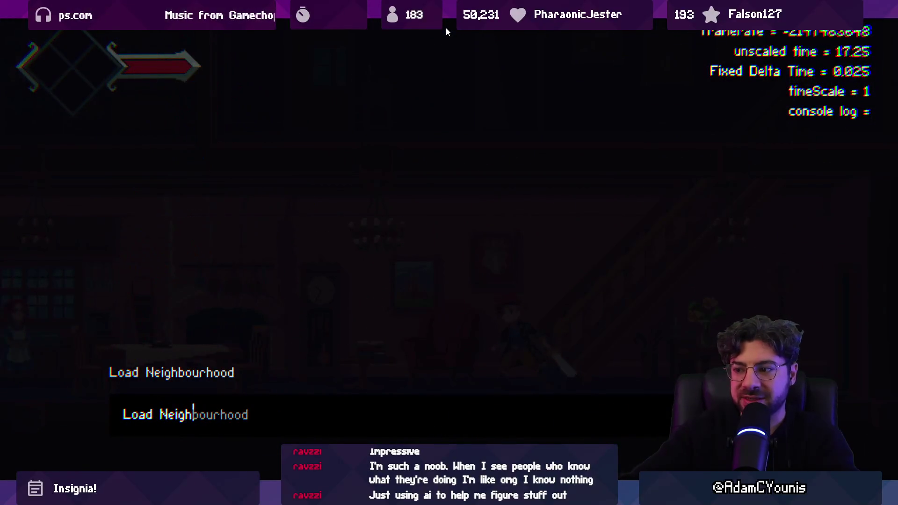
key("BackSpace")
key("BackSpace")
key("BackSpace")
type("Nei")
key("Return")
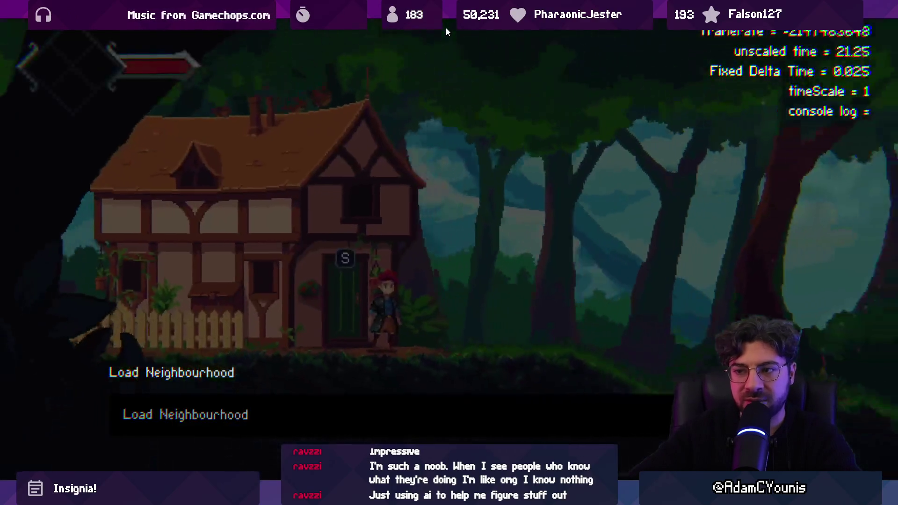
key("Right")
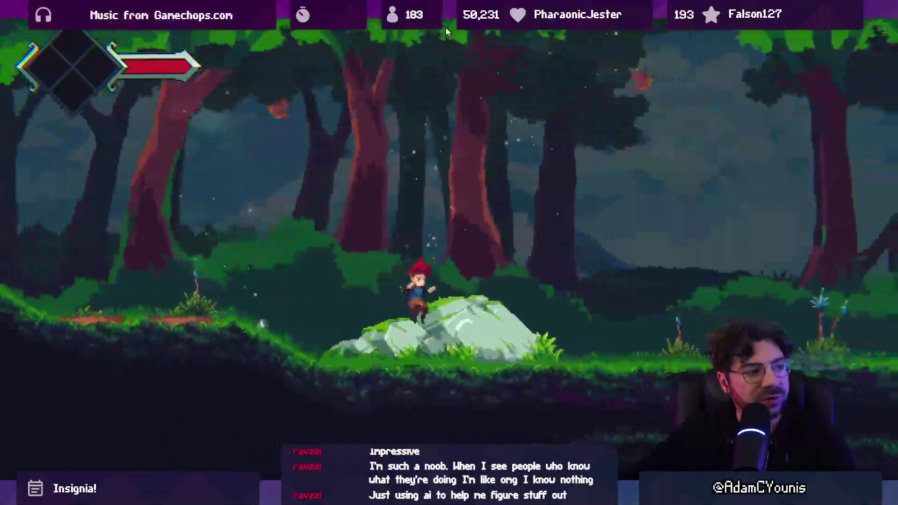
key("grave")
key("Return")
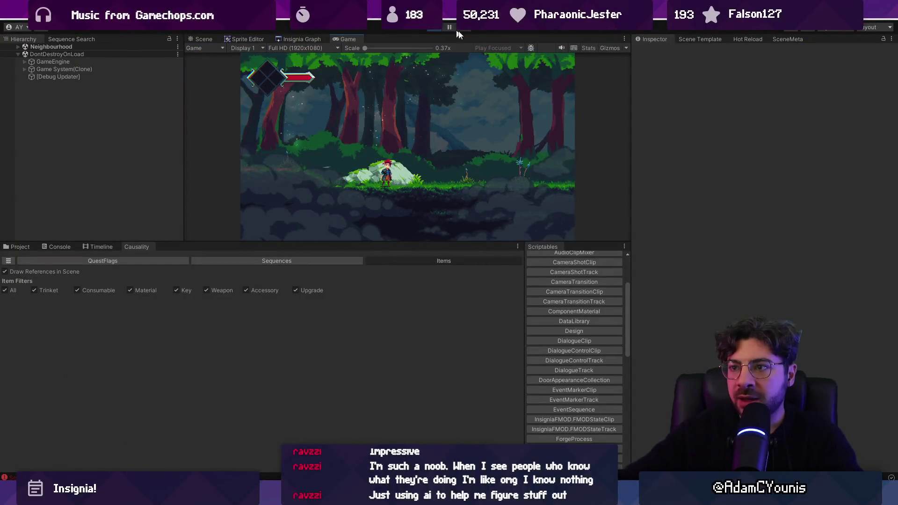
left_click(434, 29)
Open Ohrenstead Bridge zSide from the Insignia Graph, saving the current scene, then stop the play-test.
left_click(290, 40)
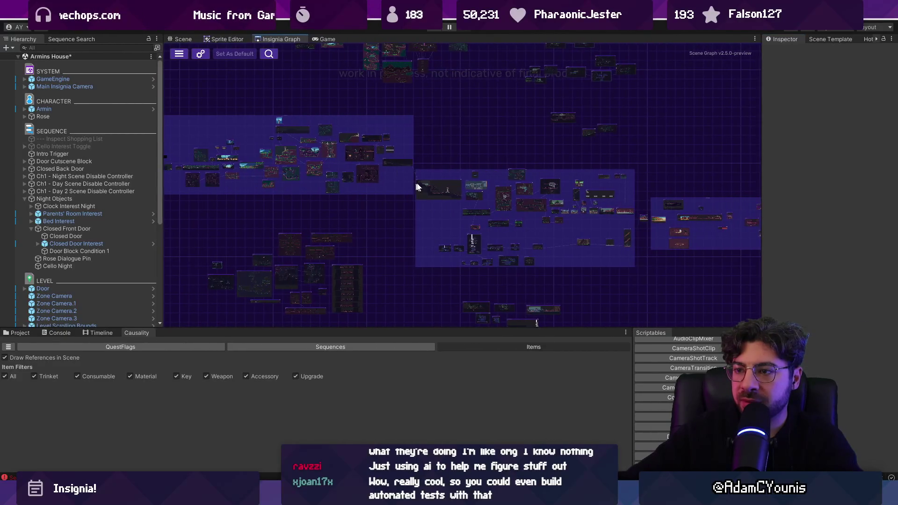
scroll(523, 261, "up", 8)
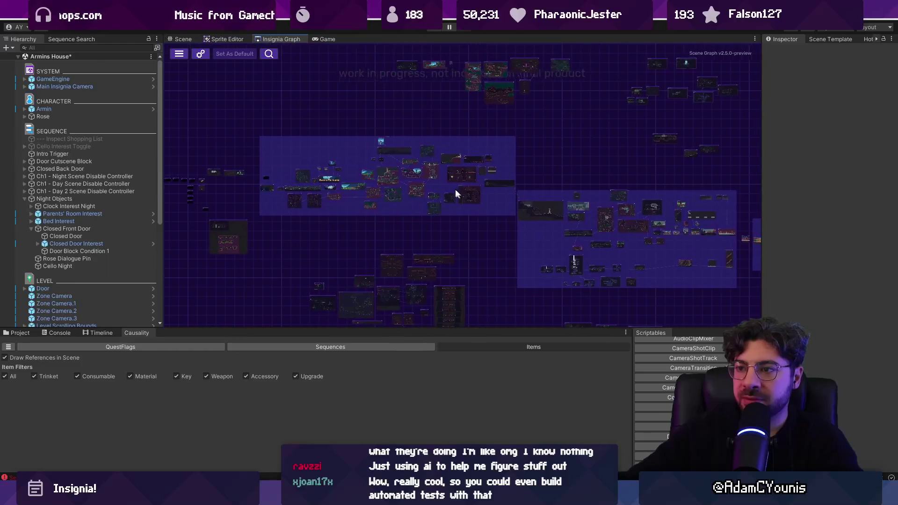
scroll(447, 187, "up", 5)
double_click(452, 192)
left_click(440, 267)
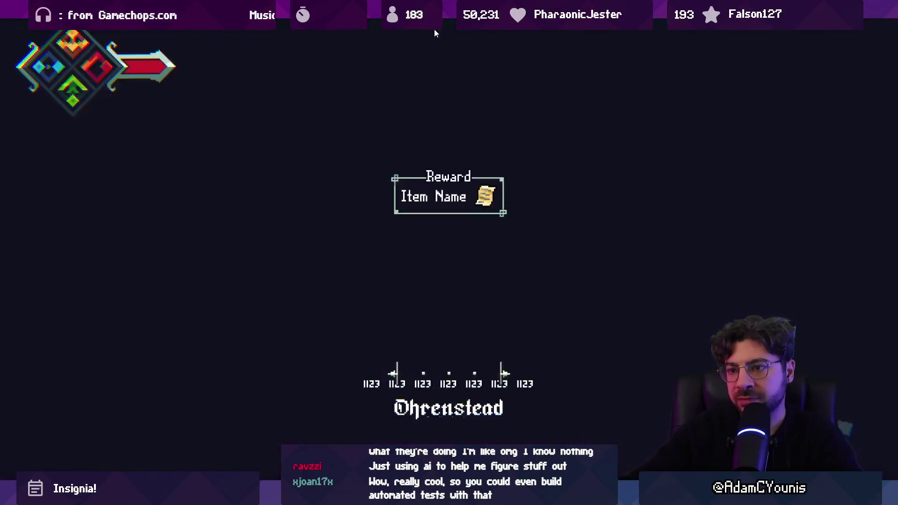
left_click(434, 29)
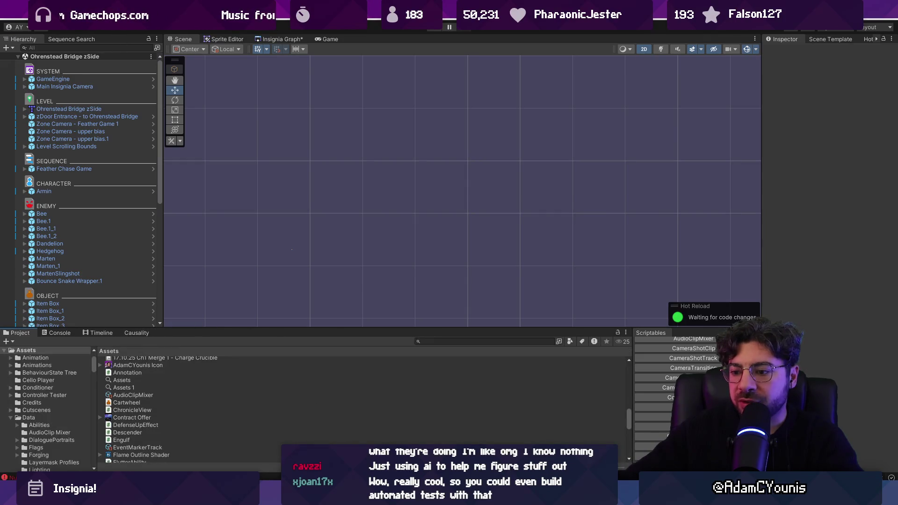
Stage all changes in Fork, commit them as 'Adds level conditions to hithen area', and push.
key("alt+Tab")
left_click(440, 46)
left_click(507, 442)
type("A")
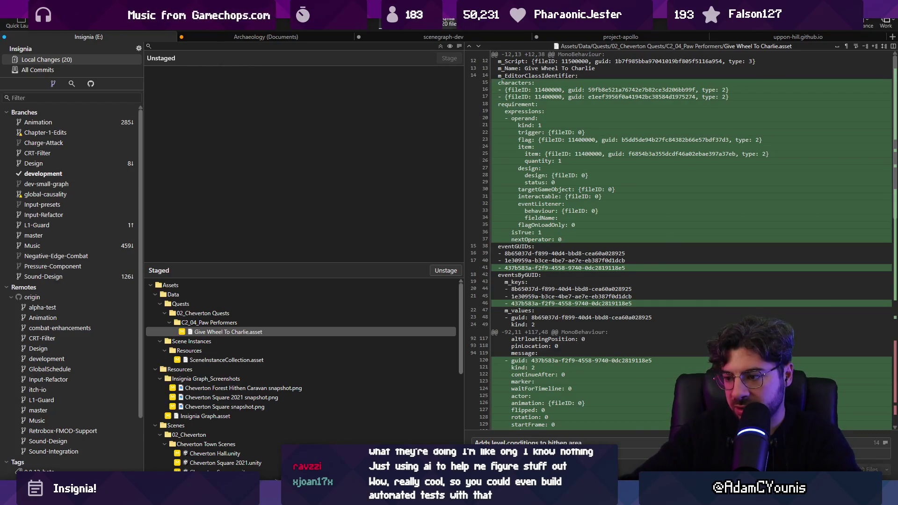
key("ctrl+Return")
key("Return")
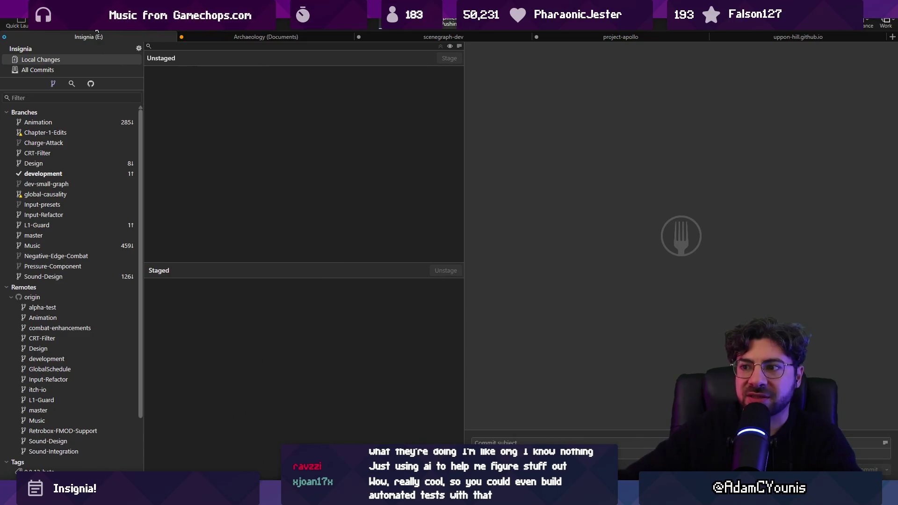
key("alt+Tab")
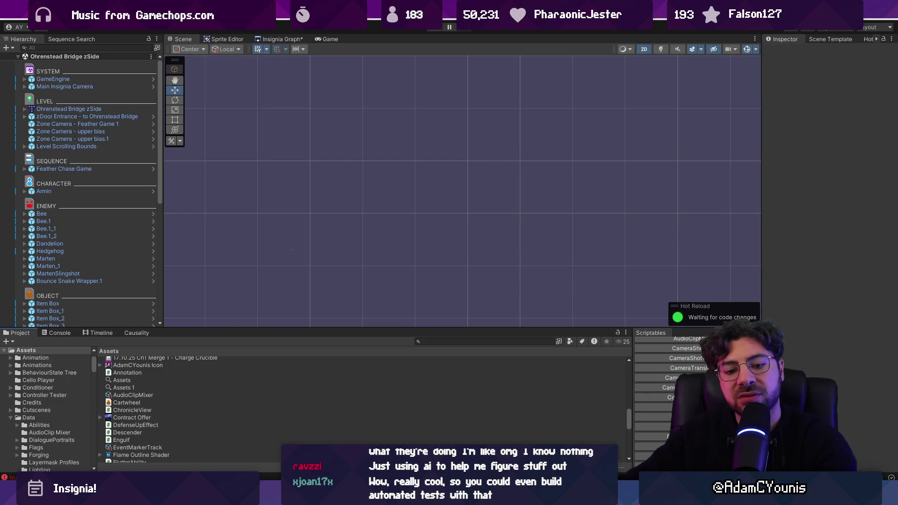
Select and frame Feather Chase Game to show its Waiting chase state and 15-second timer.
scroll(394, 240, "down", 10)
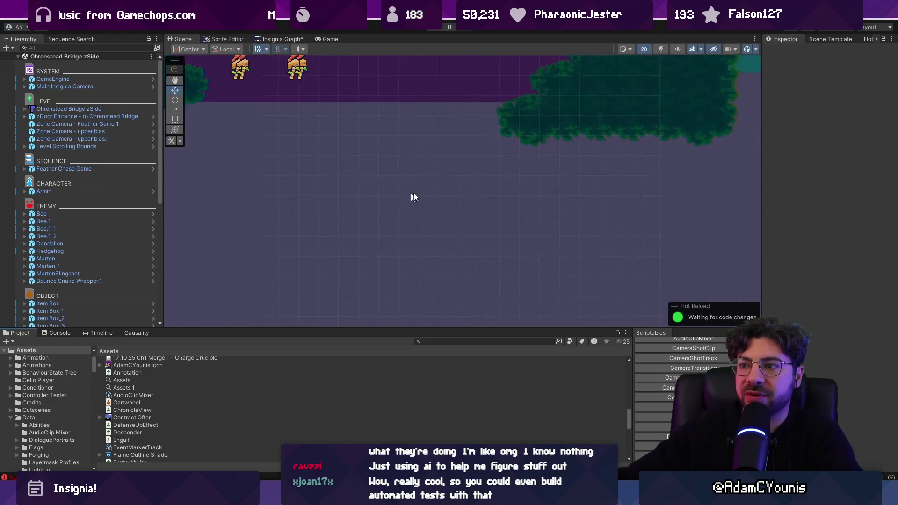
left_click_drag(487, 239, 510, 260)
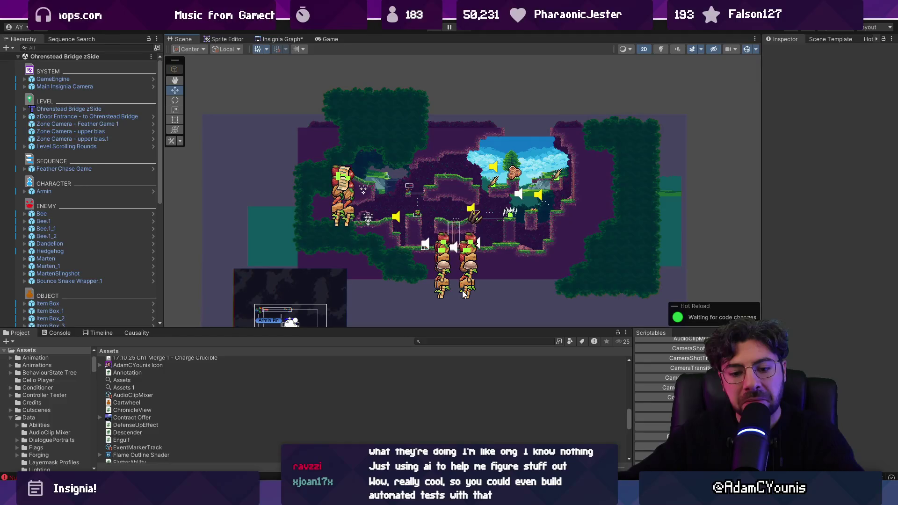
scroll(416, 232, "up", 3)
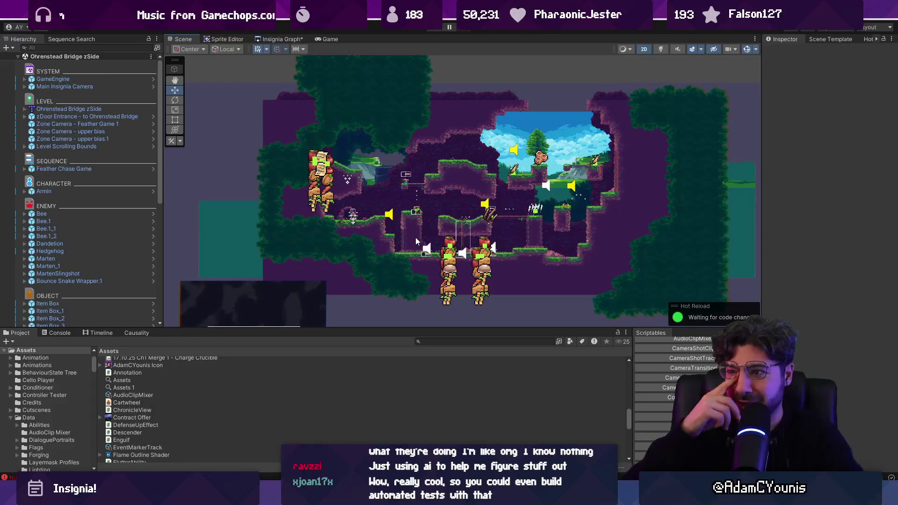
left_click(106, 167)
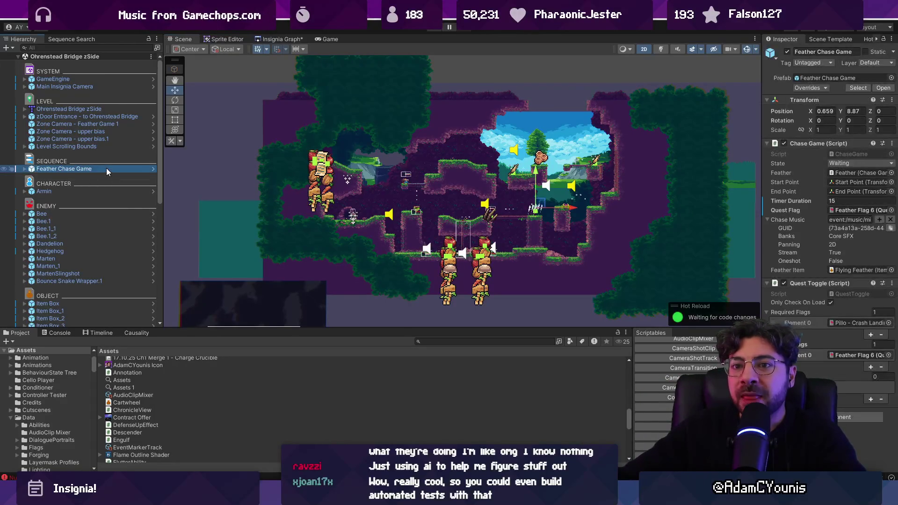
double_click(106, 168)
scroll(658, 218, "down", 10)
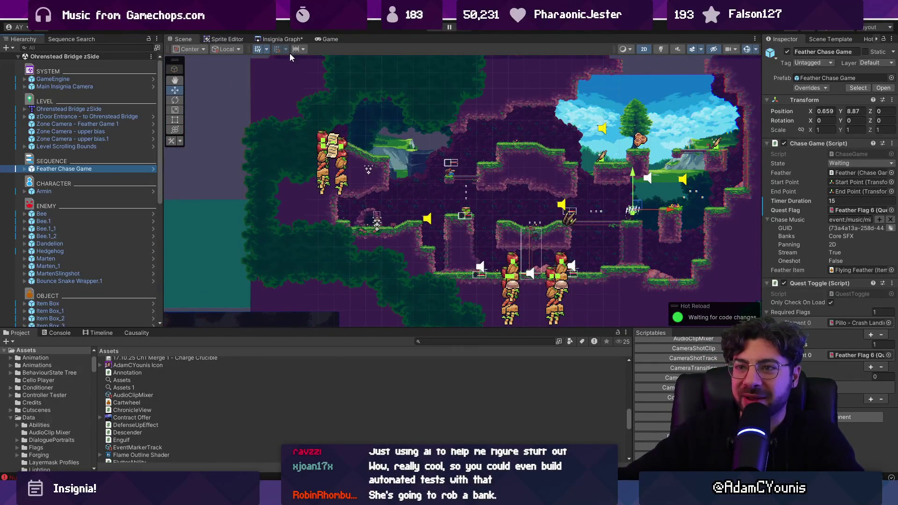
Switch to the Insignia Graph view and filter the project assets to 'bee'.
left_click(282, 39)
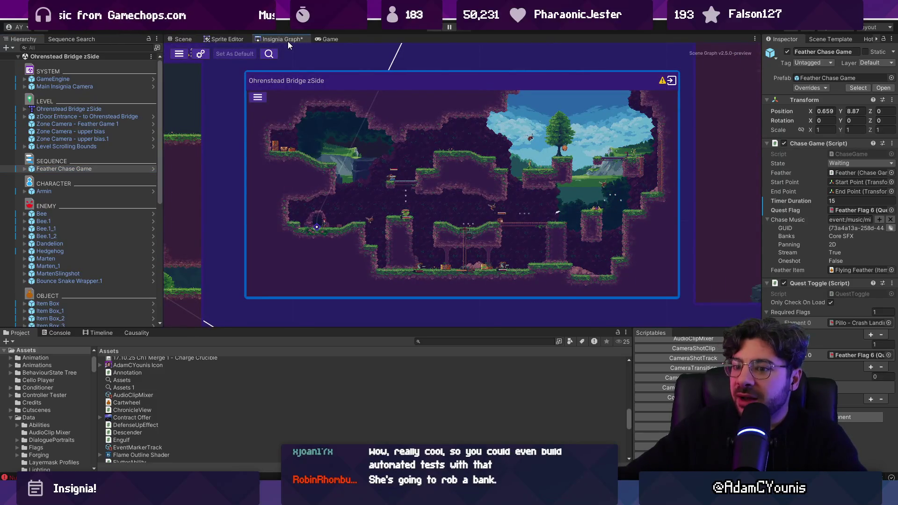
left_click(522, 342)
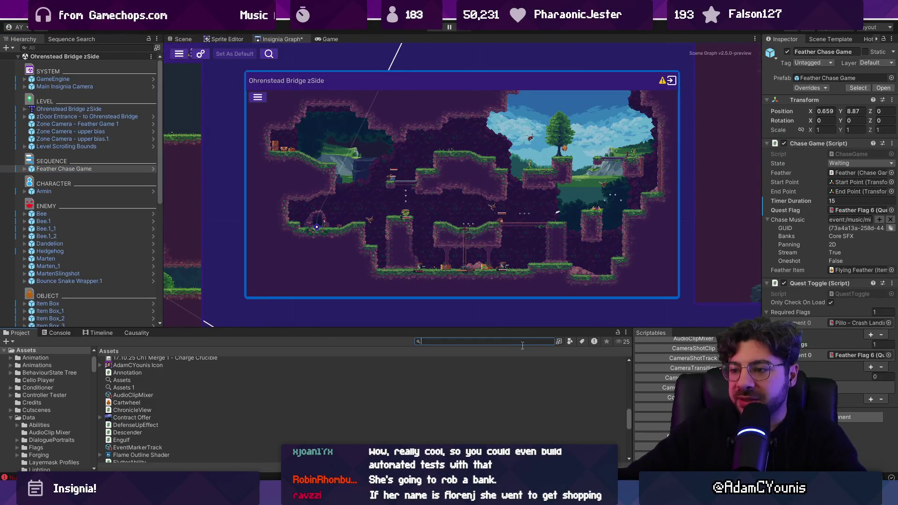
type("nebee'")
key("BackSpace")
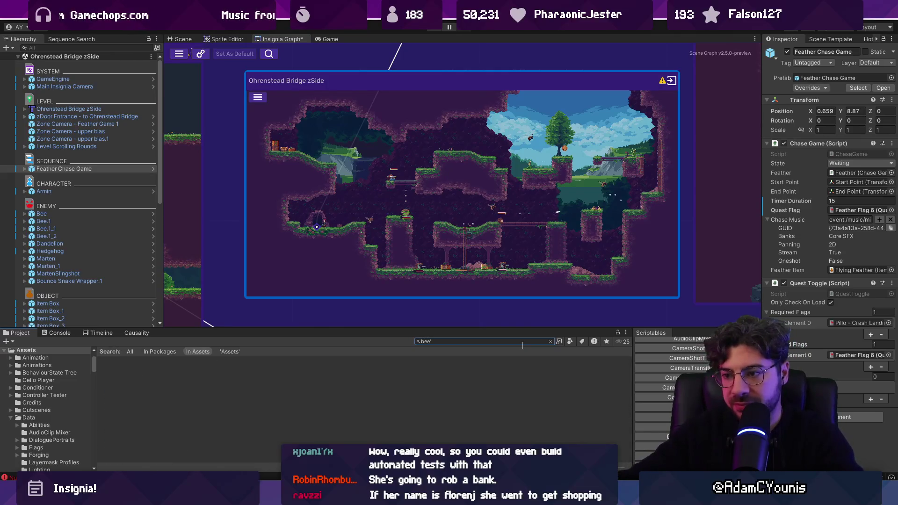
Open the Bee prefab, check its Stun behaviour's stance setting, then return to the scene.
double_click(133, 414)
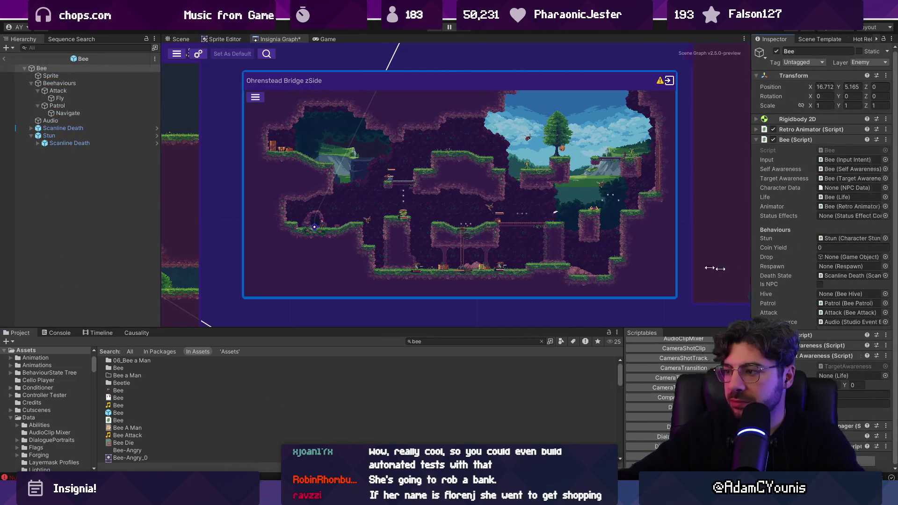
left_click_drag(761, 275, 596, 275)
left_click(99, 136)
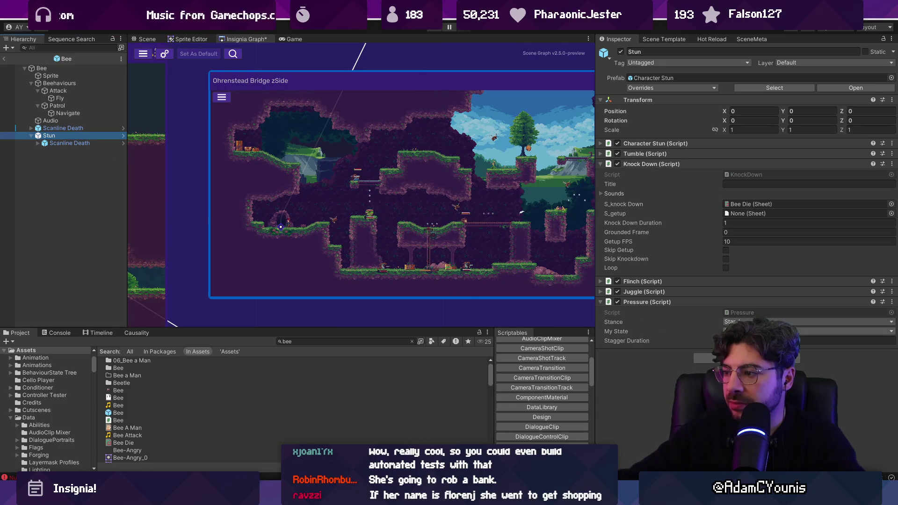
left_click(795, 322)
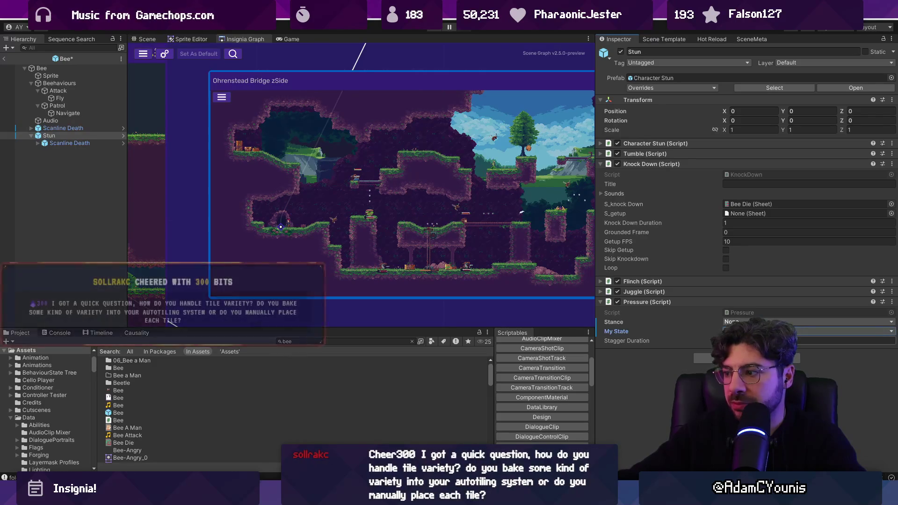
left_click(4, 59)
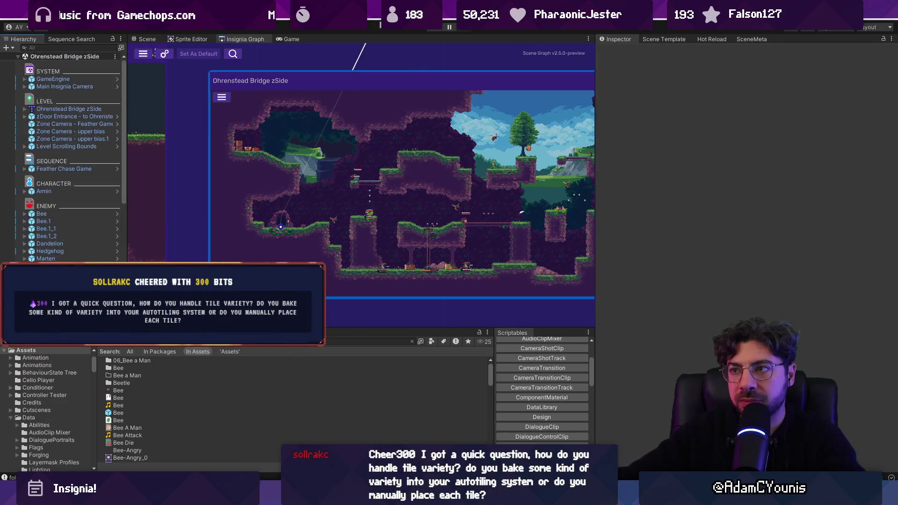
Enter play mode to play-test the Ohrenstead Bridge zSide level in full screen.
left_click(436, 29)
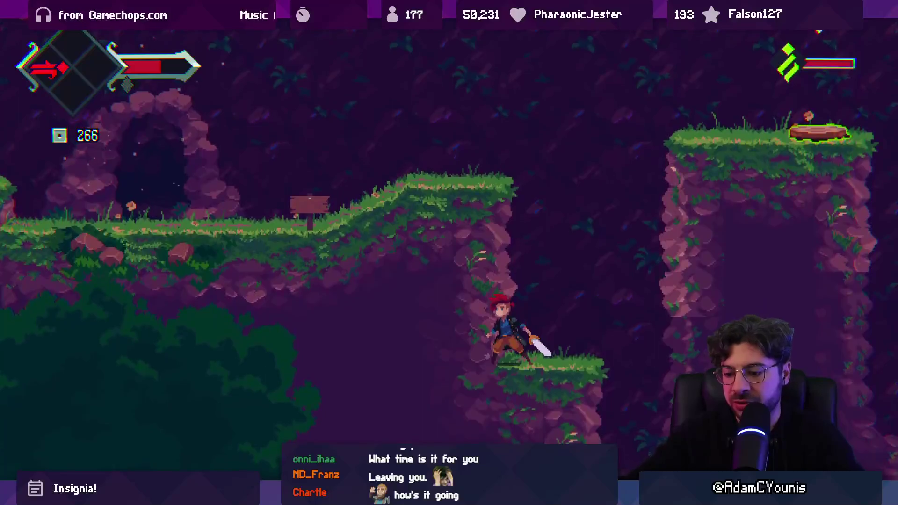
Stop play mode and show Ohrenstead Golden Rules 2's Tiled import settings (100 pixels per unit).
key("shift+F7")
left_click(440, 30)
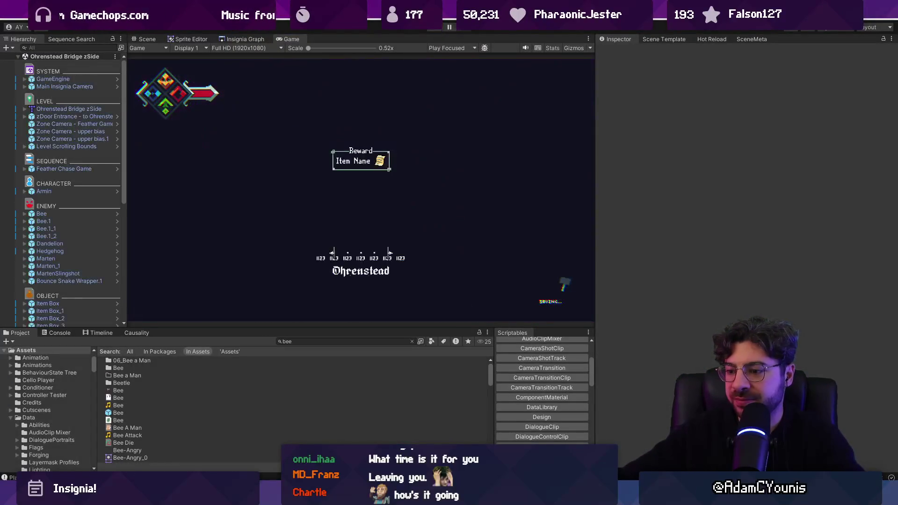
key("super")
key("super")
key("super")
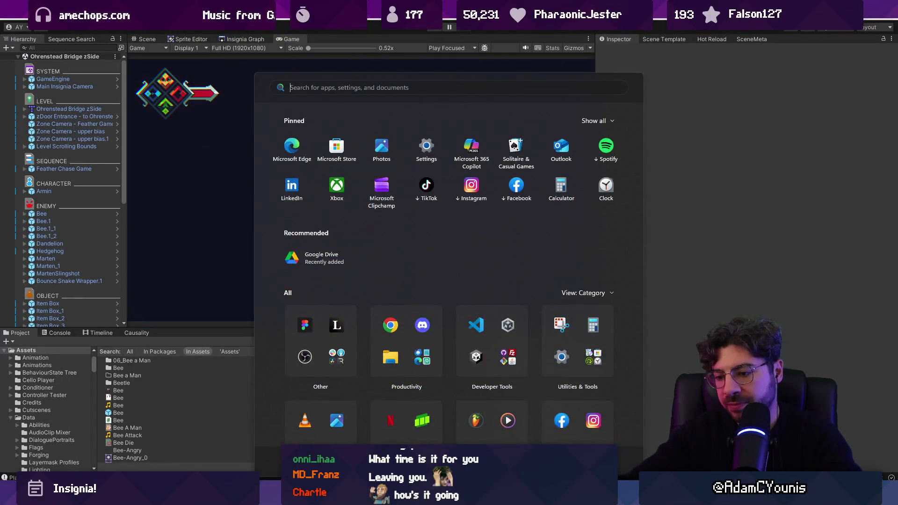
key("super")
type("golden rules")
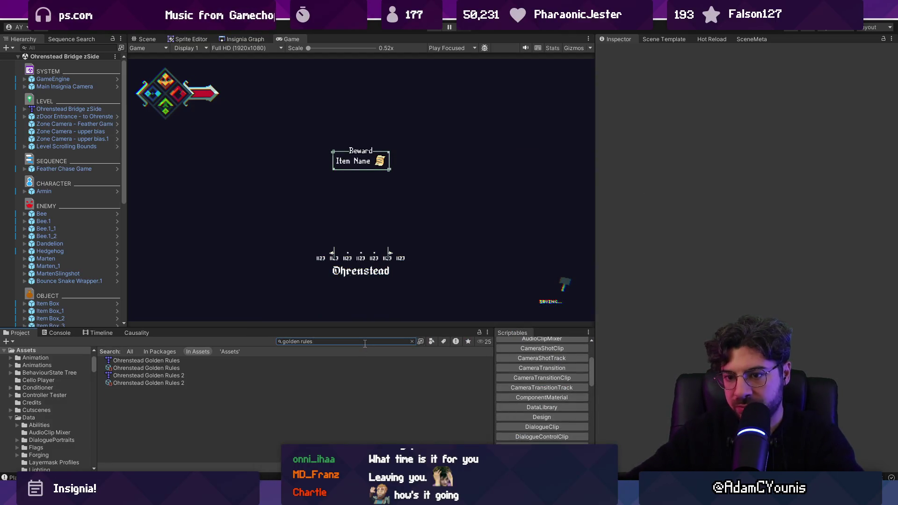
left_click(134, 361)
left_click(136, 377)
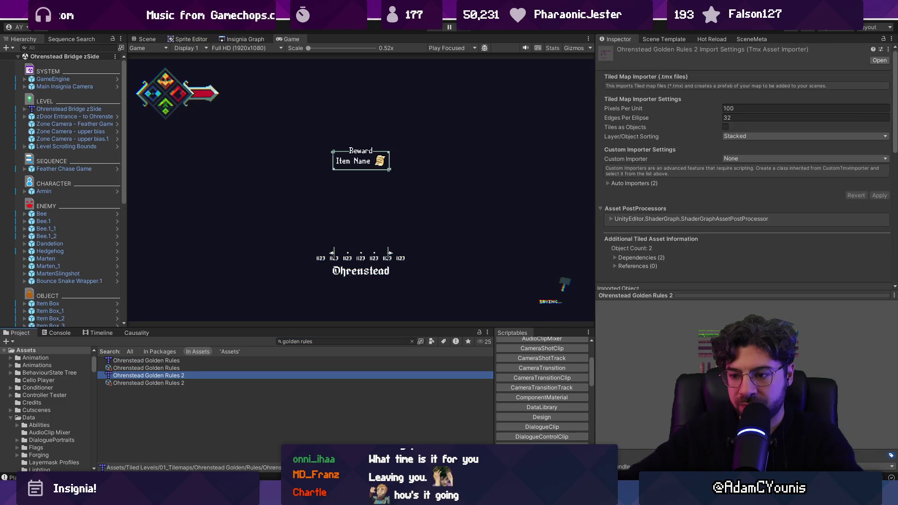
Open Ohrenstead Golden Rules.tmx in Tiled and switch to rectangular tile selection.
scroll(541, 284, "down", 3)
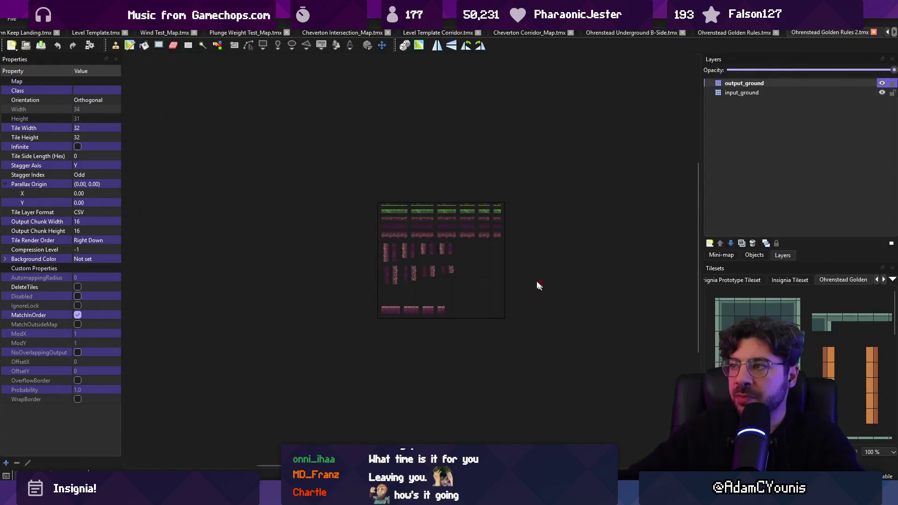
scroll(440, 254, "up", 4)
scroll(414, 247, "down", 1)
scroll(410, 228, "up", 1)
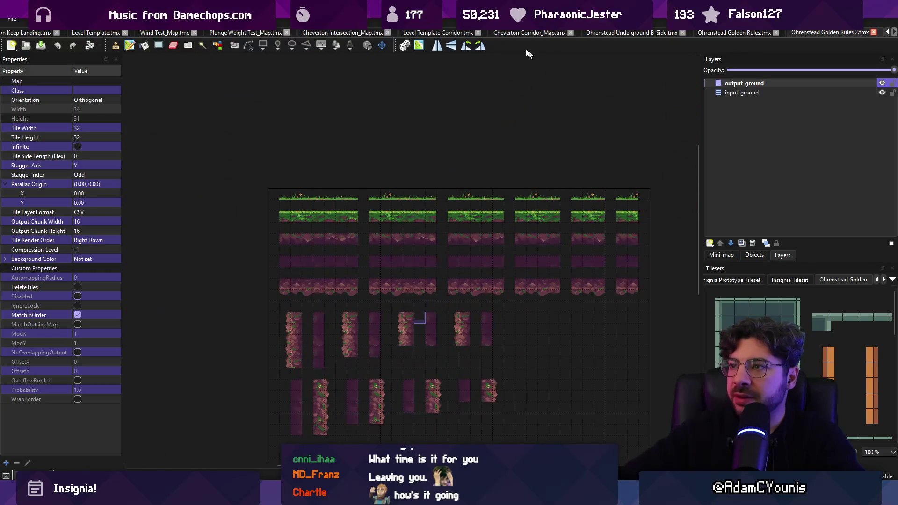
left_click(726, 35)
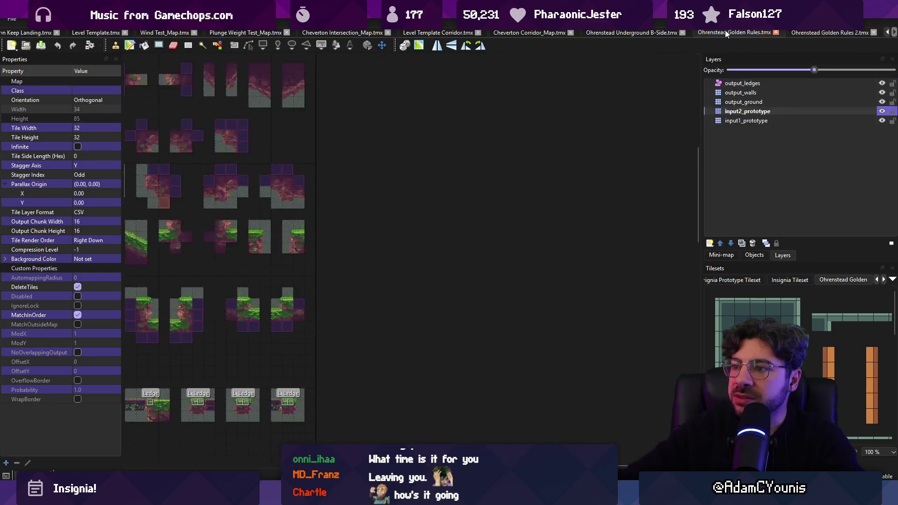
scroll(368, 281, "down", 3)
scroll(382, 222, "down", 2)
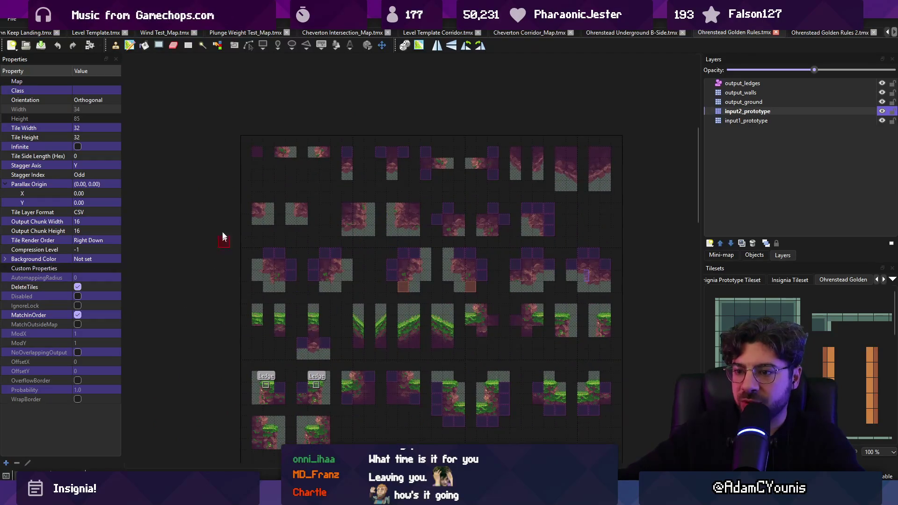
key("r")
Hide and re-show the output_ground layer to compare input and output tiles.
scroll(261, 316, "up", 3)
scroll(266, 318, "up", 1)
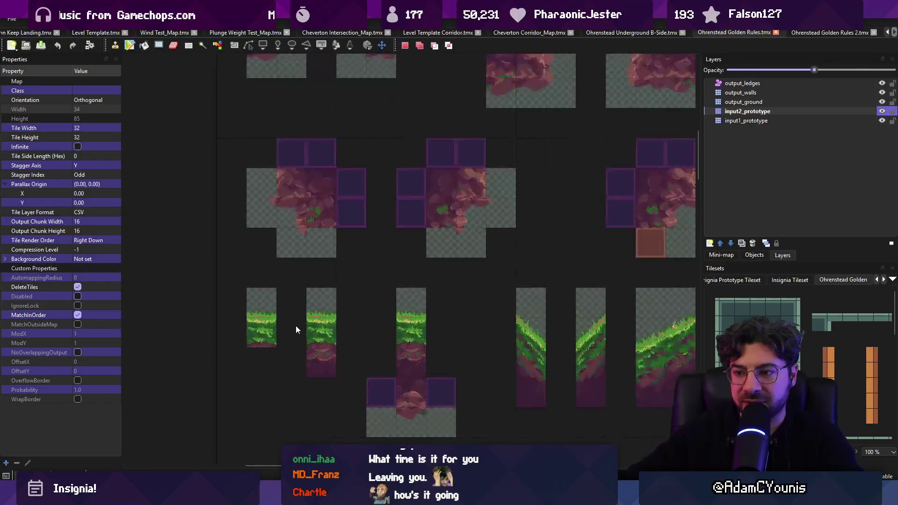
left_click(883, 102)
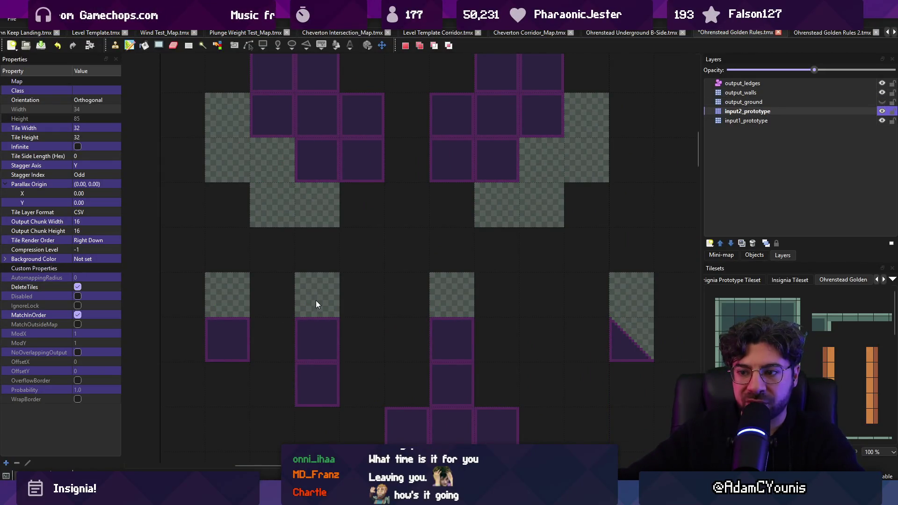
left_click(882, 102)
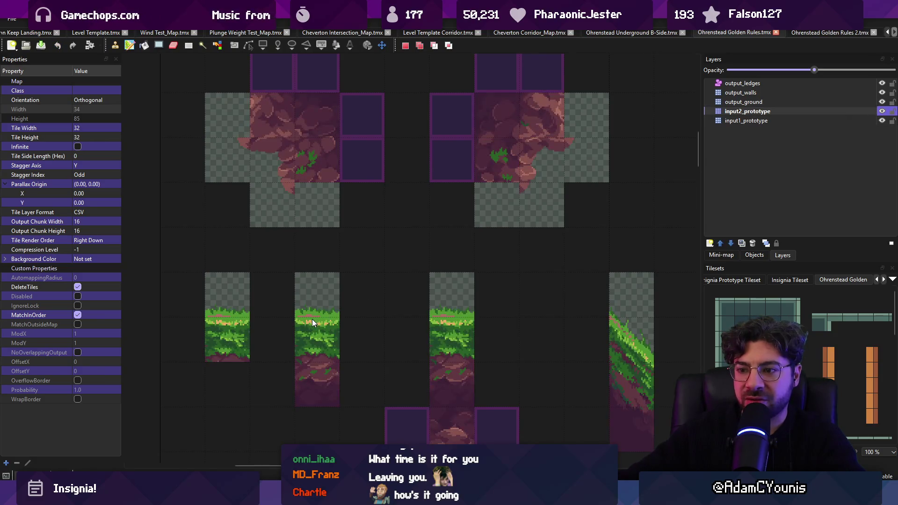
scroll(313, 319, "up", 3)
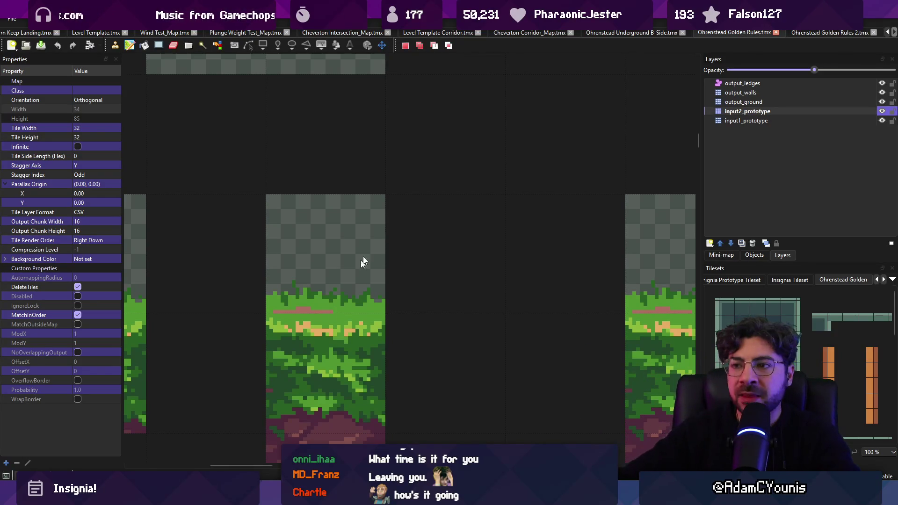
Open Ohrenstead Golden Rules 2.tmx and toggle the output_ground layer off and back on.
left_click(804, 29)
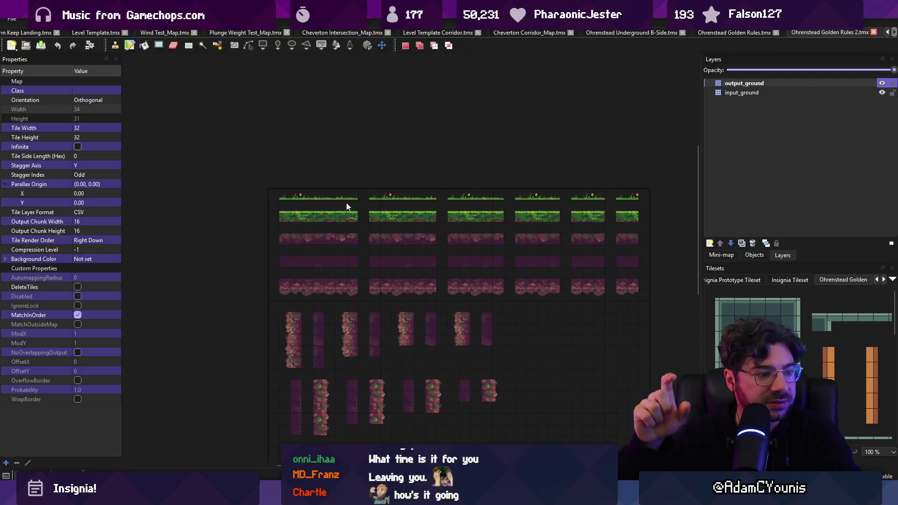
left_click(882, 83)
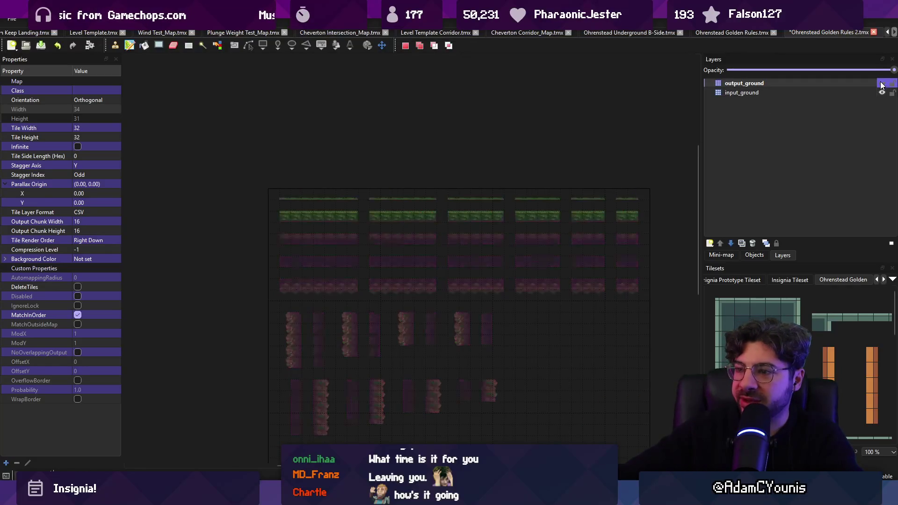
scroll(261, 221, "up", 5)
scroll(407, 248, "down", 5)
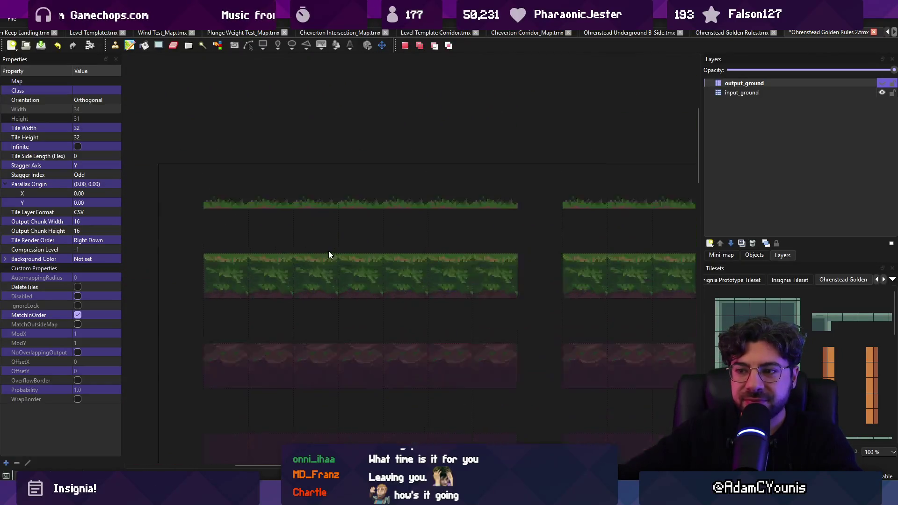
scroll(327, 254, "up", 2)
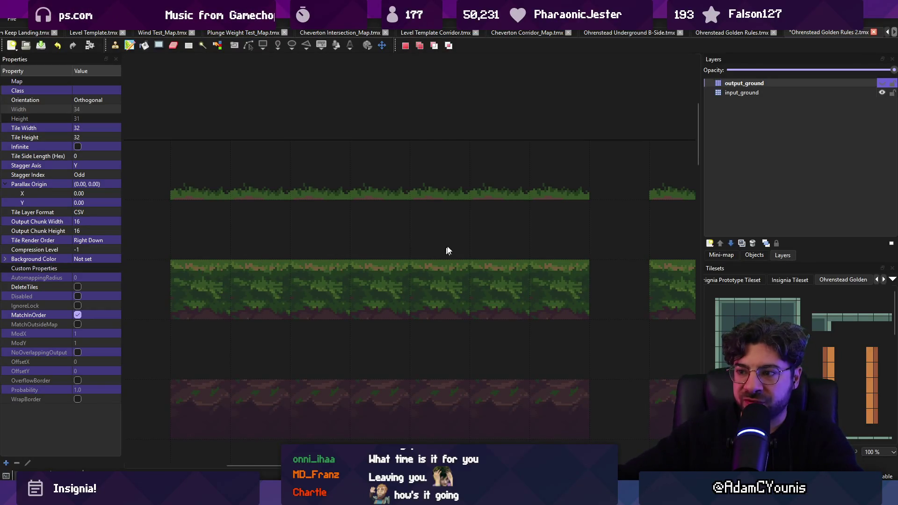
left_click(881, 85)
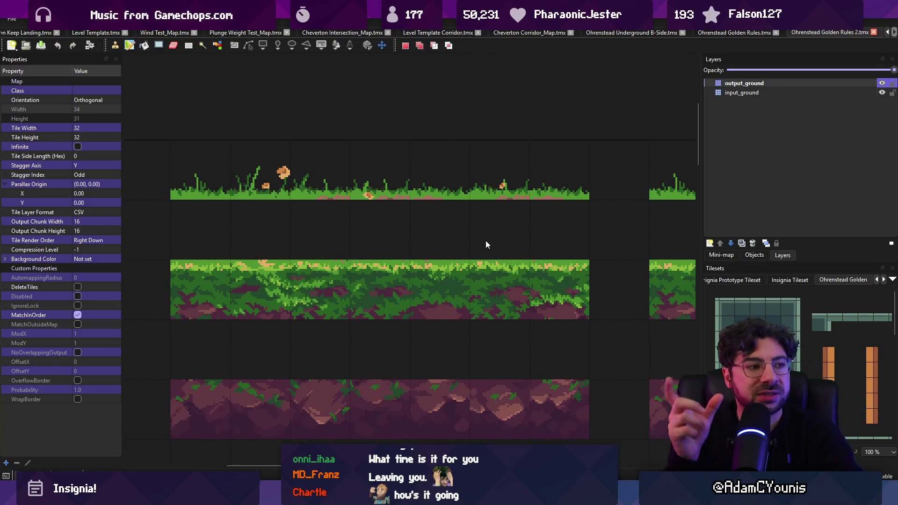
Rectangle-select the middle, top, rightmost and leftmost grass rule blocks.
scroll(441, 243, "down", 1)
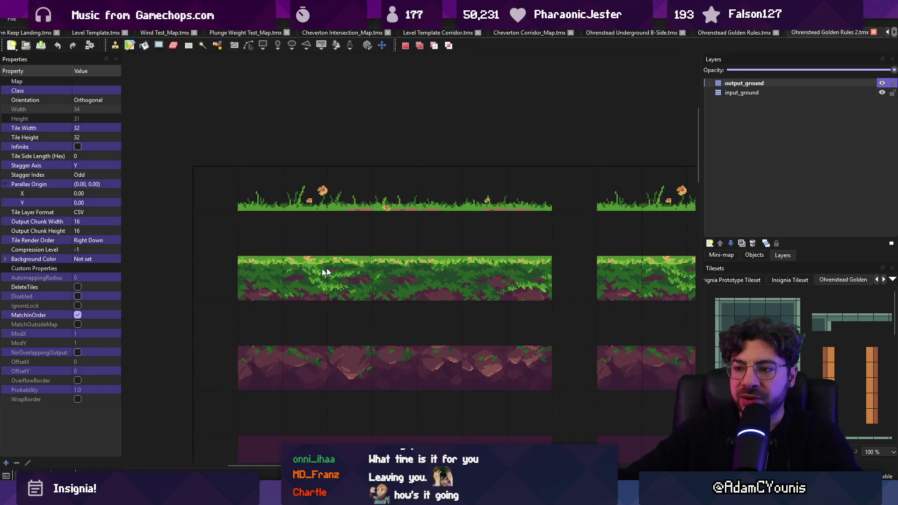
left_click_drag(243, 263, 518, 285)
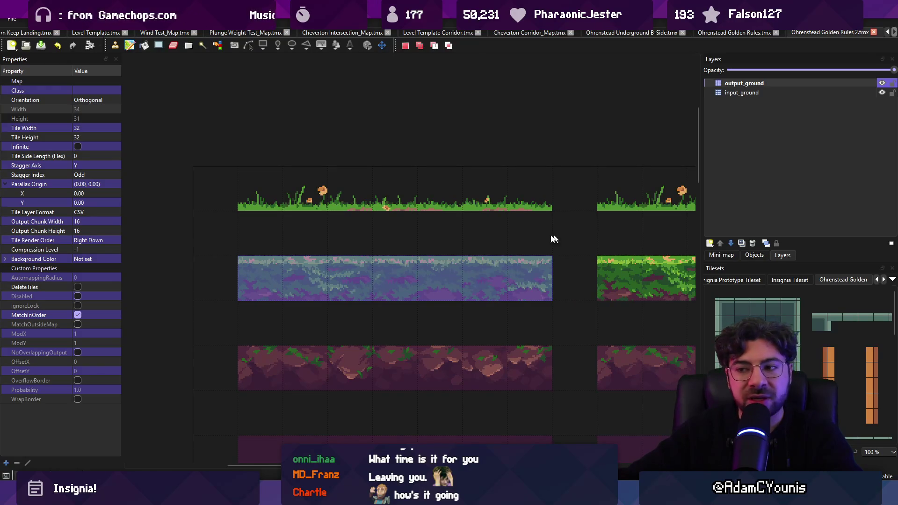
scroll(220, 262, "right", 10)
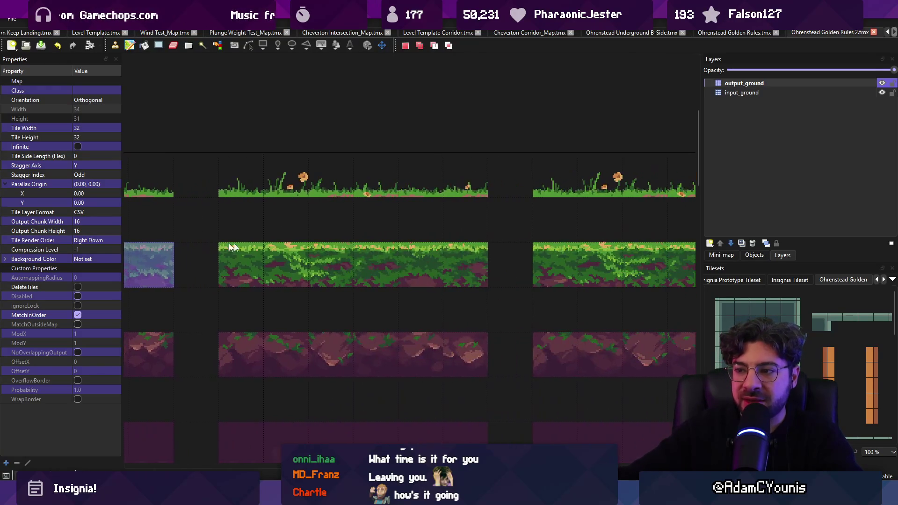
mouse_move(223, 282)
left_mouse_down()
mouse_move(293, 287)
mouse_move(281, 246)
mouse_move(321, 286)
mouse_move(278, 208)
mouse_move(342, 296)
mouse_move(336, 291)
left_mouse_up()
scroll(293, 288, "left", 2)
scroll(580, 279, "down", 4, "ctrl")
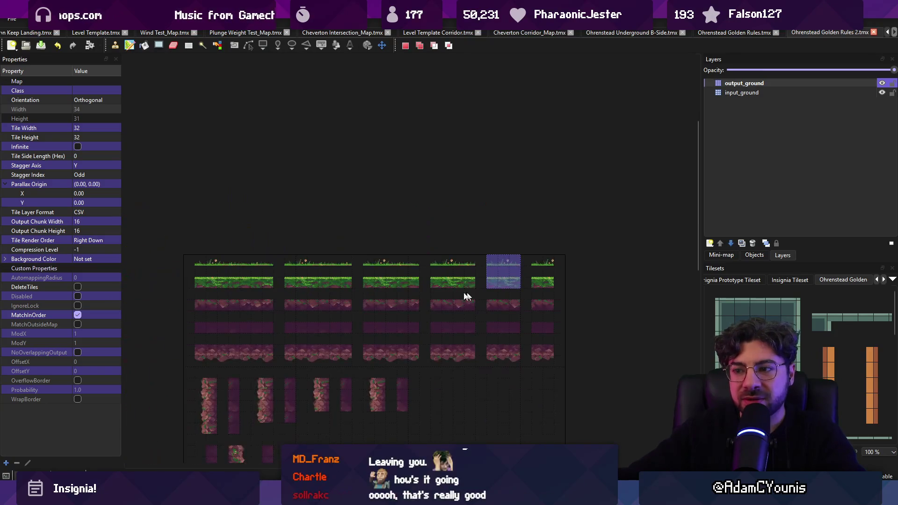
scroll(329, 279, "up", 1)
left_click_drag(600, 285, 627, 250)
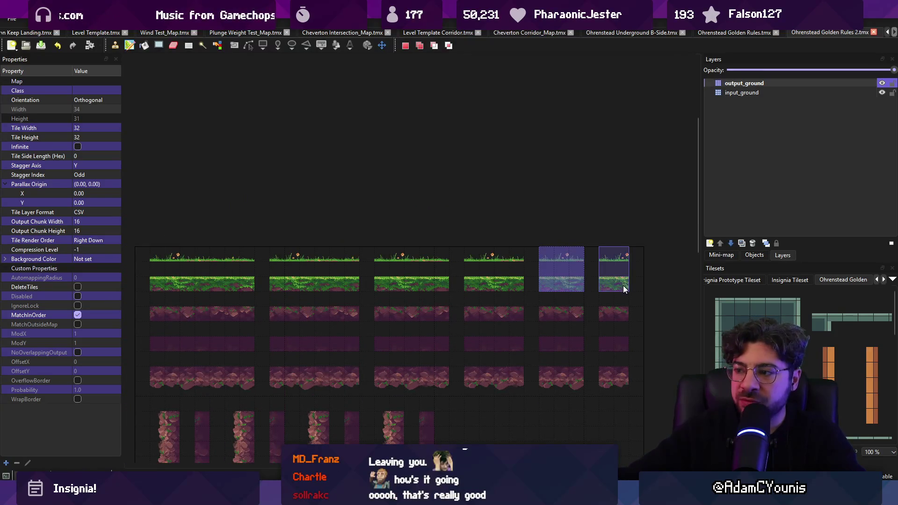
mouse_move(151, 255)
left_mouse_down()
mouse_move(257, 287)
mouse_move(246, 286)
left_mouse_up()
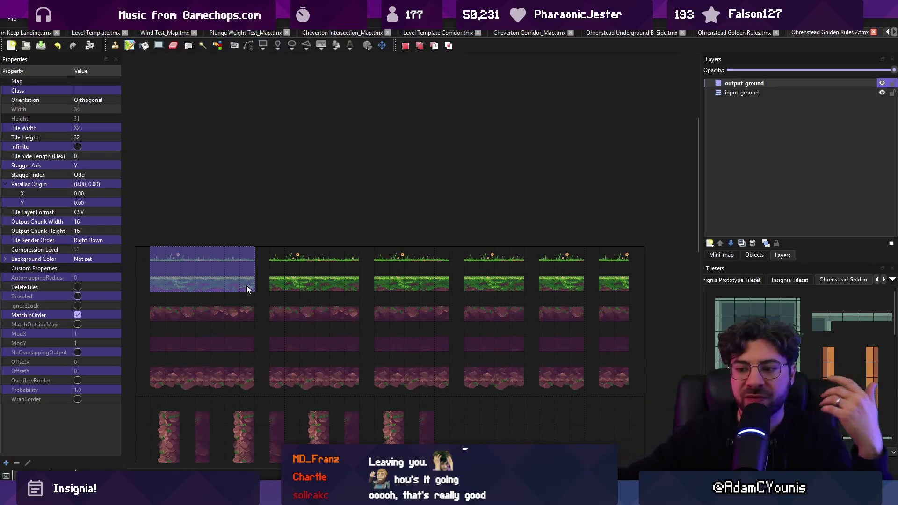
key("alt+Tab")
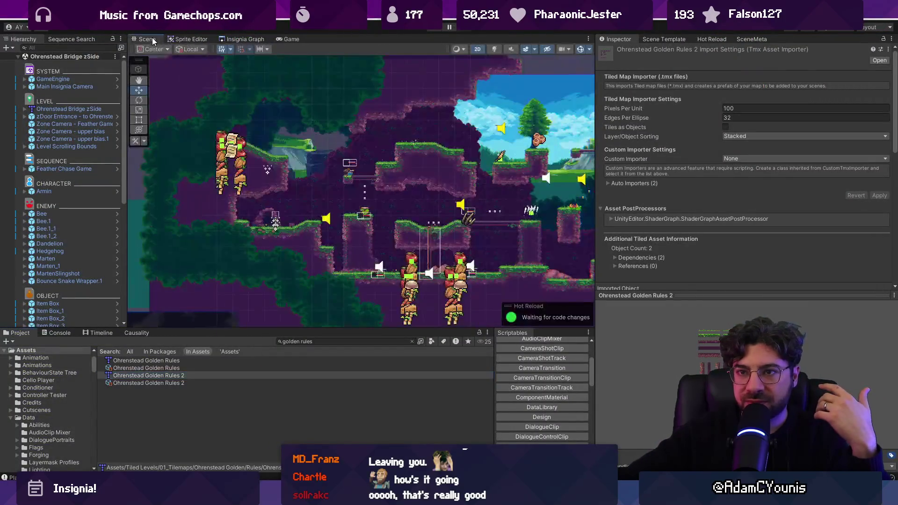
Zoom in and out of the Scene view to inspect the grass-topped rock platforms.
scroll(399, 263, "up", 10)
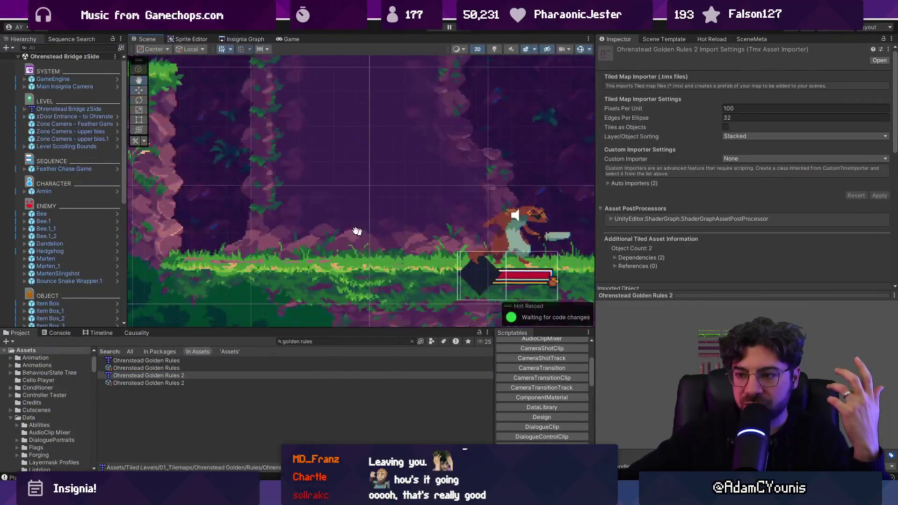
scroll(266, 235, "down", 3)
scroll(541, 265, "up", 3)
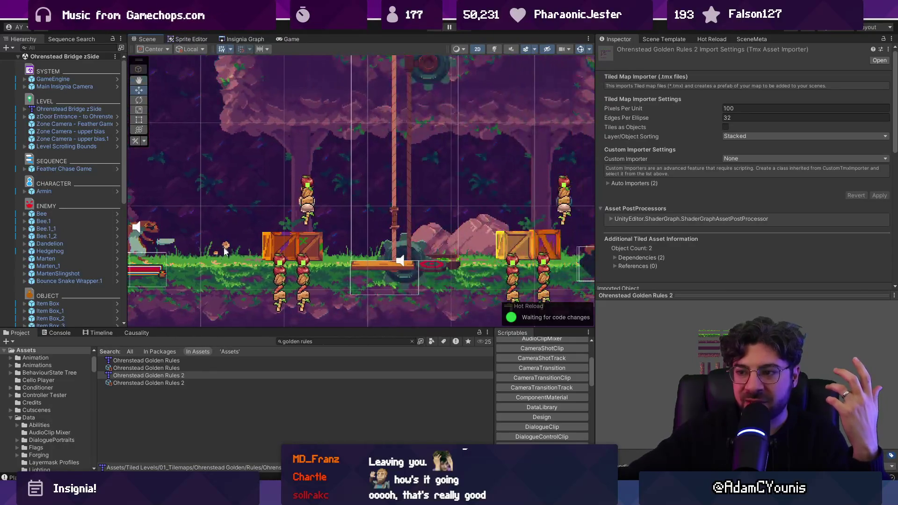
scroll(541, 266, "down", 2)
scroll(195, 248, "up", 2)
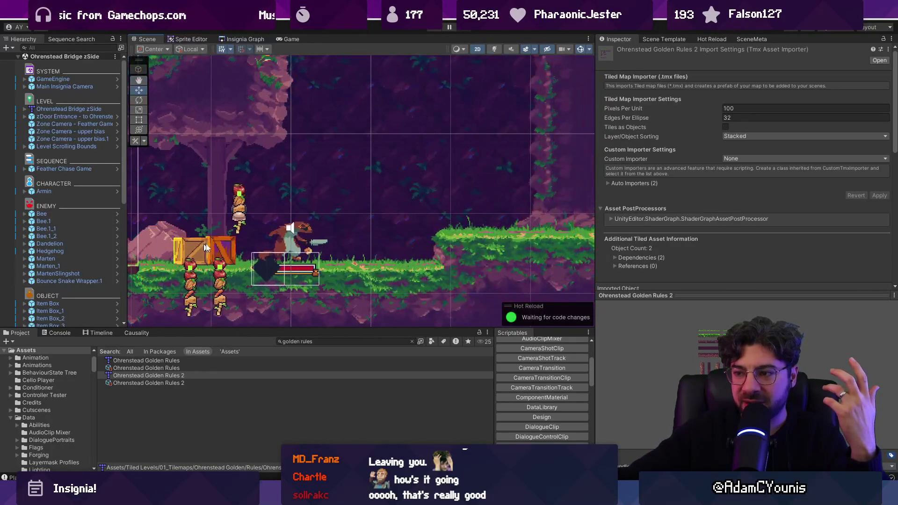
scroll(358, 261, "down", 2)
scroll(366, 210, "up", 2)
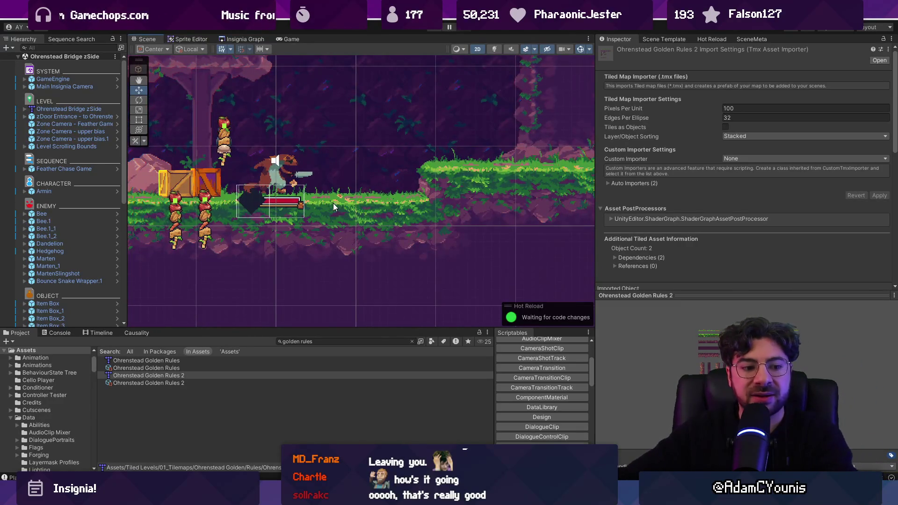
scroll(333, 203, "down", 2)
scroll(327, 204, "up", 1)
scroll(327, 204, "down", 3)
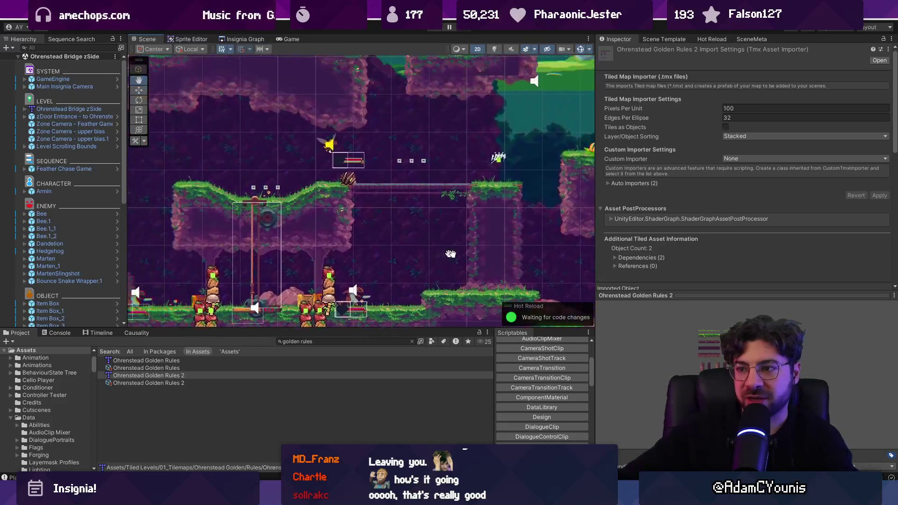
scroll(348, 222, "up", 4)
scroll(348, 222, "down", 3)
scroll(520, 193, "up", 2)
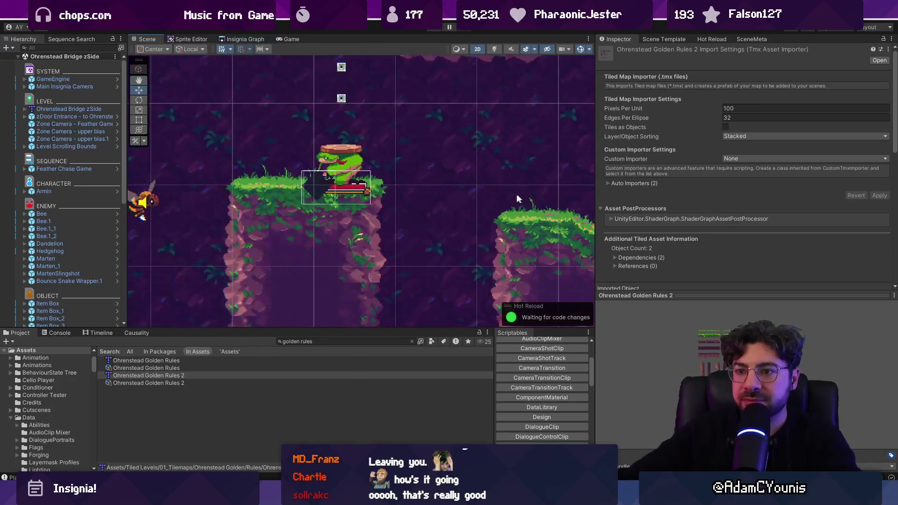
scroll(205, 236, "up", 2)
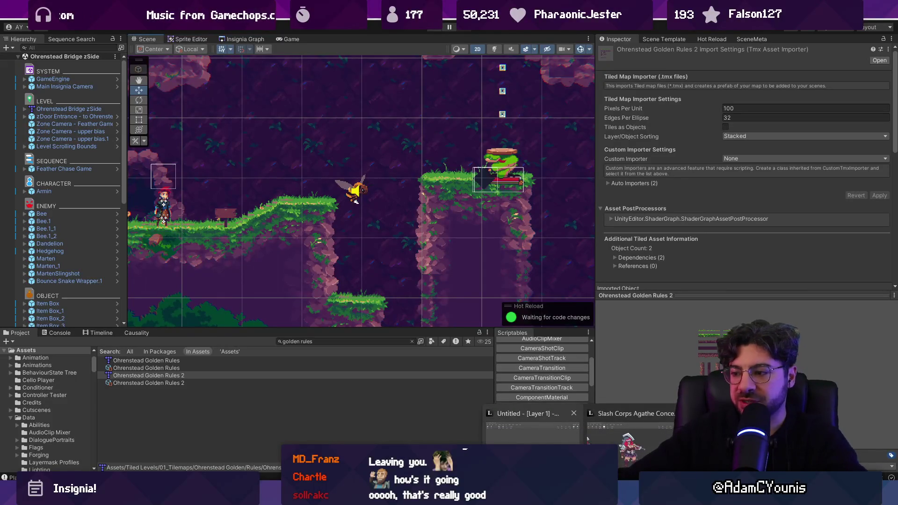
In Sketchable, sketch a row of sprouting tile boxes on empty canvas beside the character.
left_click(635, 451)
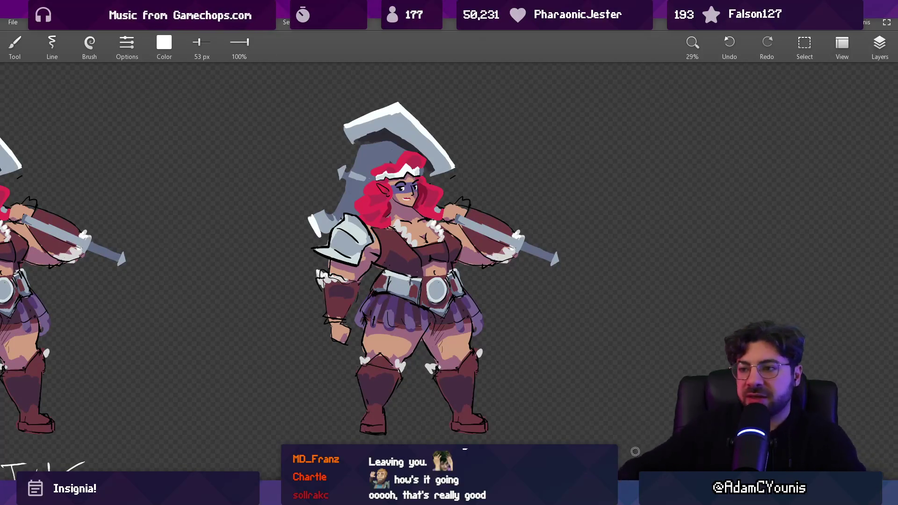
left_click_drag(763, 329, 384, 326)
scroll(384, 326, "up", 5)
left_click_drag(338, 204, 340, 282)
left_click_drag(343, 203, 419, 280)
left_click_drag(456, 202, 457, 276)
mouse_move(444, 199)
left_mouse_down()
mouse_move(516, 188)
mouse_move(531, 276)
left_mouse_up()
key("ctrl+z")
key("ctrl+z")
left_click_drag(404, 193, 485, 204)
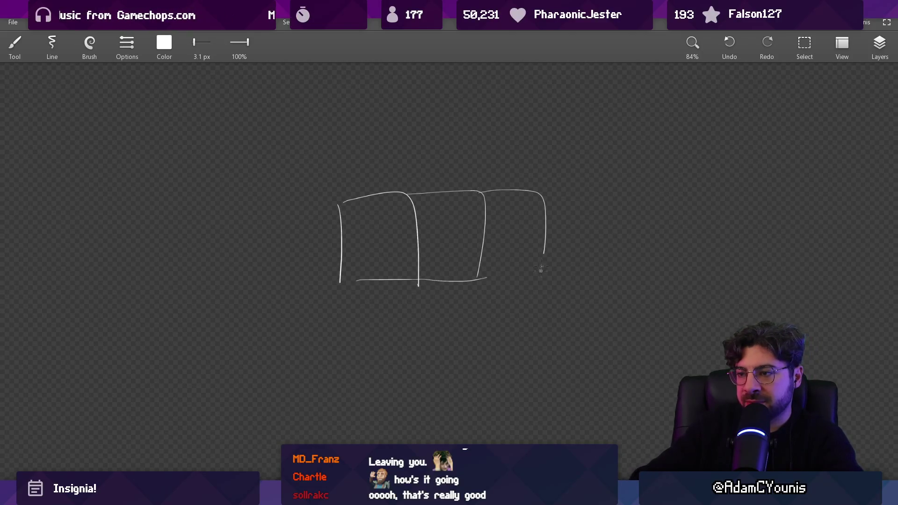
left_click_drag(539, 284, 609, 275)
left_click_drag(546, 228, 541, 270)
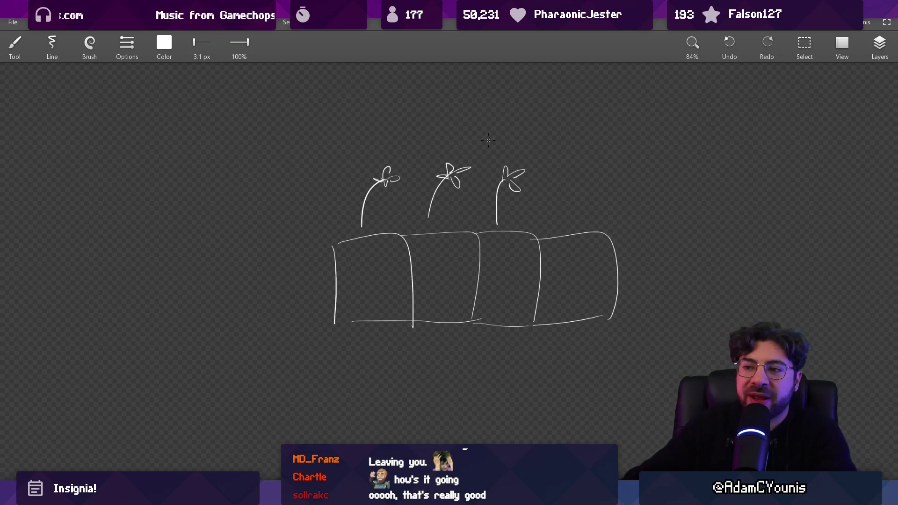
Erase the box-and-flower sketch and zoom the canvas back out.
key("e")
mouse_move(407, 163)
left_mouse_down()
mouse_move(407, 335)
mouse_move(504, 334)
mouse_move(599, 311)
left_mouse_up()
scroll(543, 226, "down", 3)
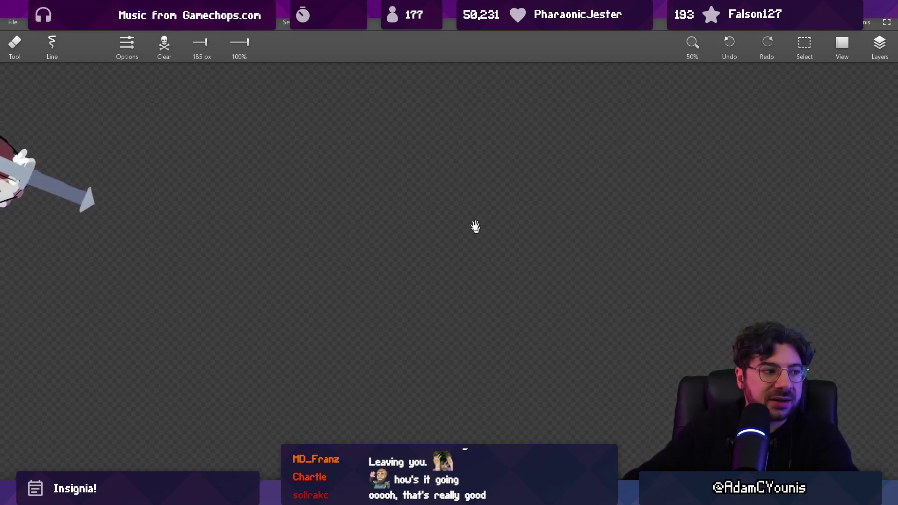
scroll(455, 216, "down", 2)
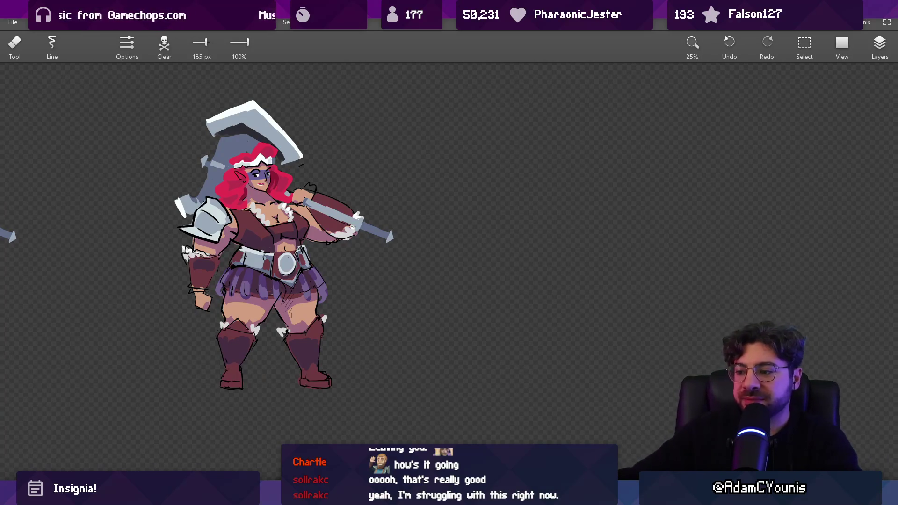
key("alt+Tab")
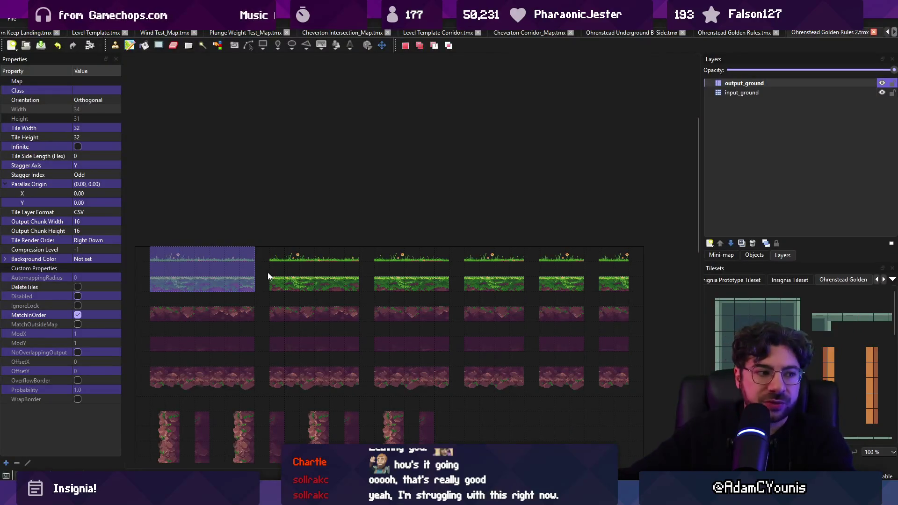
Clear the tile selection in Tiled and drag-select the top grass row.
left_click(268, 272)
mouse_move(177, 261)
left_mouse_down()
mouse_move(252, 260)
mouse_move(255, 278)
left_mouse_up()
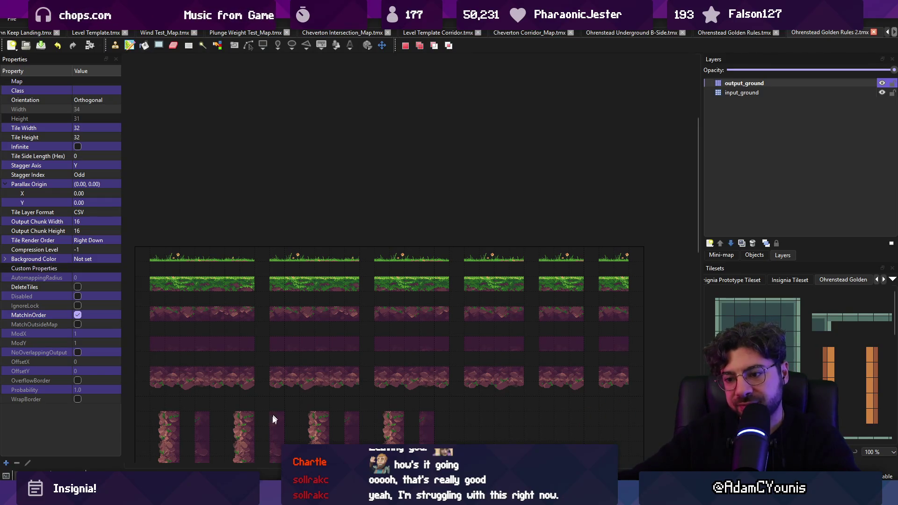
key("alt+Tab")
scroll(411, 211, "down", 2)
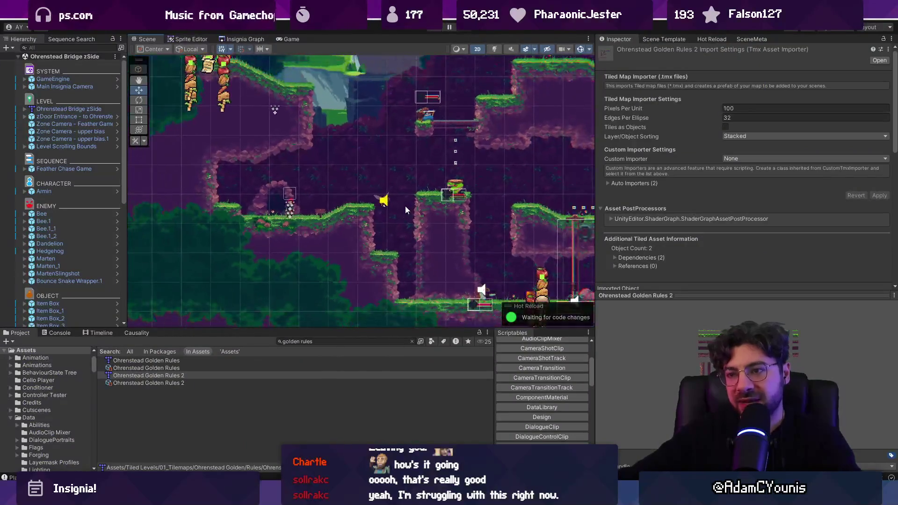
Pan and zoom the Scene view across the level, past the snake platform and the red-haired character's cave.
left_click_drag(405, 207, 338, 247)
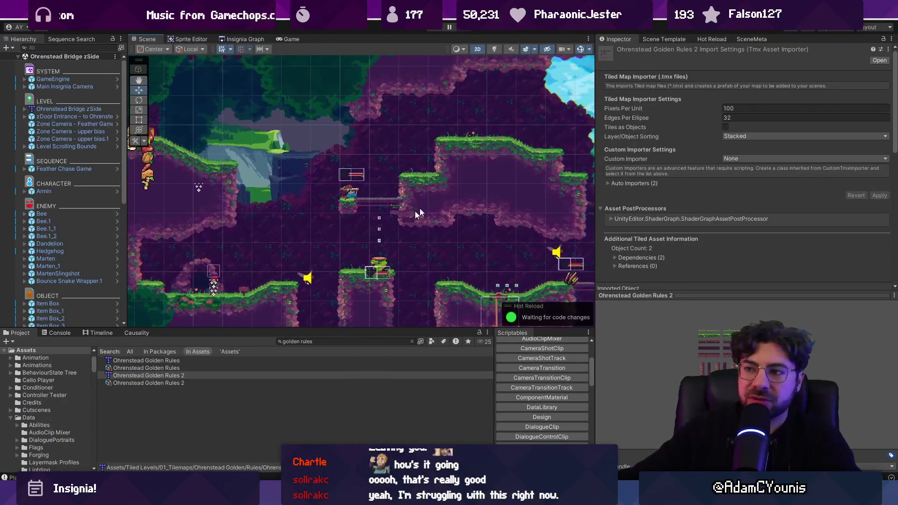
scroll(396, 222, "up", 6)
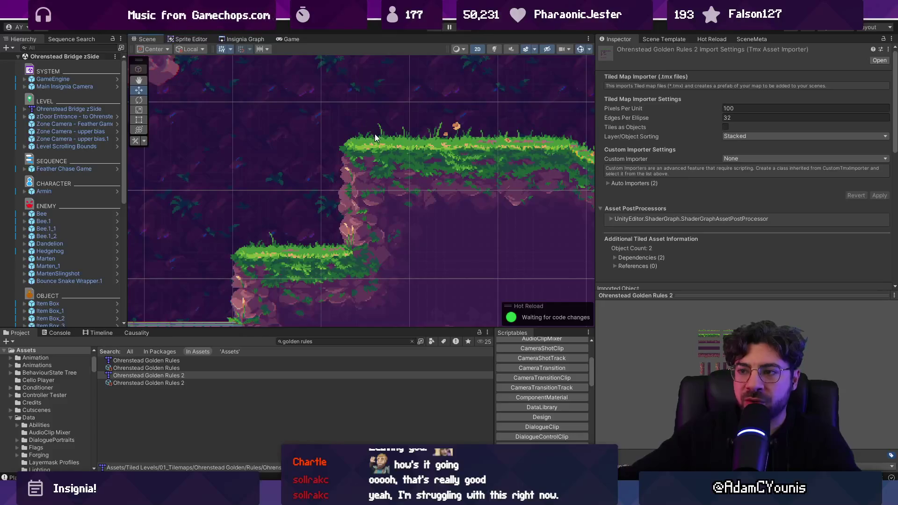
scroll(457, 130, "down", 3)
mouse_move(431, 166)
left_mouse_down()
mouse_move(363, 154)
mouse_move(503, 238)
left_mouse_up()
scroll(380, 213, "up", 2)
left_click_drag(380, 213, 296, 217)
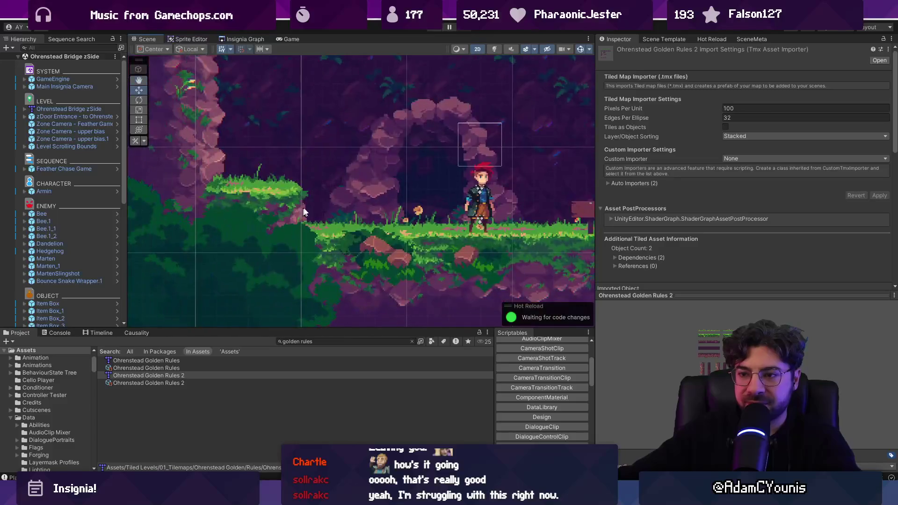
scroll(403, 213, "down", 5)
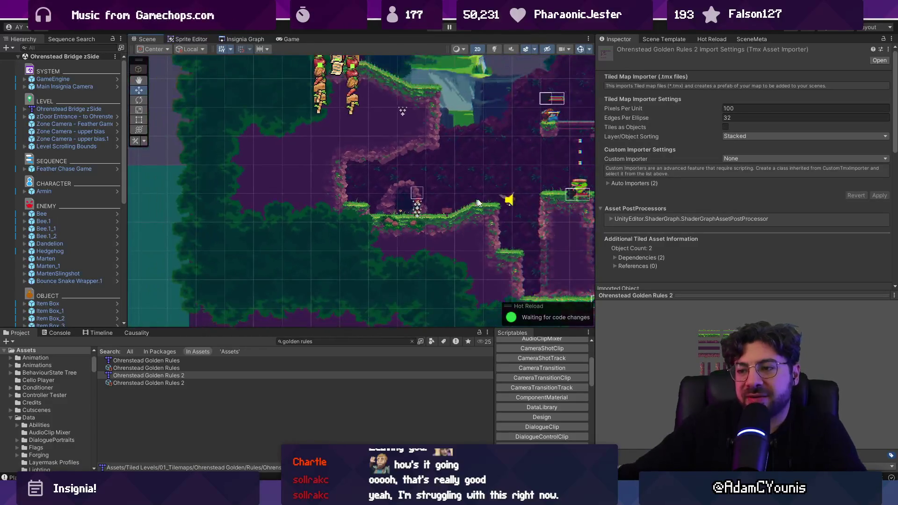
left_click_drag(368, 236, 291, 264)
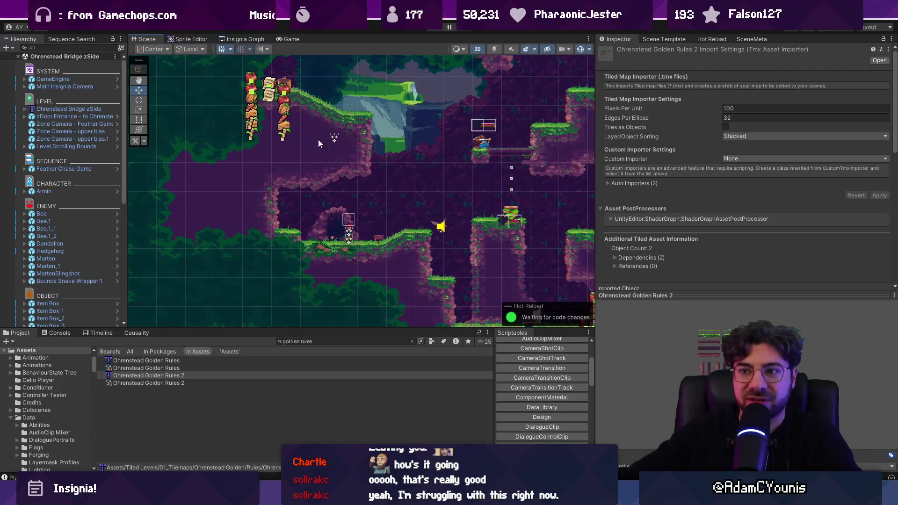
Show the Causality panel's quest flags and item filters, and recentre the level on the sky area.
left_click(136, 333)
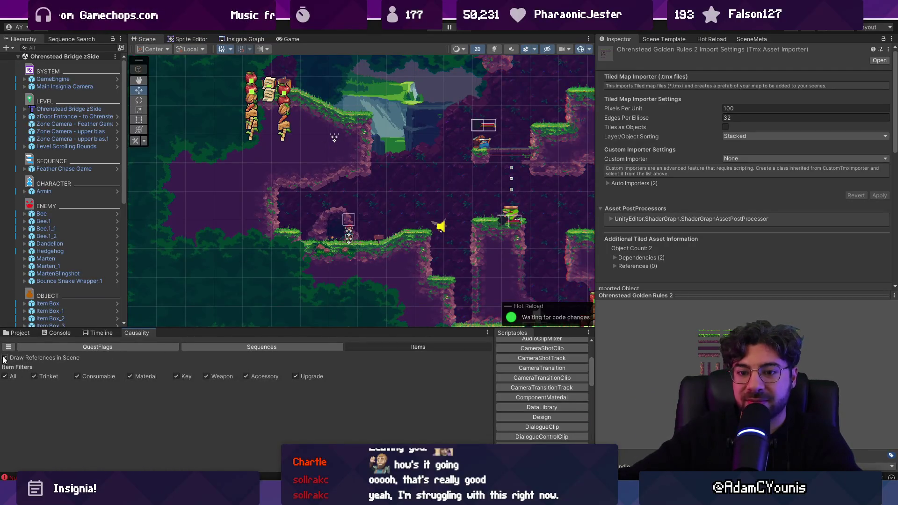
scroll(231, 255, "down", 2)
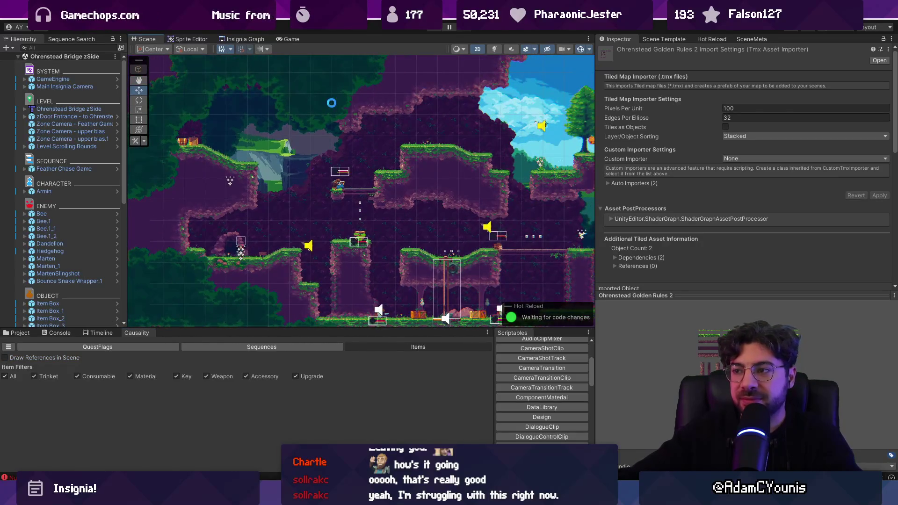
left_click_drag(426, 102, 257, 107)
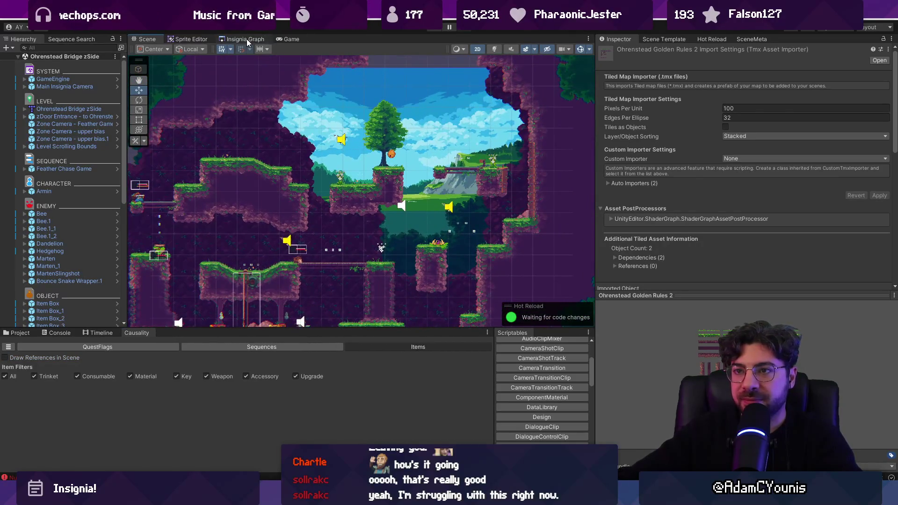
Display the Insignia Graph of level thumbnails and zoom it.
left_click(247, 38)
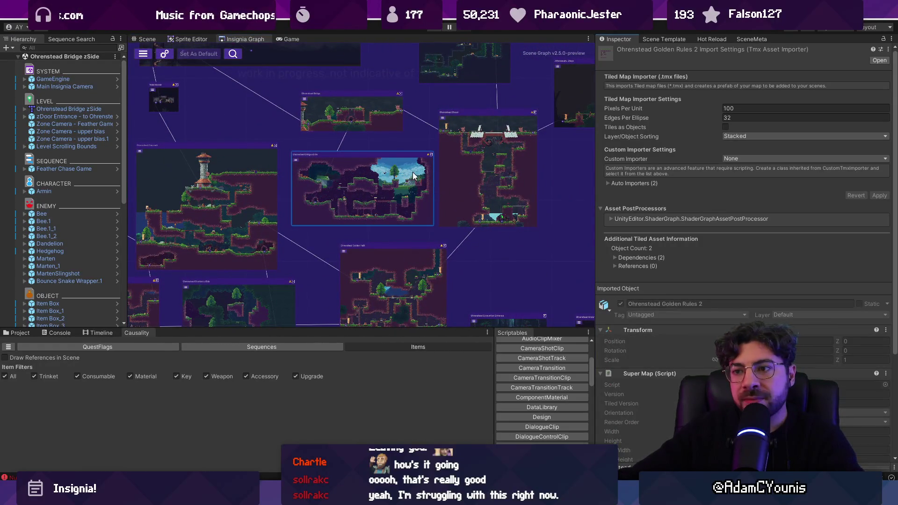
scroll(438, 178, "down", 5)
scroll(434, 167, "up", 6)
scroll(421, 163, "down", 4)
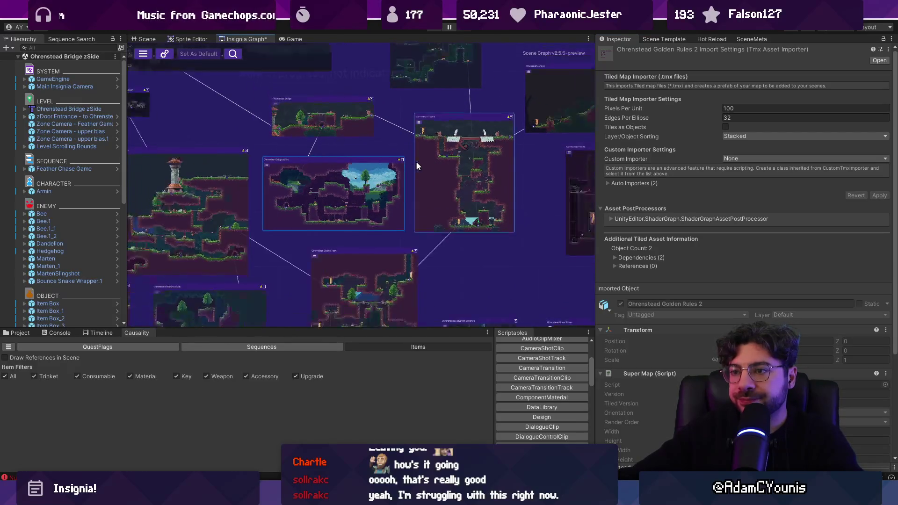
In Fork, dismiss the push-rejected Git error and fetch from the remote.
key("alt+Tab")
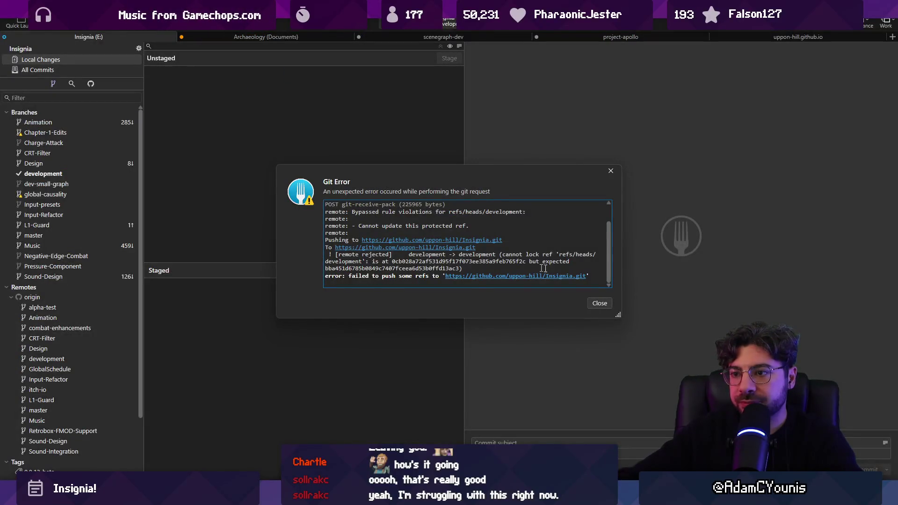
left_click(610, 305)
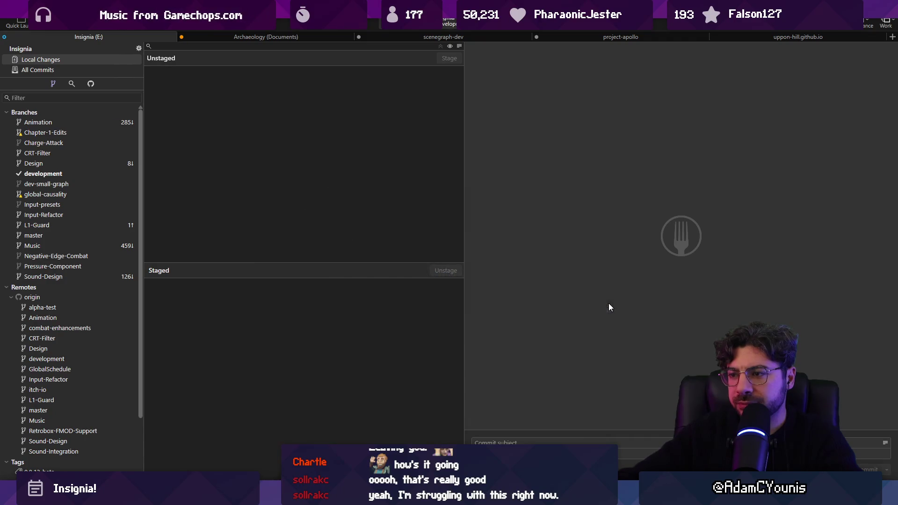
left_click(86, 28)
key("Return")
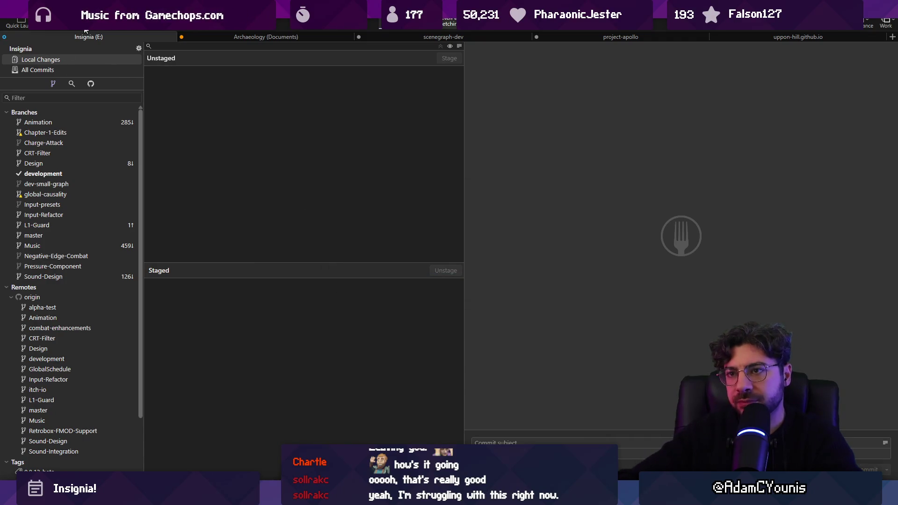
Push development to origin/development and select the top commit 'Adds level conditions to hithen area'.
left_click(86, 28)
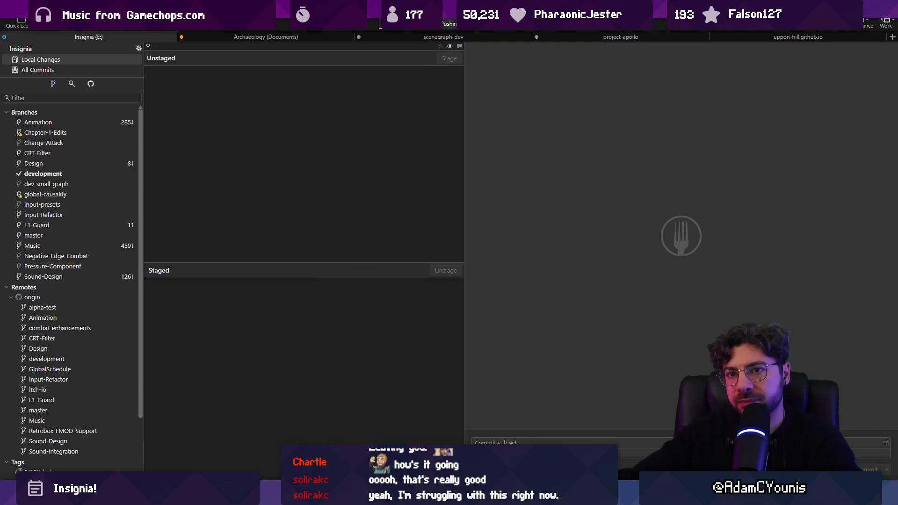
left_click(83, 72)
left_click_drag(299, 109, 302, 366)
left_click(229, 52)
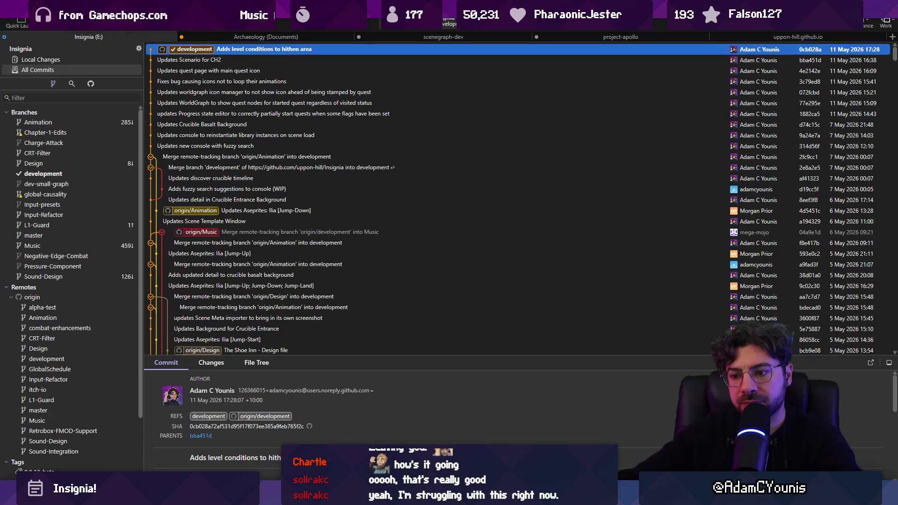
Back in Unity, lower the bottom panel to enlarge the Insignia Graph.
key("super")
key("alt+Tab")
left_click_drag(376, 329, 377, 365)
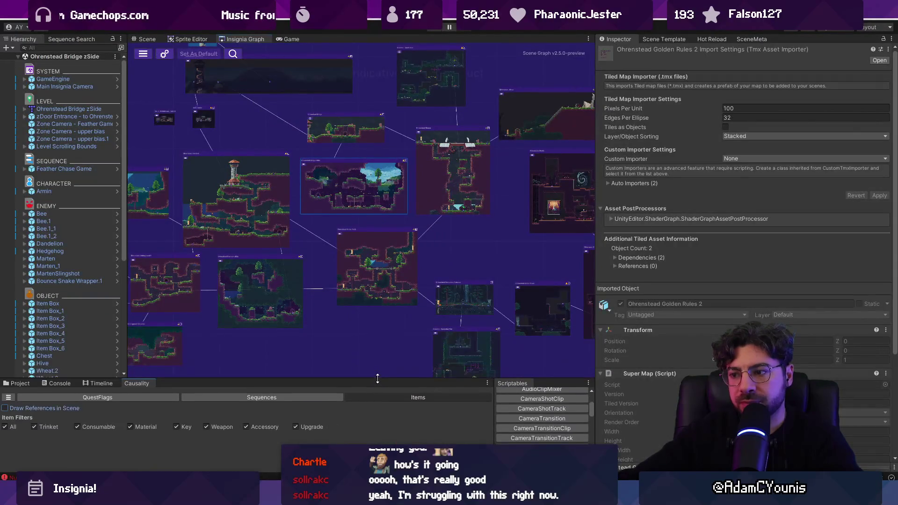
Narrow the inspector, widen the Scriptables list, zoom out, and load the Cheverton Forest Hithen Caravan level.
left_click_drag(596, 335, 647, 335)
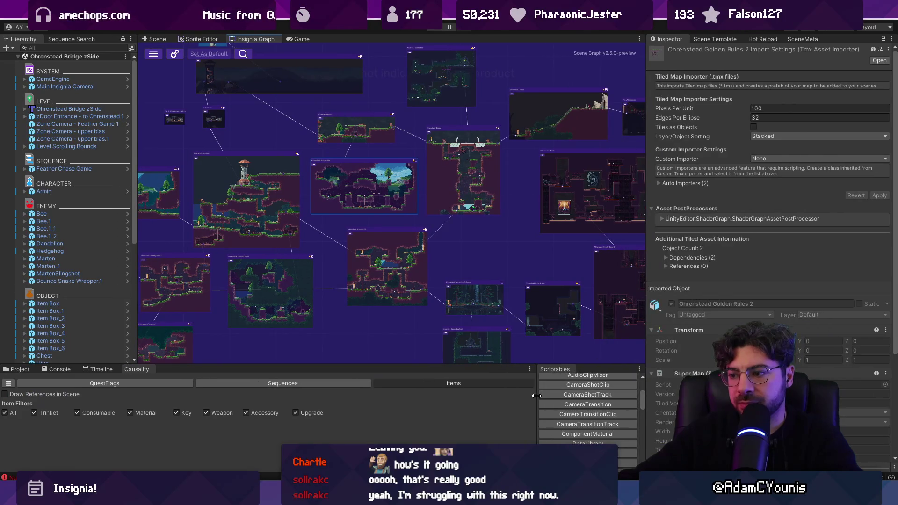
left_click_drag(537, 397, 493, 398)
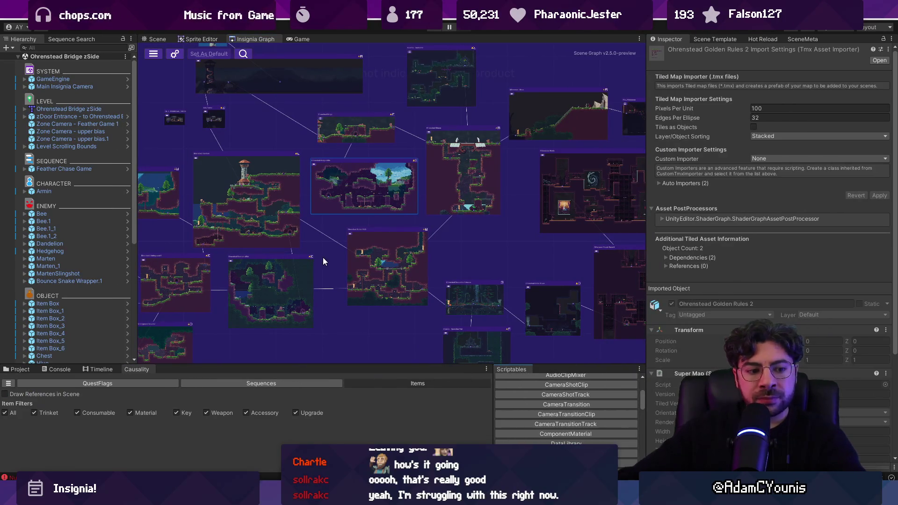
scroll(350, 219, "down", 5)
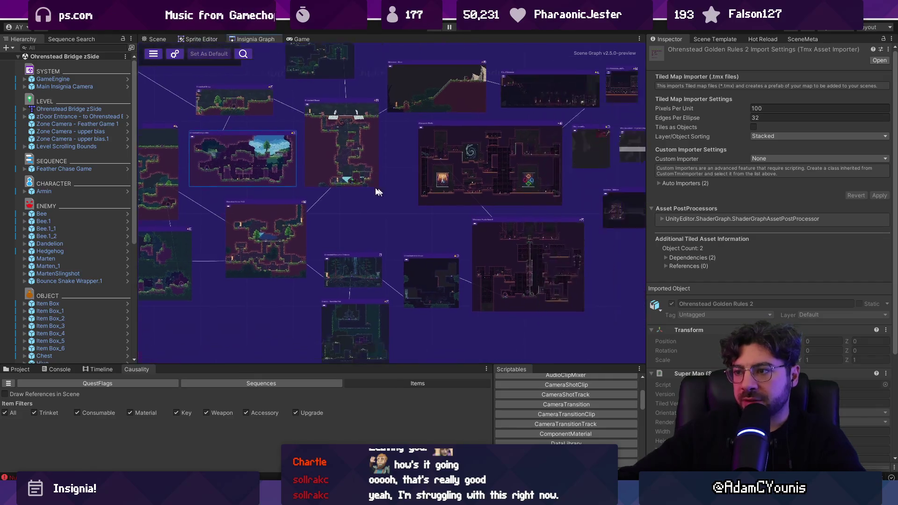
double_click(374, 217)
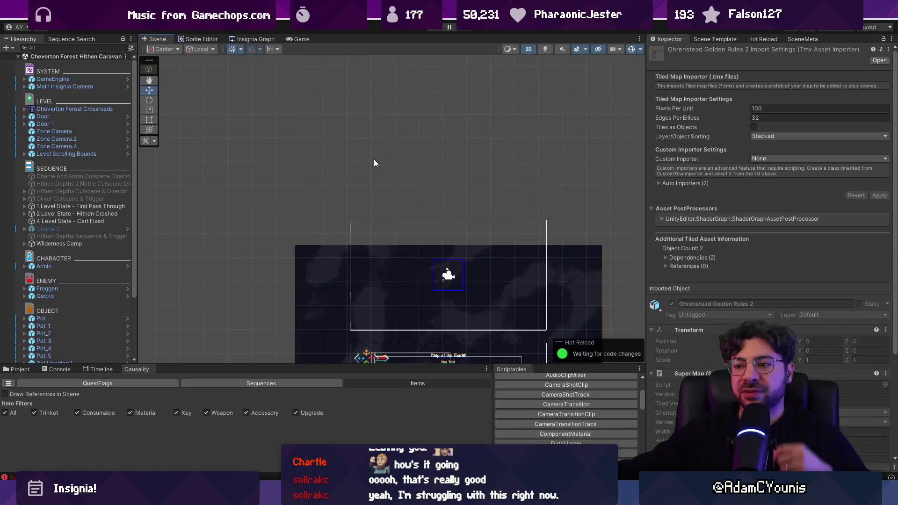
Frame the Hithen Caravan tilemap, then select 1 Level State - First Pass Through and expand its two children.
scroll(374, 204, "down", 5)
left_click_drag(344, 226, 381, 160)
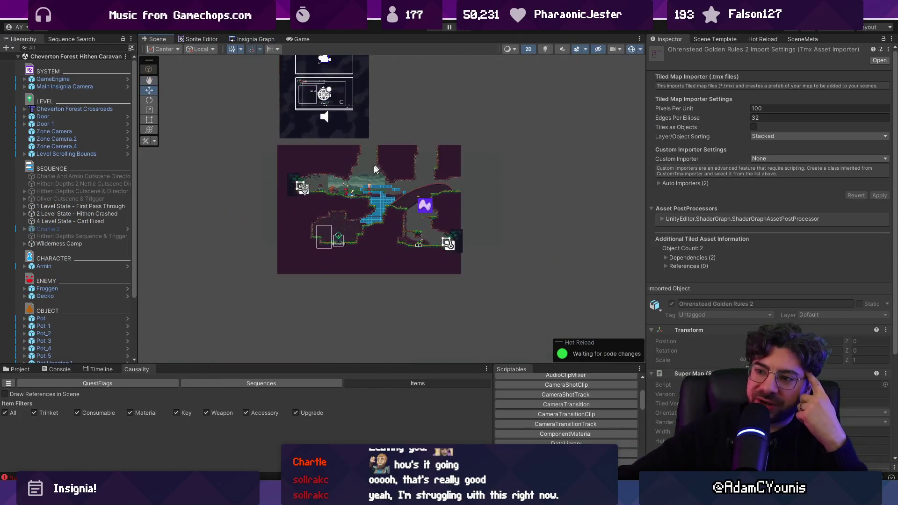
scroll(337, 187, "up", 5)
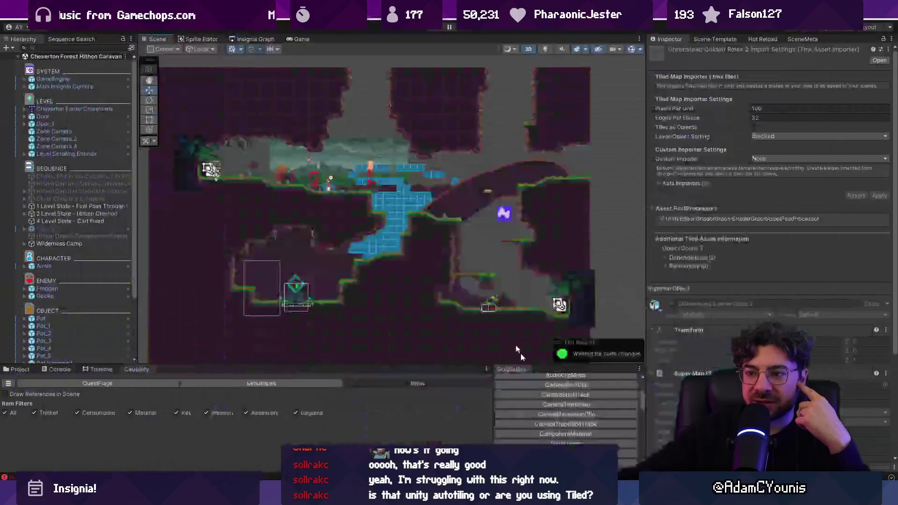
scroll(360, 194, "up", 3)
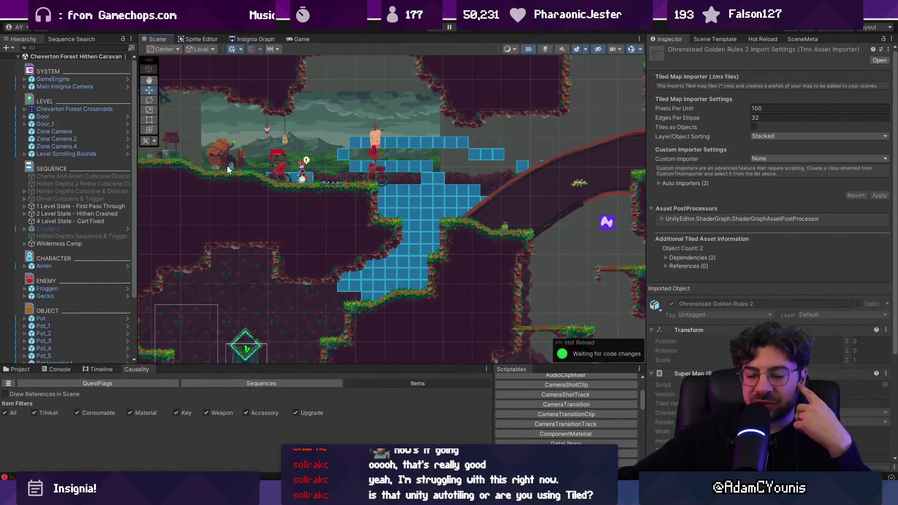
left_click_drag(284, 365, 285, 341)
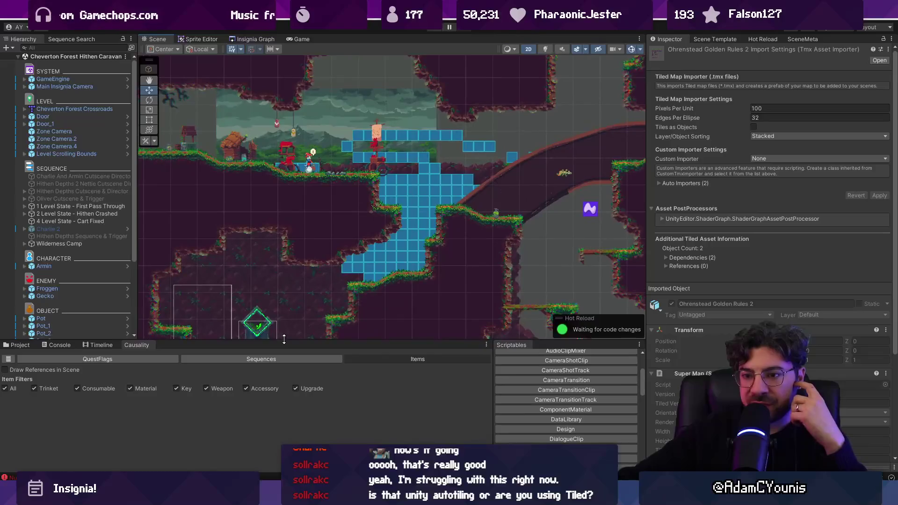
scroll(355, 222, "down", 1)
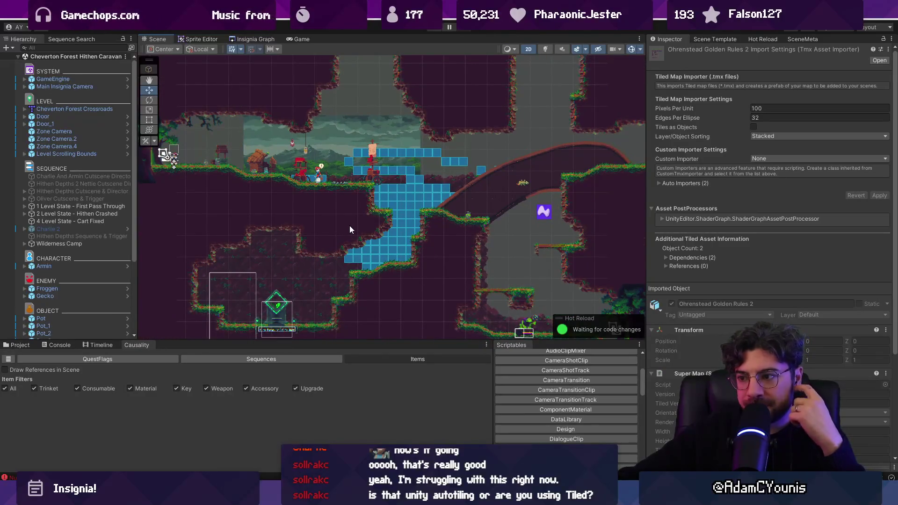
scroll(350, 225, "up", 1)
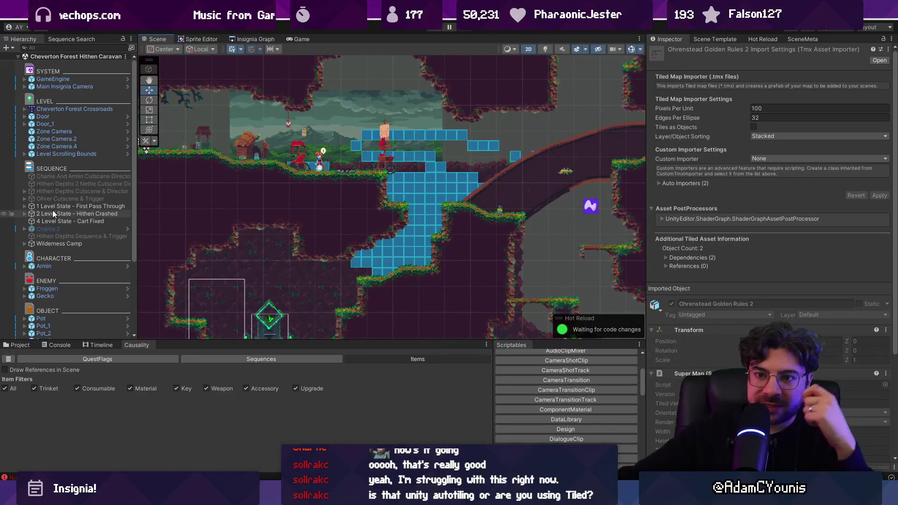
left_click(54, 208)
left_click(25, 207)
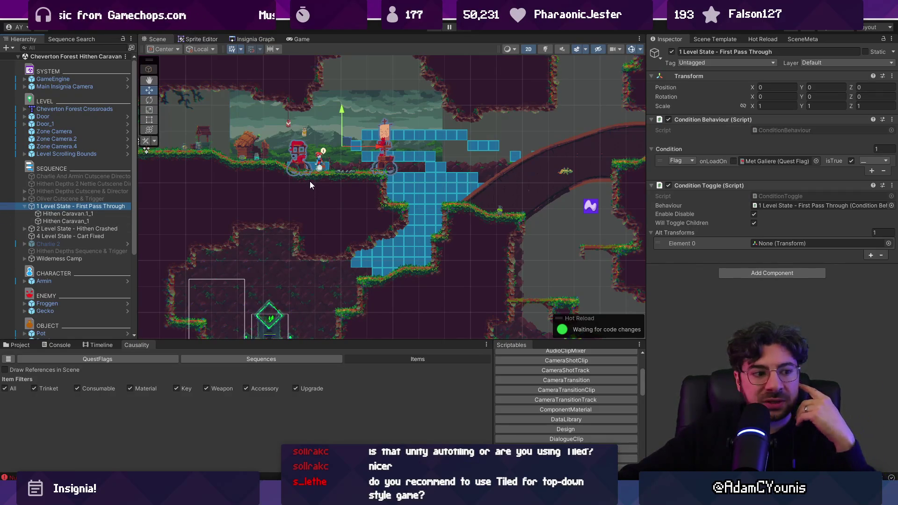
Inspect both Hithen Caravan sprites and the Hithen Crashed and Cart Fixed level states, then frame First Pass Through.
scroll(310, 180, "up", 3)
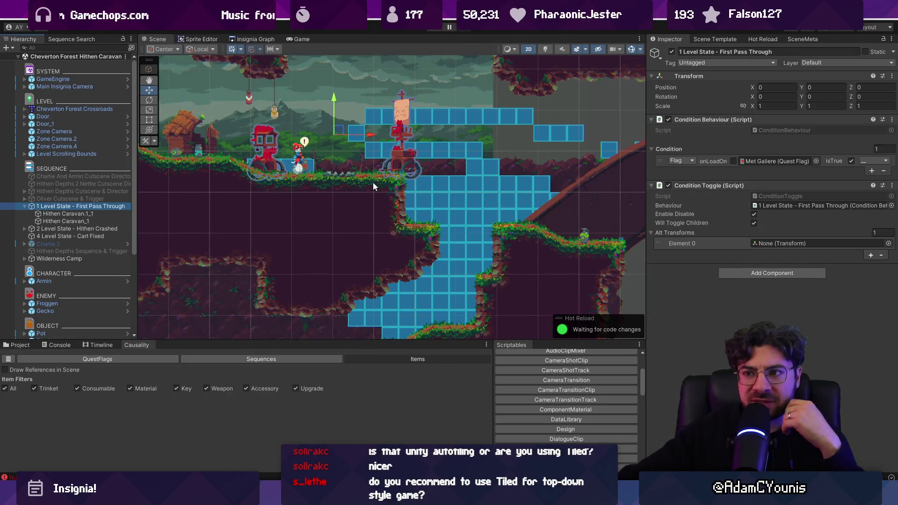
left_click(93, 214)
left_click(92, 221)
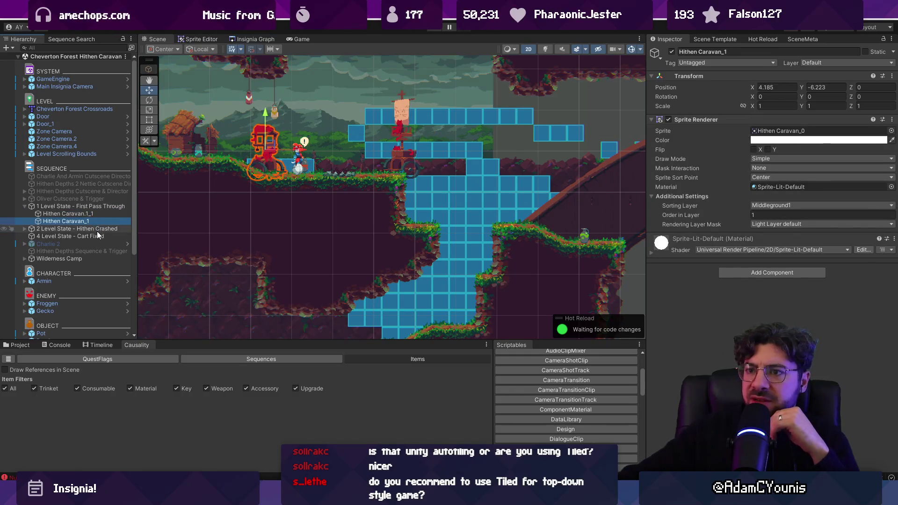
left_click(97, 229)
left_click(98, 236)
left_click(102, 229)
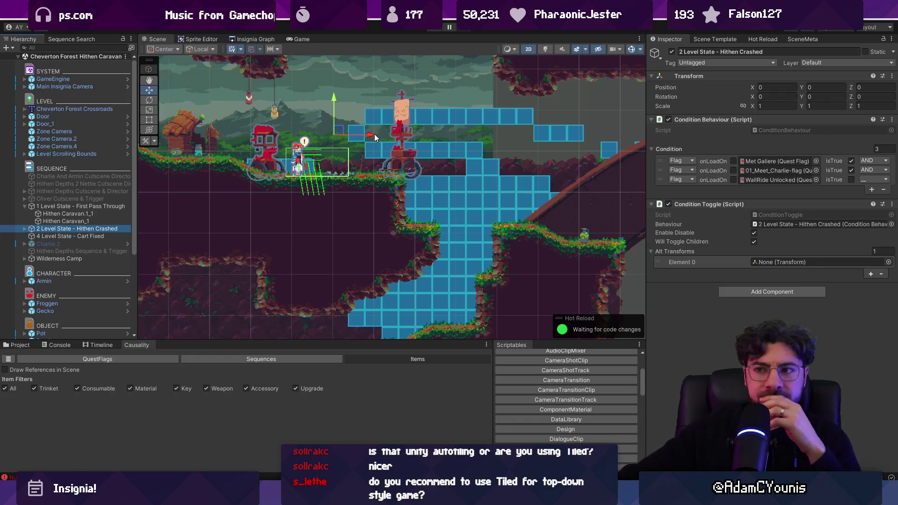
left_click(123, 205)
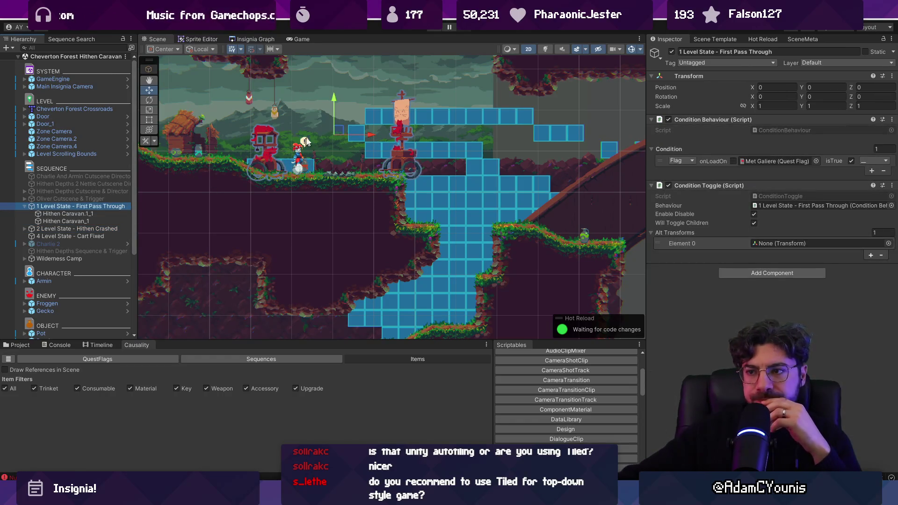
double_click(58, 206)
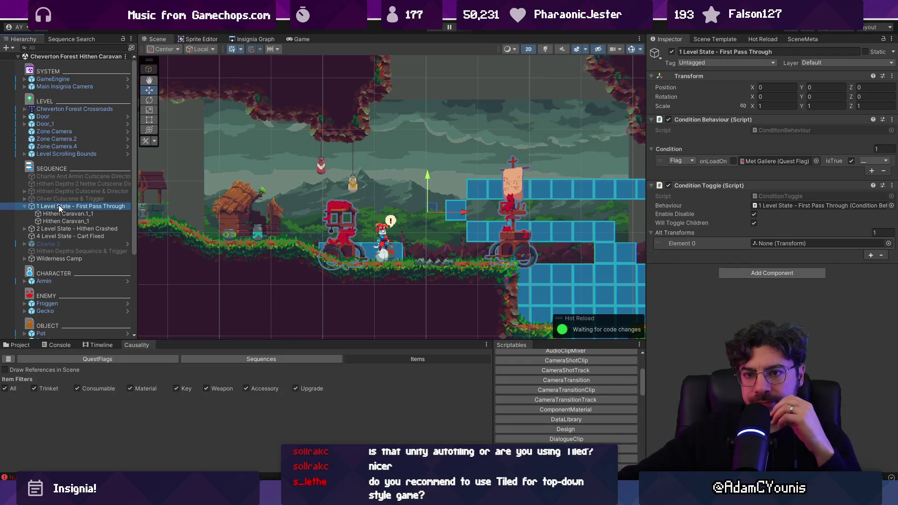
Show the Project panel's golden rules search results and enlarge it.
left_click(26, 342)
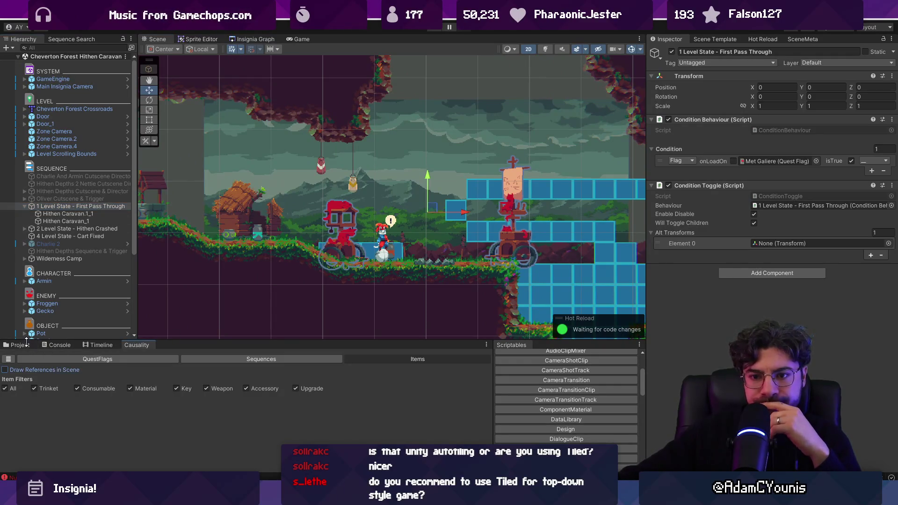
left_click(23, 346)
left_click_drag(169, 342, 179, 310)
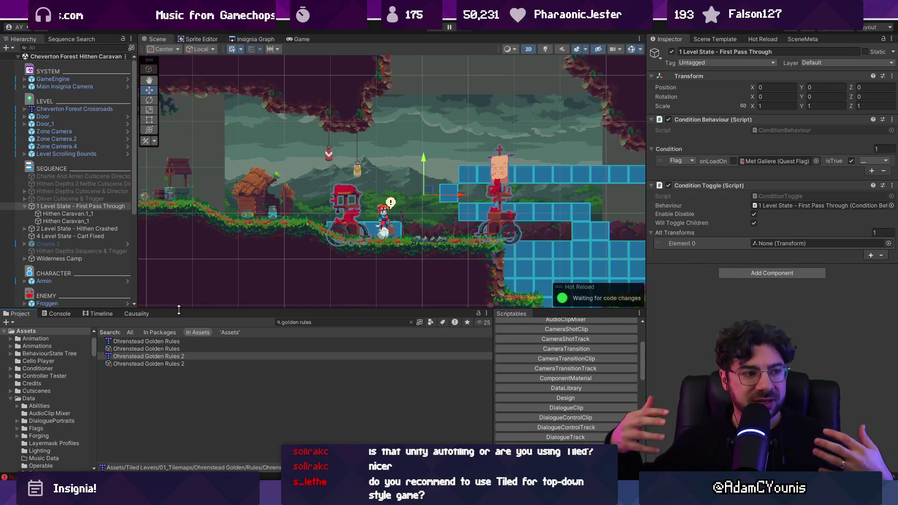
Enlarge the project area slightly and pan and zoom the level in the Scene view.
left_click_drag(178, 310, 187, 302)
scroll(210, 283, "up", 2)
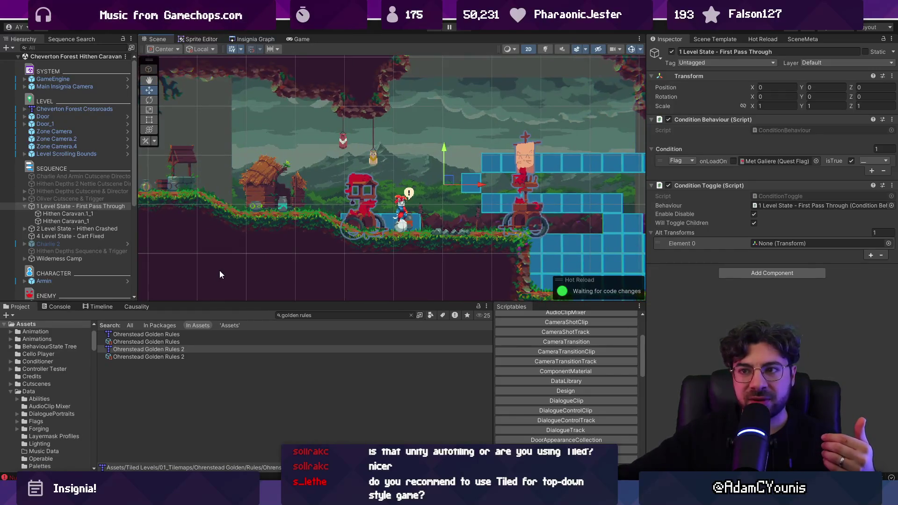
left_click_drag(220, 274, 210, 266)
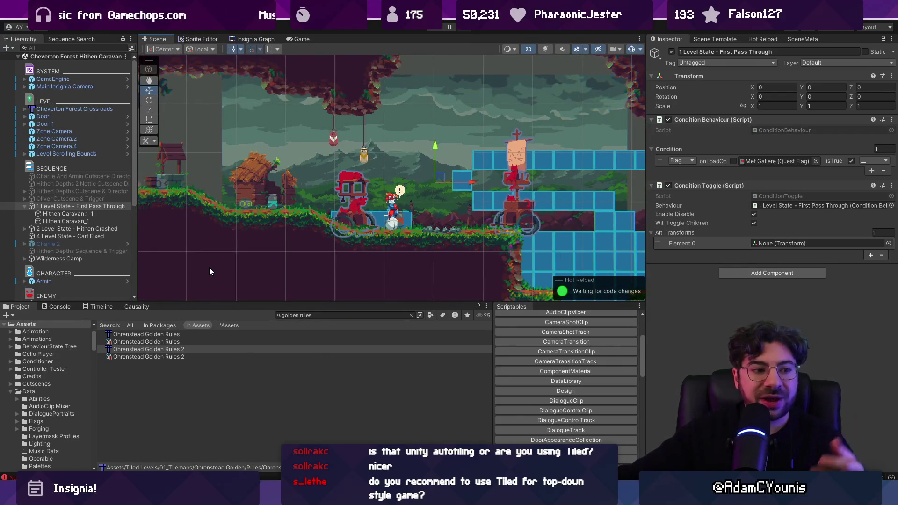
scroll(286, 213, "down", 2)
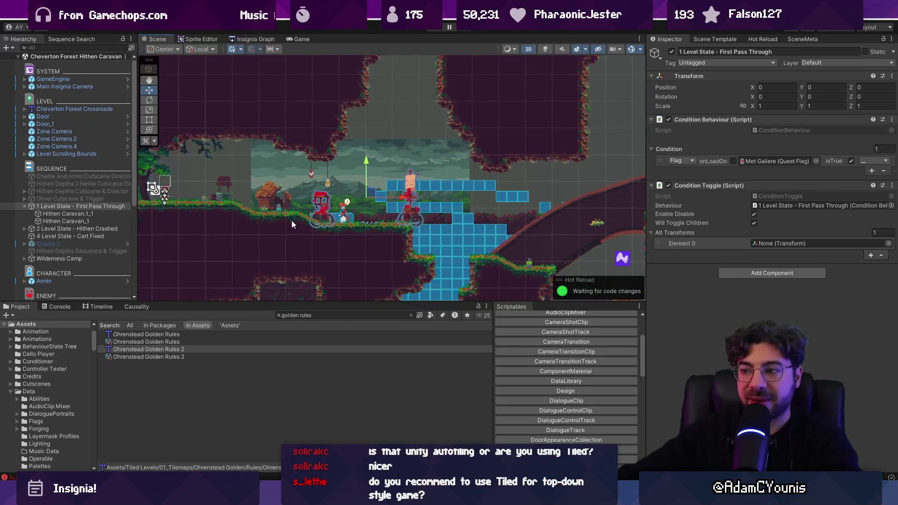
scroll(395, 218, "up", 2)
left_click_drag(395, 218, 405, 253)
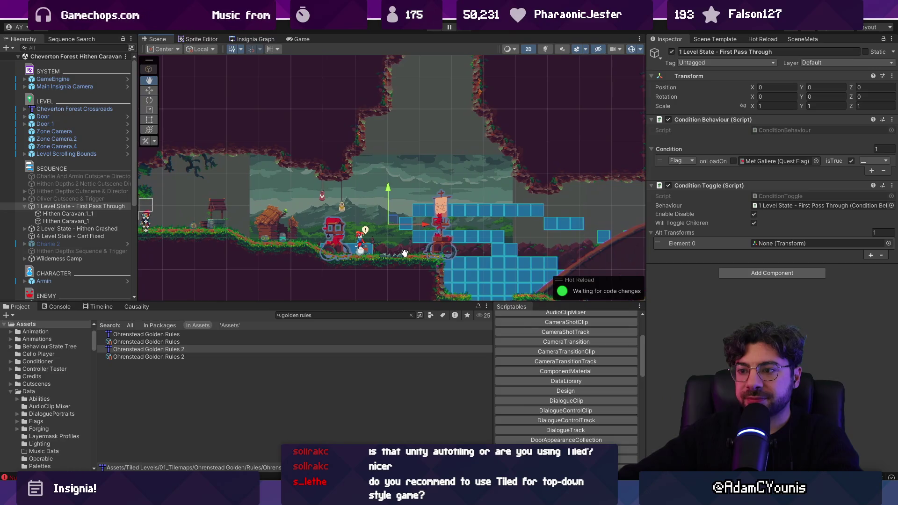
Select the four cutscene objects, then inspect Hithen Depths Sequence & Trigger playing Charlie and Nettie Intro.
left_click(62, 175)
left_click(72, 197, "shift")
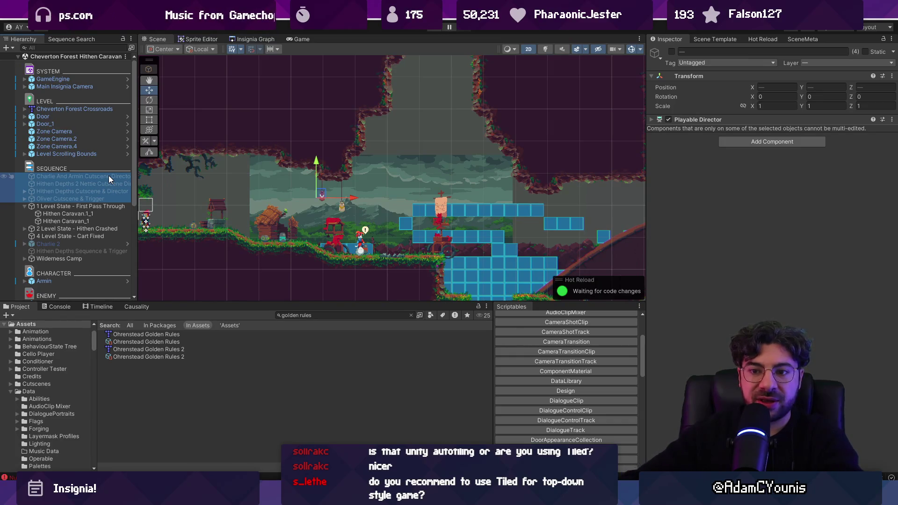
left_click(75, 252)
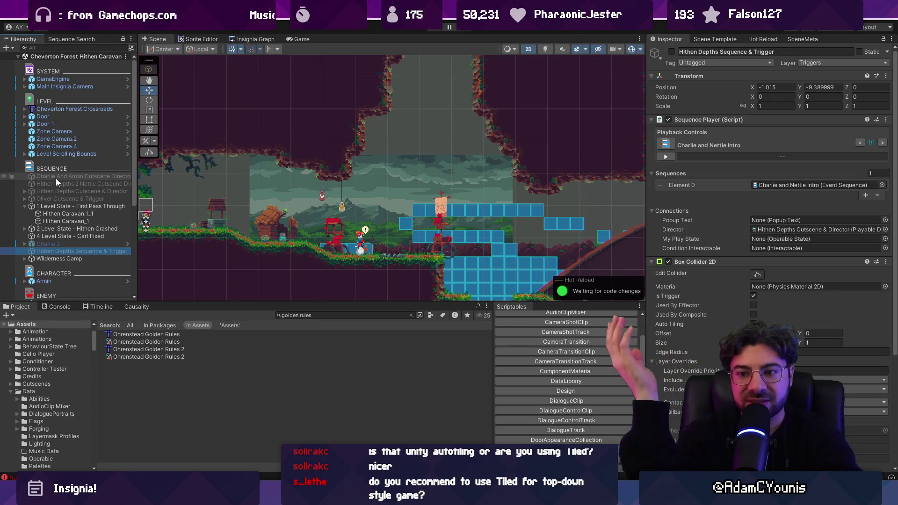
Step through the Charlie And Armin, Hithen Depths and Oliver cutscene objects, then open Hithen Depths 03 - Opening the Door.
left_click(55, 177)
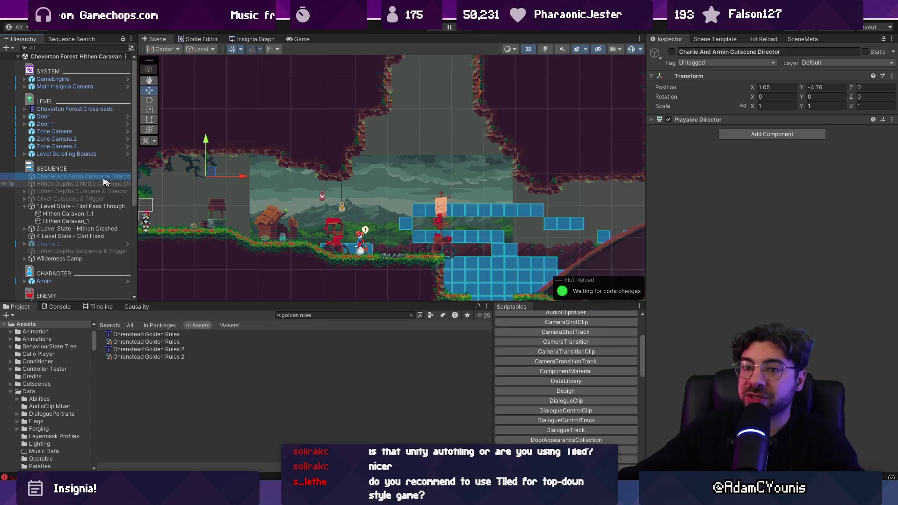
left_click(86, 184)
left_click(88, 191)
left_click(90, 198)
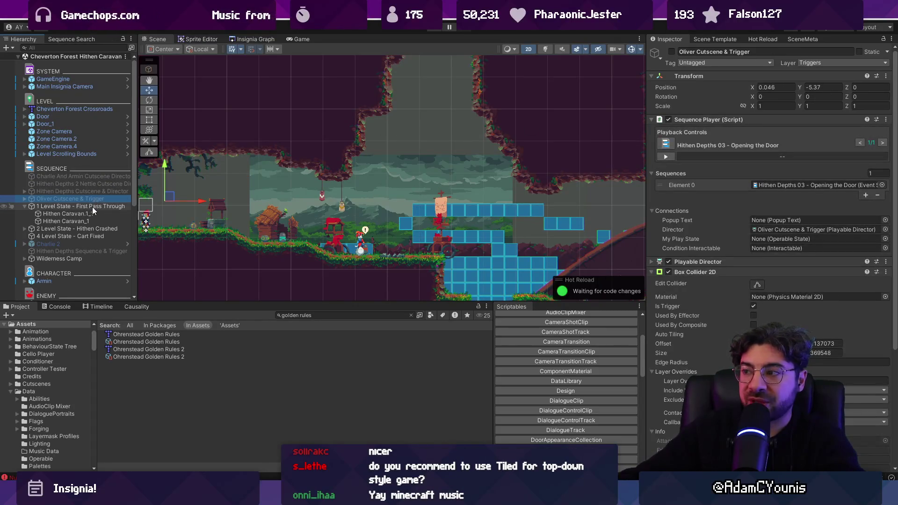
double_click(783, 186)
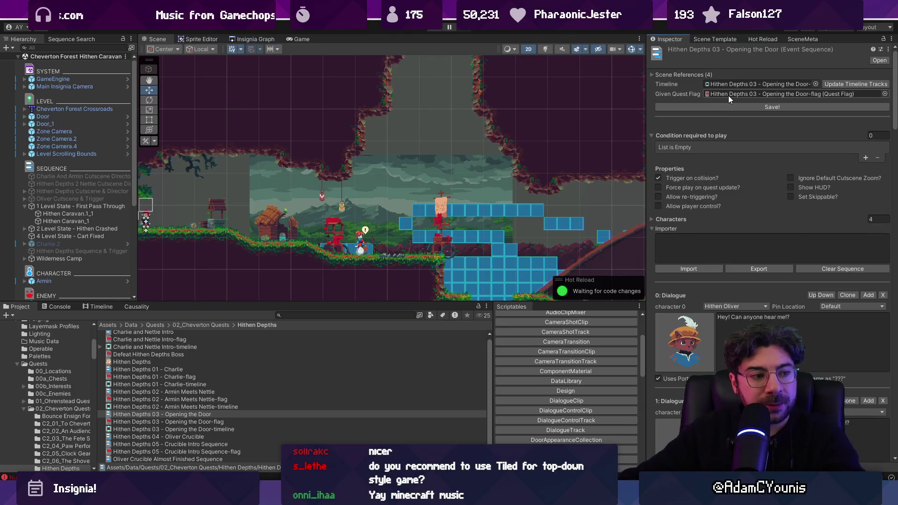
Locate the sequence's Timeline asset in the project and enlarge the Project panel.
left_click(760, 107)
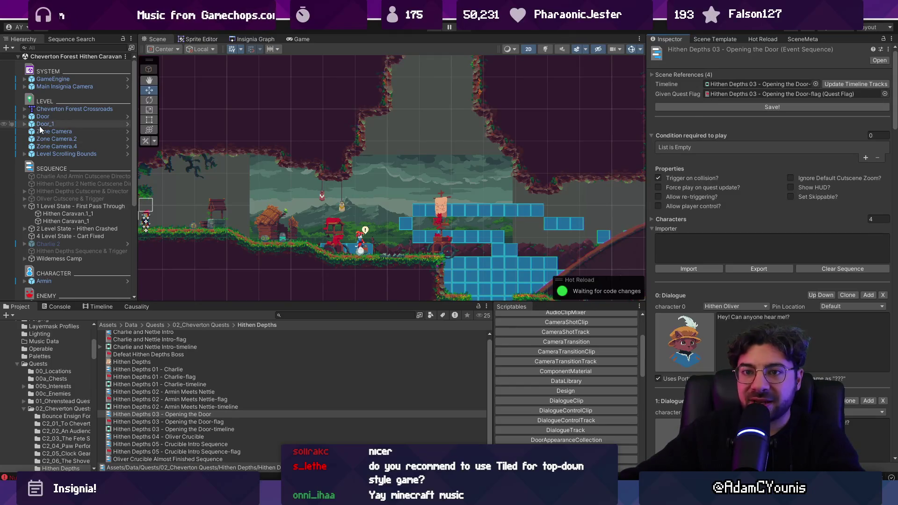
left_click(737, 82)
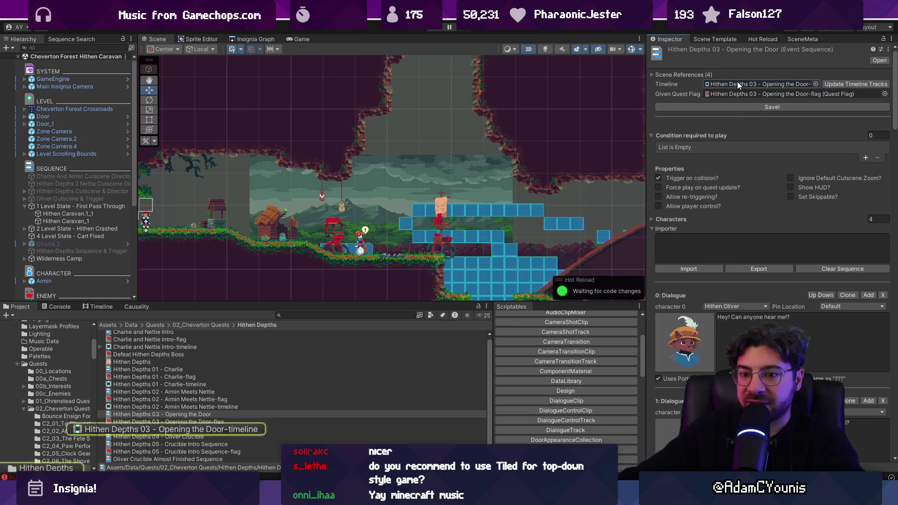
left_click_drag(248, 302, 234, 155)
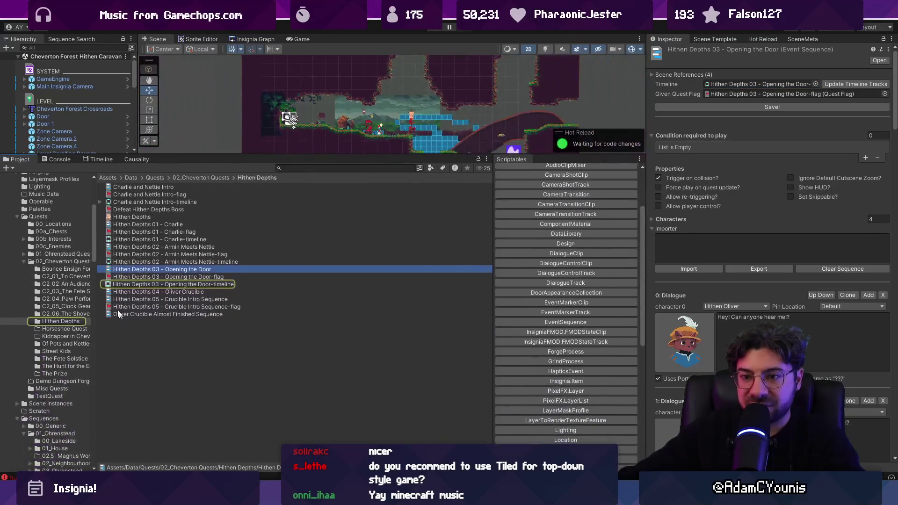
Review the Crucible Intro Sequence flag and last sequence, select all 18 Hithen Depths assets, then deselect.
left_click(147, 307)
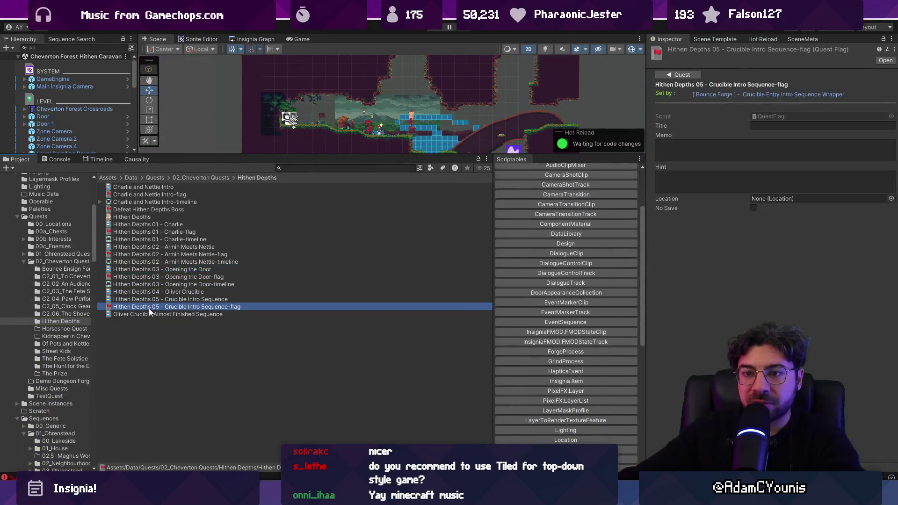
left_click(145, 314)
left_click(137, 187, "shift")
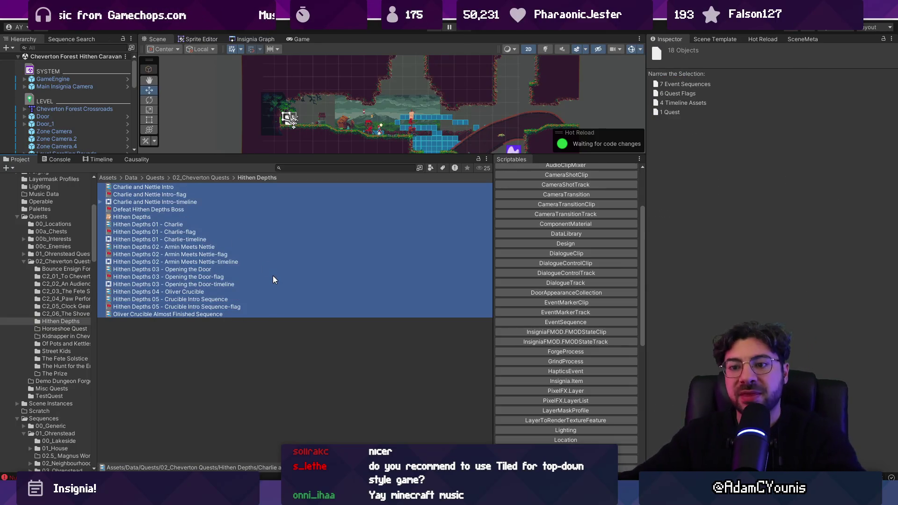
left_click_drag(230, 156, 229, 234)
left_click(187, 421)
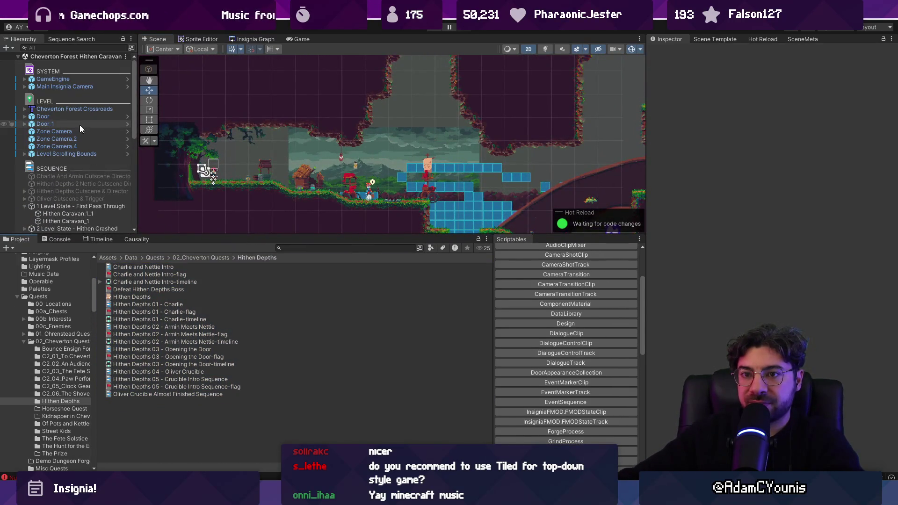
Collapse 1 Level State - First Pass Through and clear the selection.
left_click(82, 177)
scroll(85, 173, "down", 3)
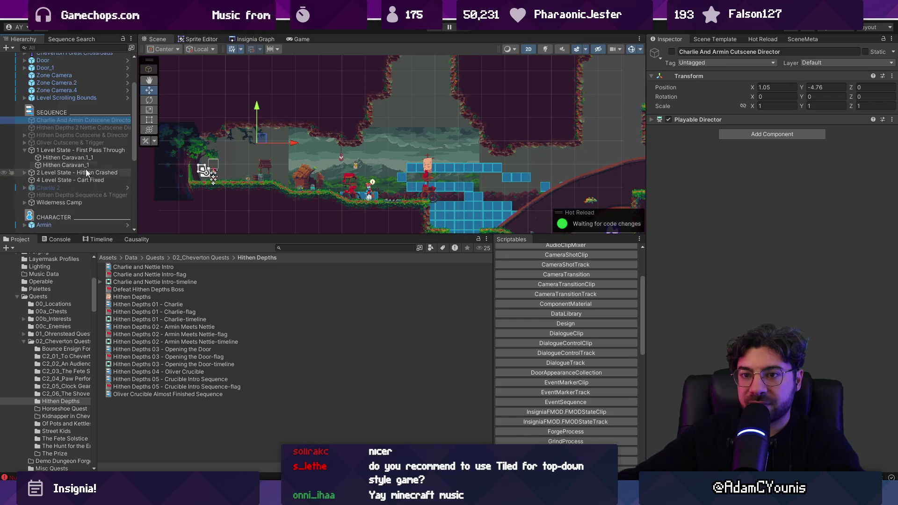
left_click(24, 150)
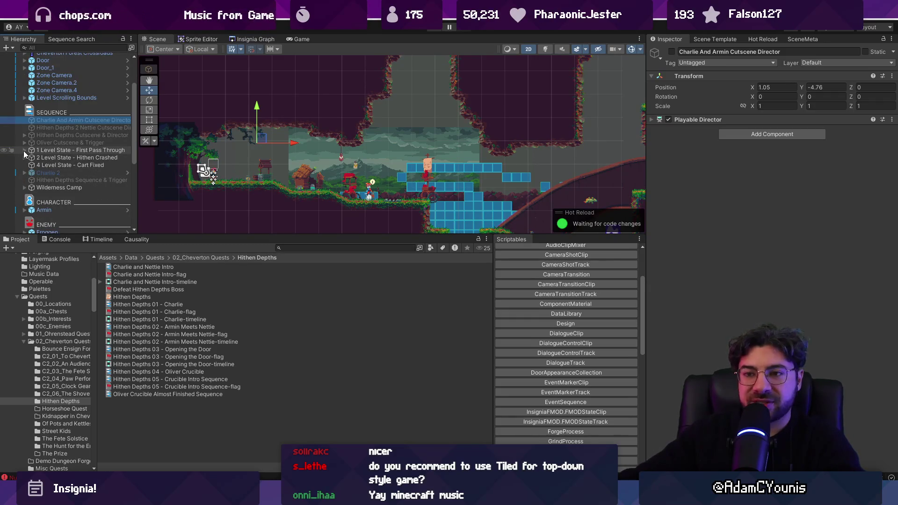
left_click(204, 399)
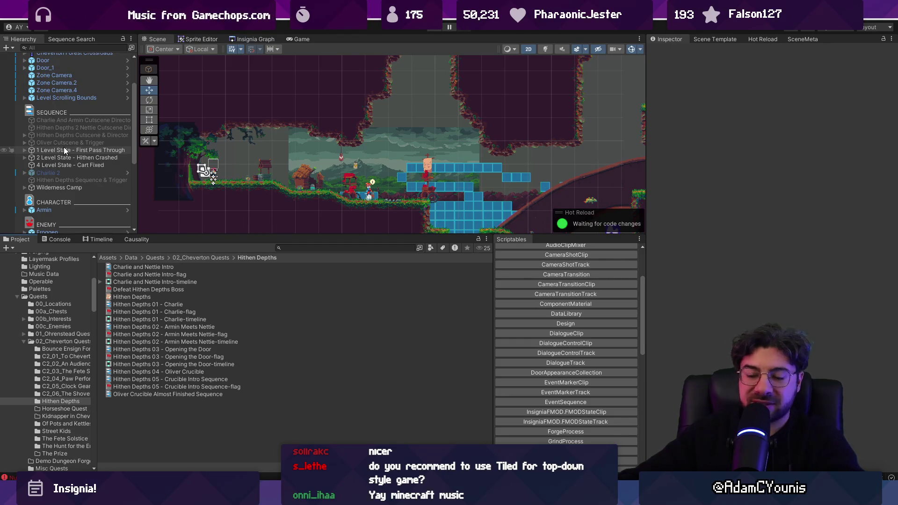
Enlarge the Scene view and inspect 4 Level State - Cart Fixed, conditioned on WallRide Unlocked.
left_click_drag(222, 236, 226, 270)
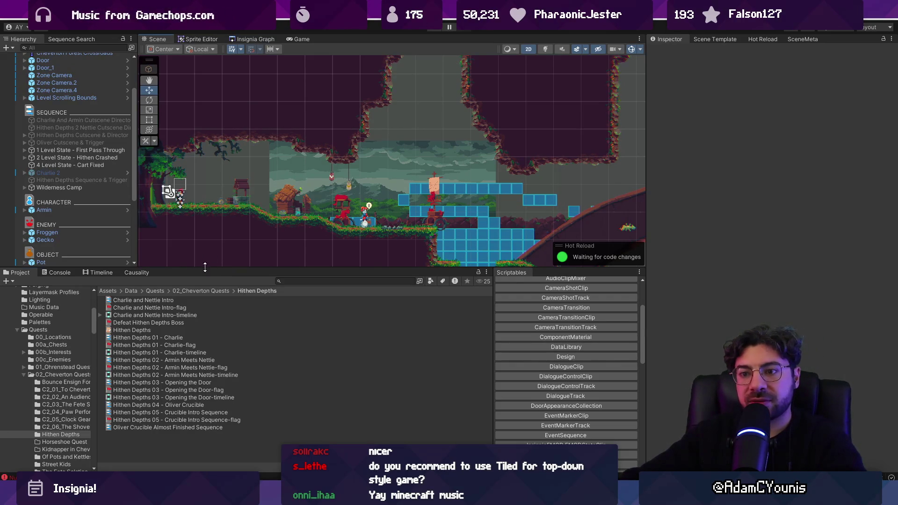
left_click_drag(206, 268, 206, 297)
scroll(342, 210, "up", 2)
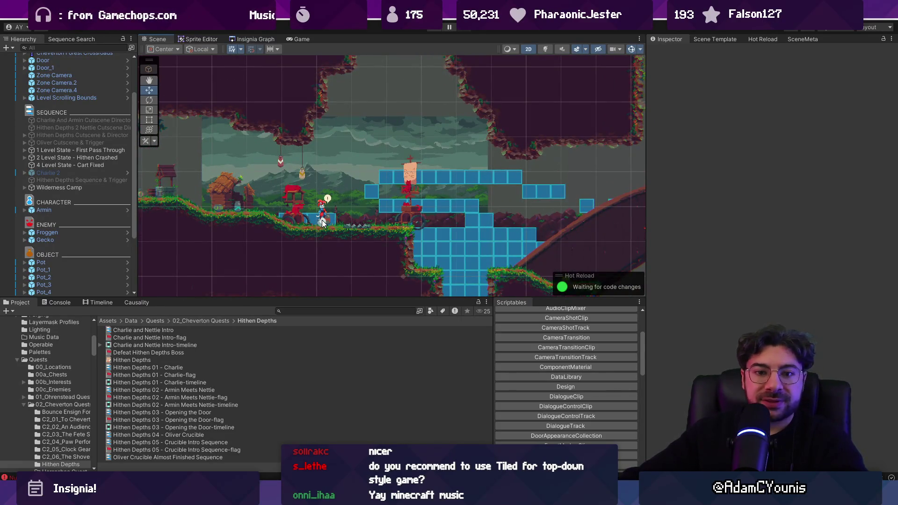
left_click(91, 149)
left_click(95, 157)
left_click(97, 164)
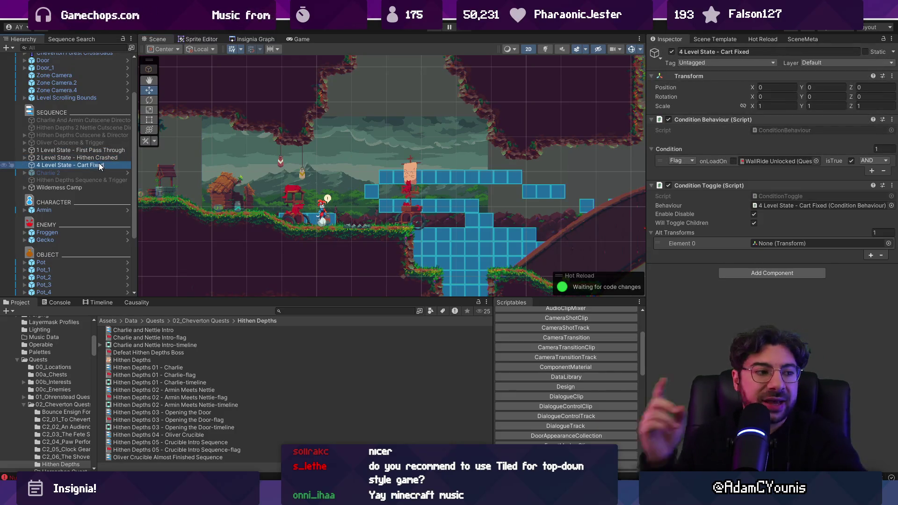
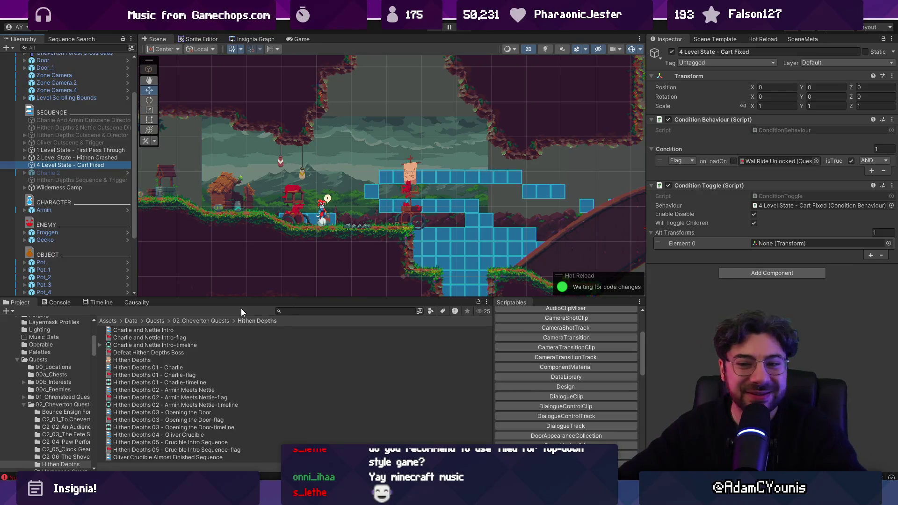
Return to 02_Cheverton Quests and select '2 Level State - Hithen Crashed' to view its three conditions.
left_click(218, 320)
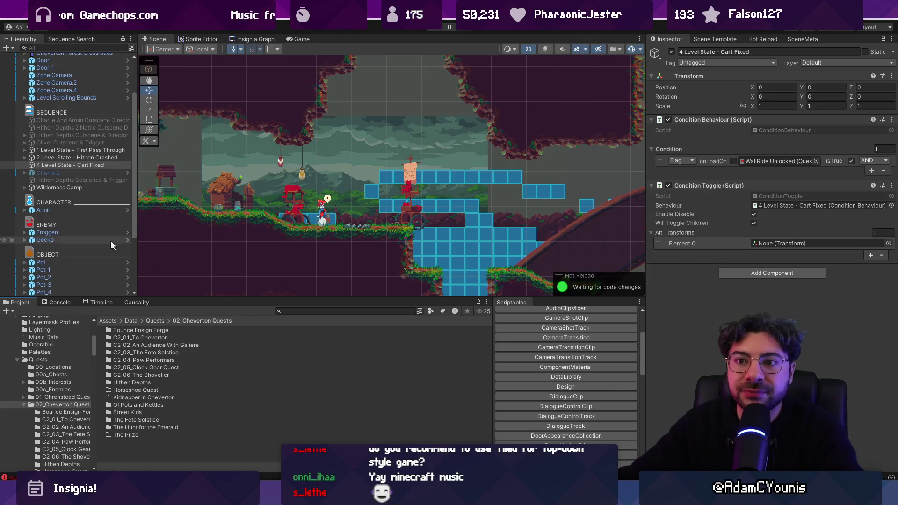
left_click(77, 158)
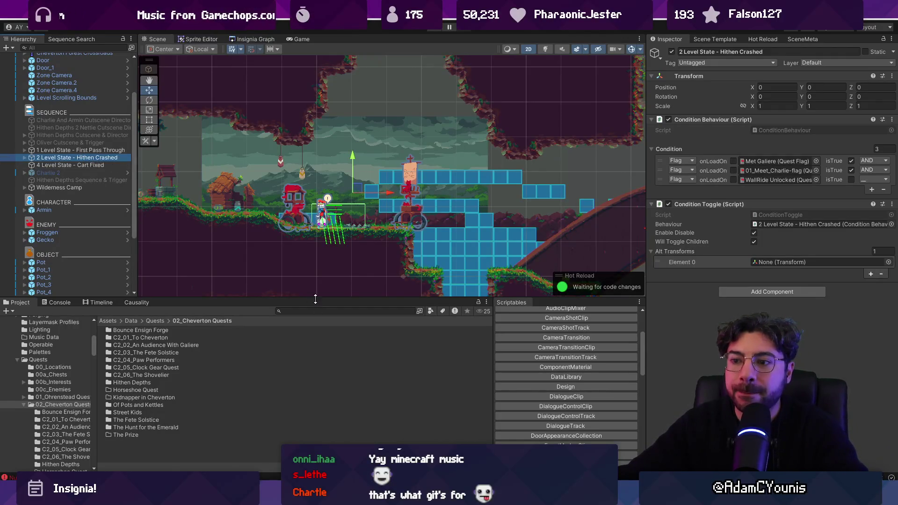
Enlarge the Scene view and compare the conditions of the Level State objects.
left_click_drag(315, 299, 315, 306)
scroll(345, 232, "up", 2)
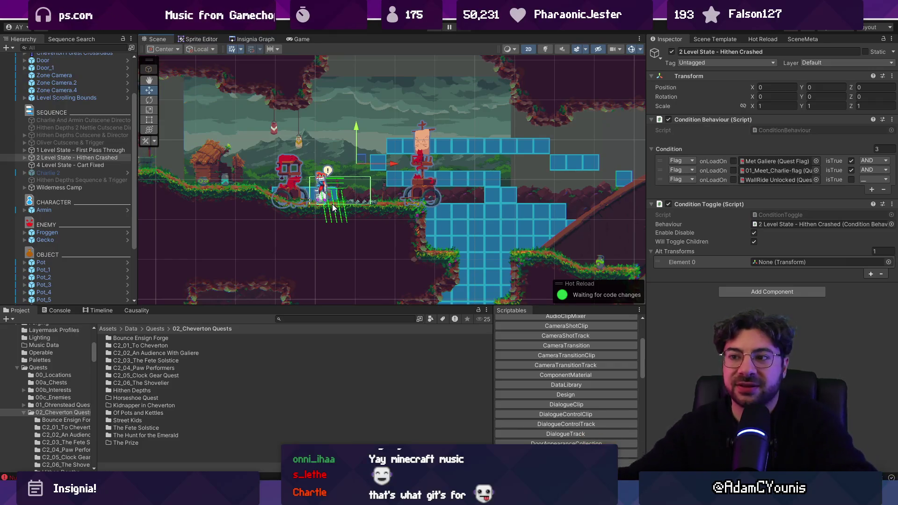
left_click_drag(380, 307, 393, 338)
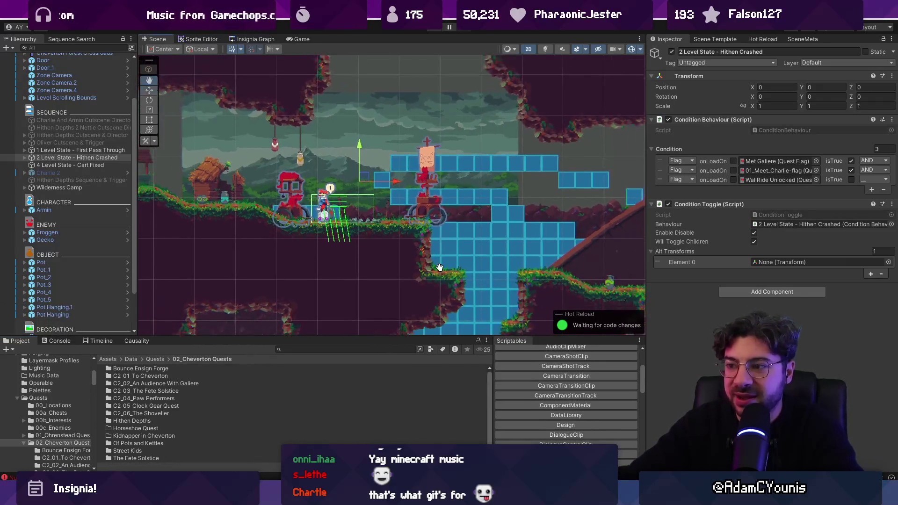
left_click_drag(440, 270, 438, 228)
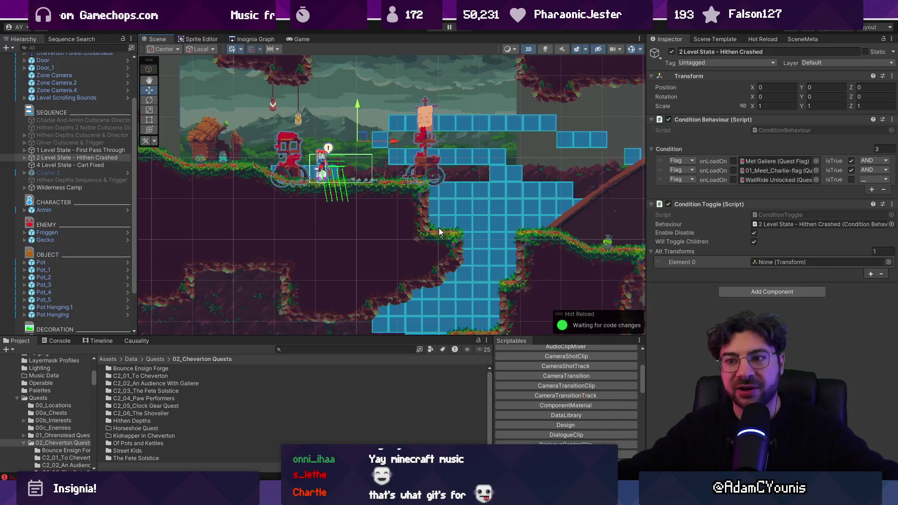
left_click(52, 153)
left_click(58, 159)
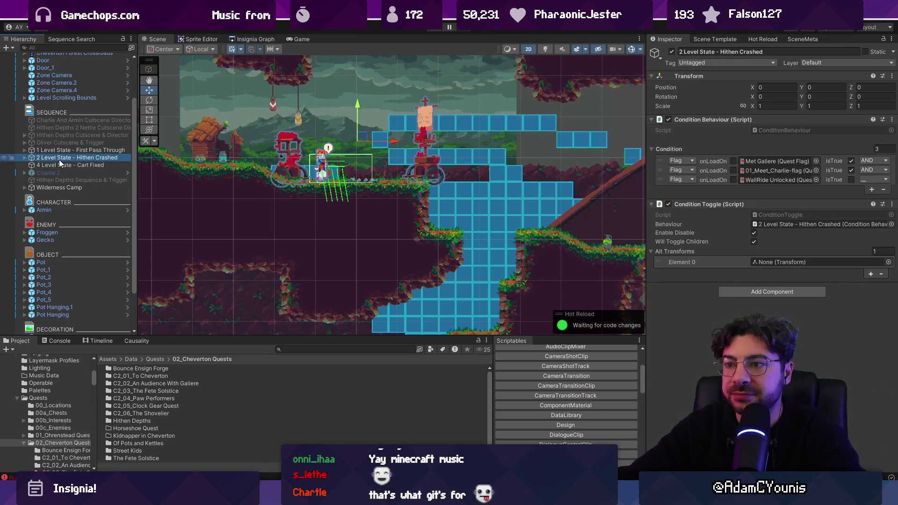
left_click(65, 164)
left_click(66, 159)
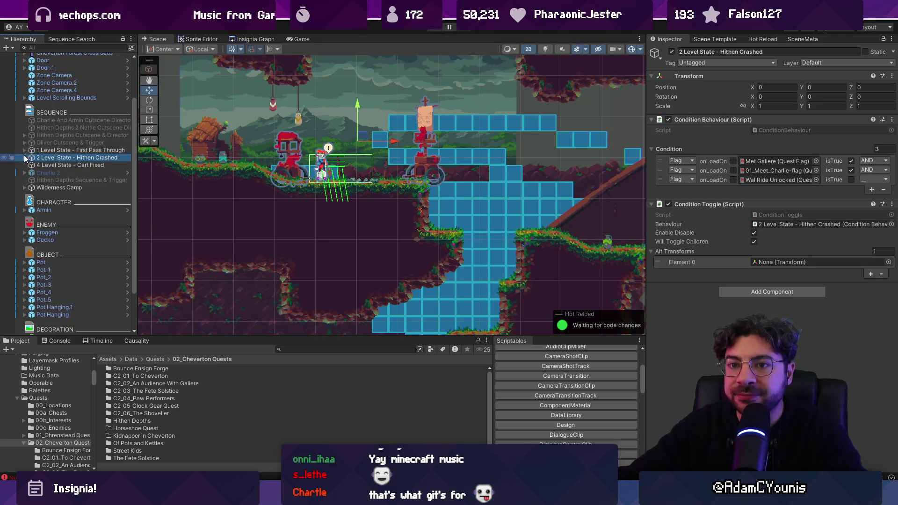
Expand Hithen Crashed, frame the caravan area in the scene, and inspect Charlie.
left_click(24, 158)
scroll(319, 188, "down", 6)
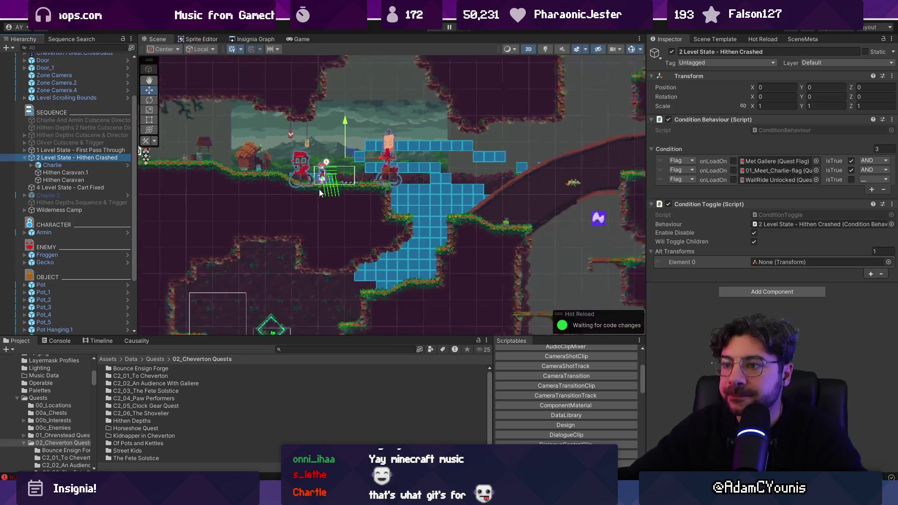
scroll(347, 186, "up", 5)
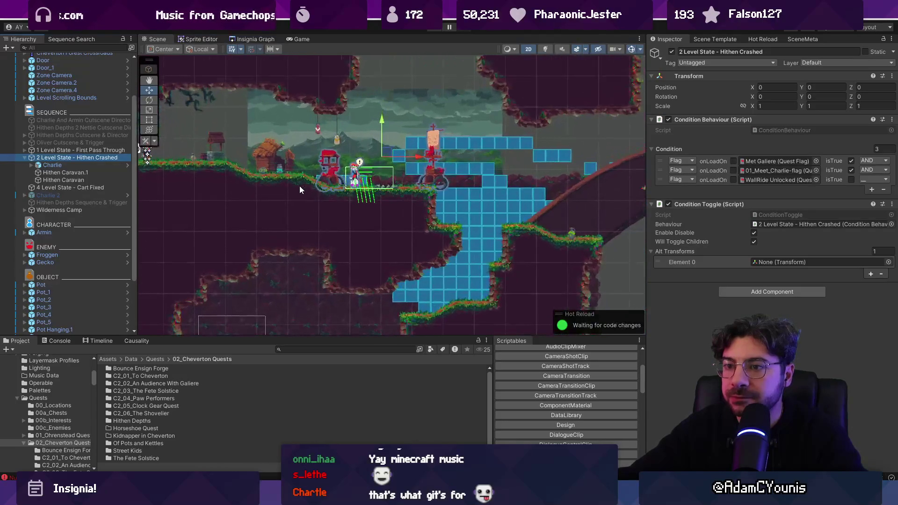
scroll(347, 187, "down", 3)
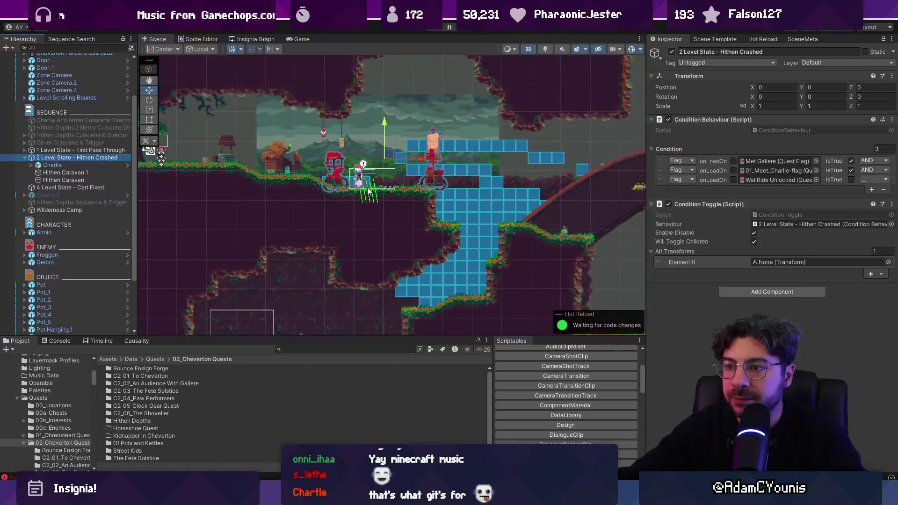
left_click_drag(356, 143, 353, 149)
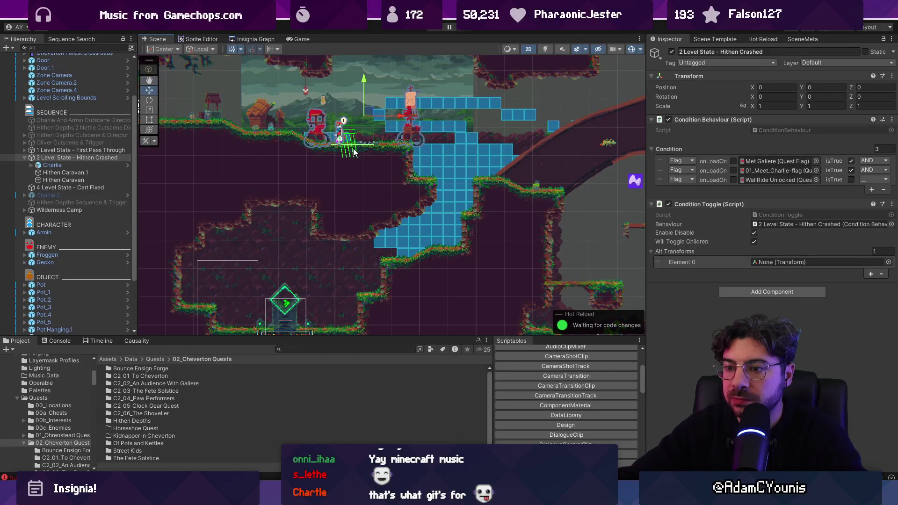
scroll(348, 149, "up", 4)
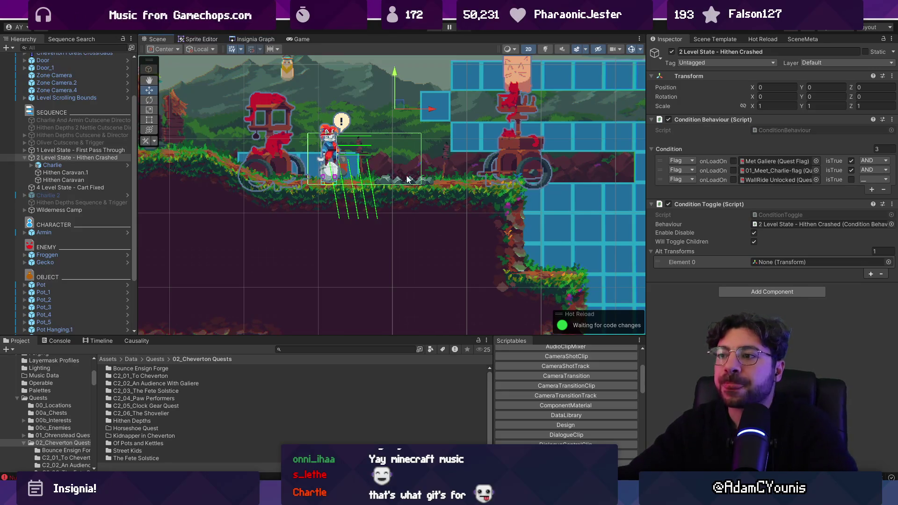
scroll(421, 234, "down", 2)
mouse_move(403, 200)
left_mouse_down()
mouse_move(429, 210)
mouse_move(429, 229)
left_mouse_up()
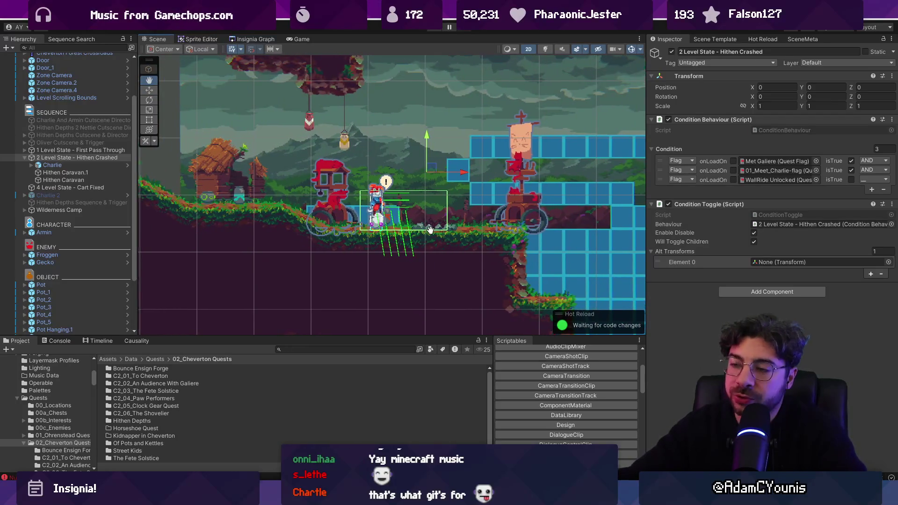
scroll(422, 204, "down", 2)
key("w")
key("f")
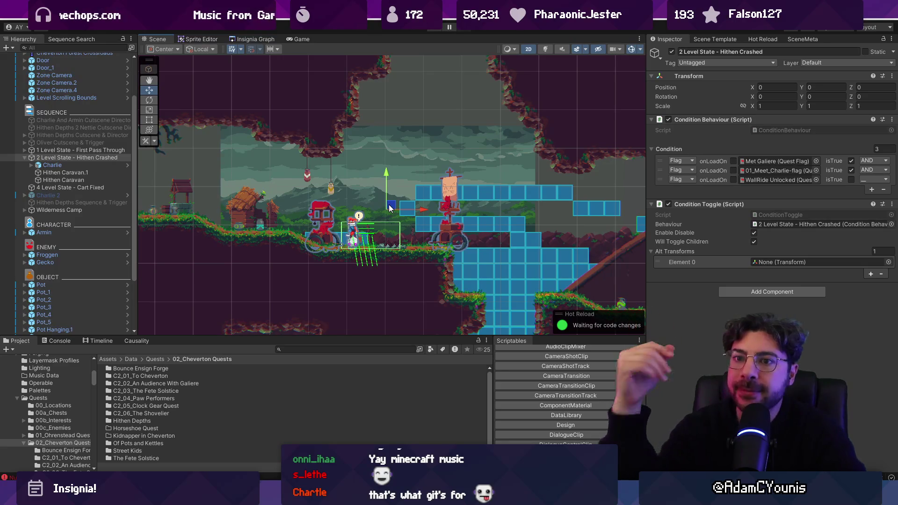
double_click(91, 164)
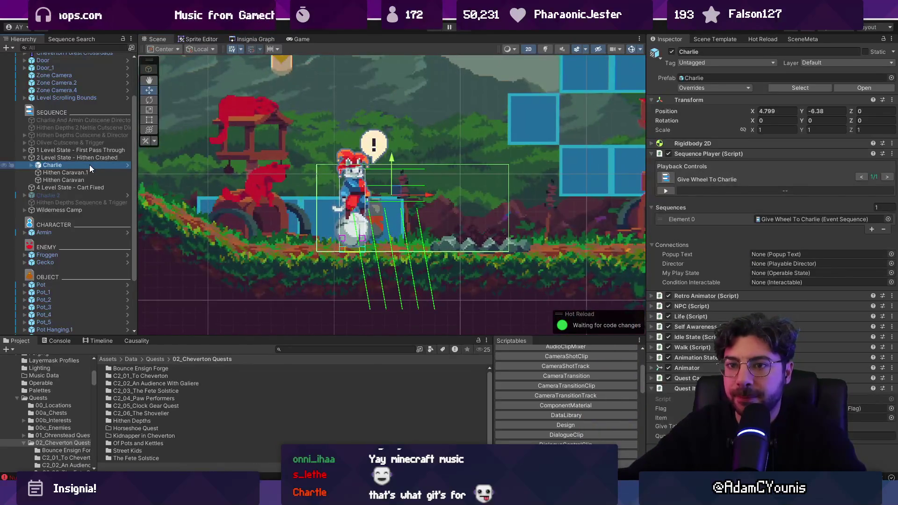
Collapse Hithen Crashed, search the Project for 'wheel' and inspect 03a Breadman - Return with Wheel.
scroll(341, 184, "down", 5)
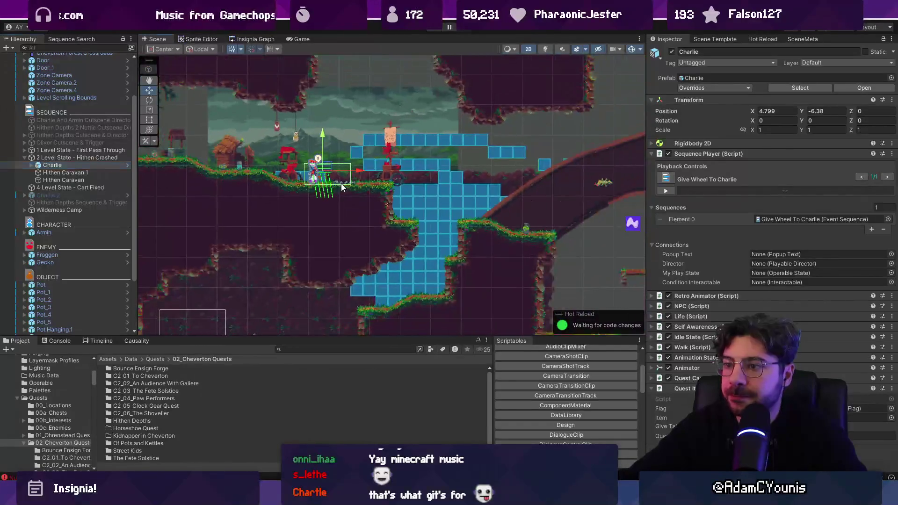
left_click_drag(341, 184, 406, 164)
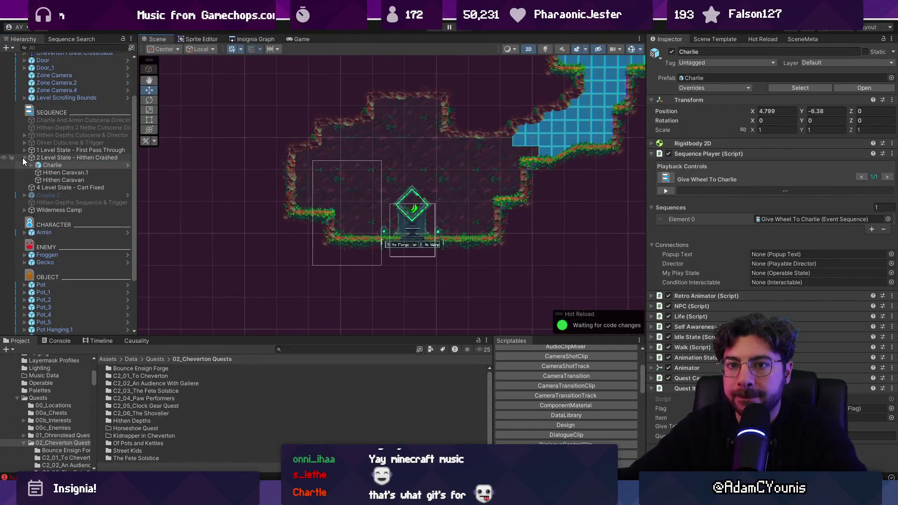
left_click(25, 157)
left_click_drag(294, 337, 304, 291)
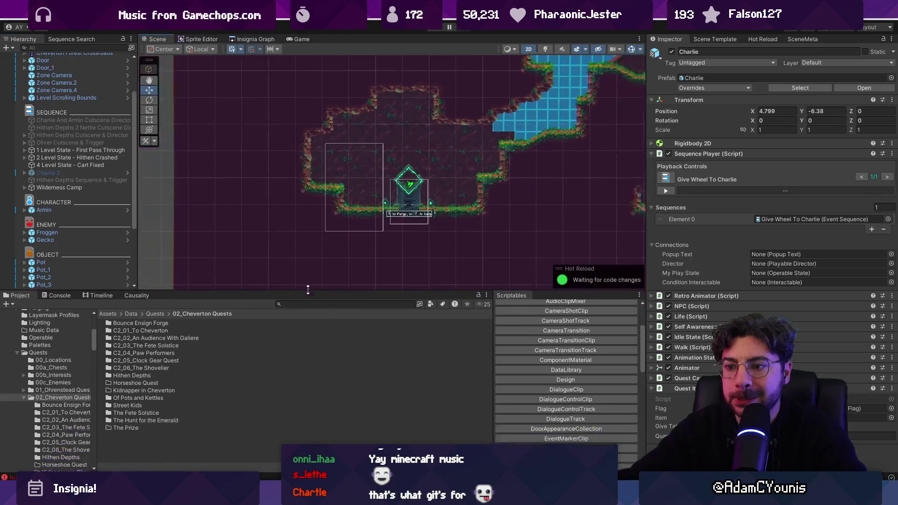
type("qwheel")
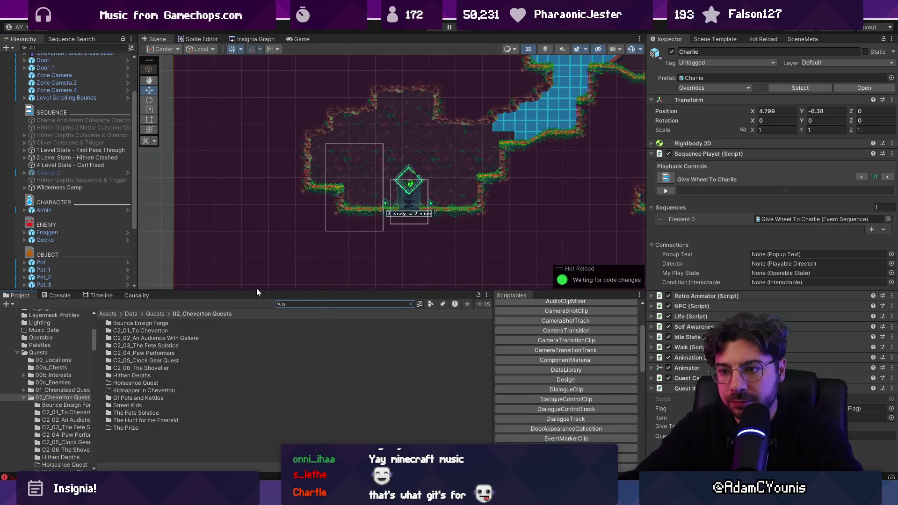
left_click(194, 331)
left_click(411, 304)
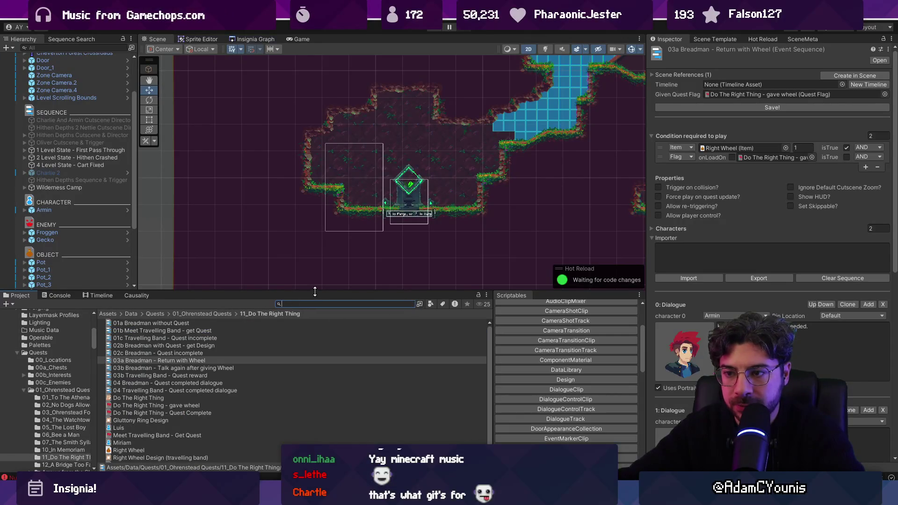
Inspect the Give Wheel To Charlie sequence, then return to 02_Cheverton Quests.
left_click_drag(314, 292, 322, 222)
type("wheel")
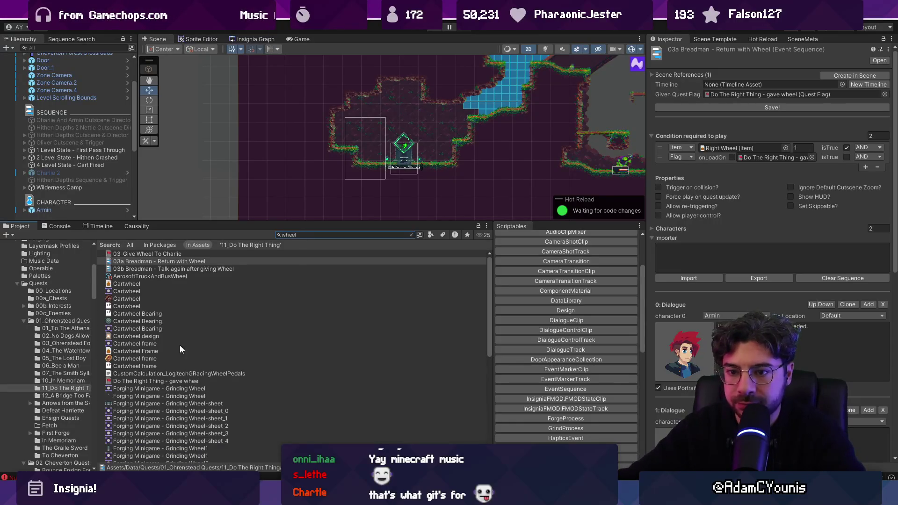
scroll(140, 349, "down", 10)
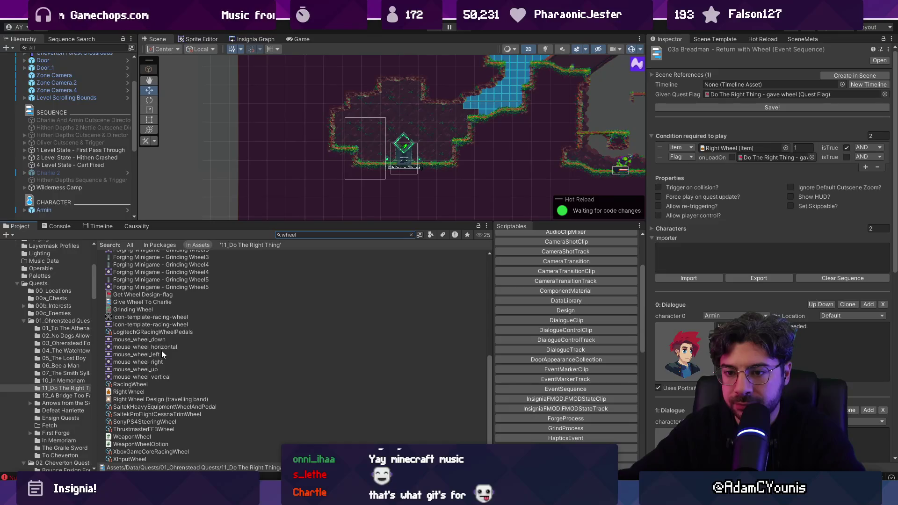
left_click(162, 304)
left_click(412, 235)
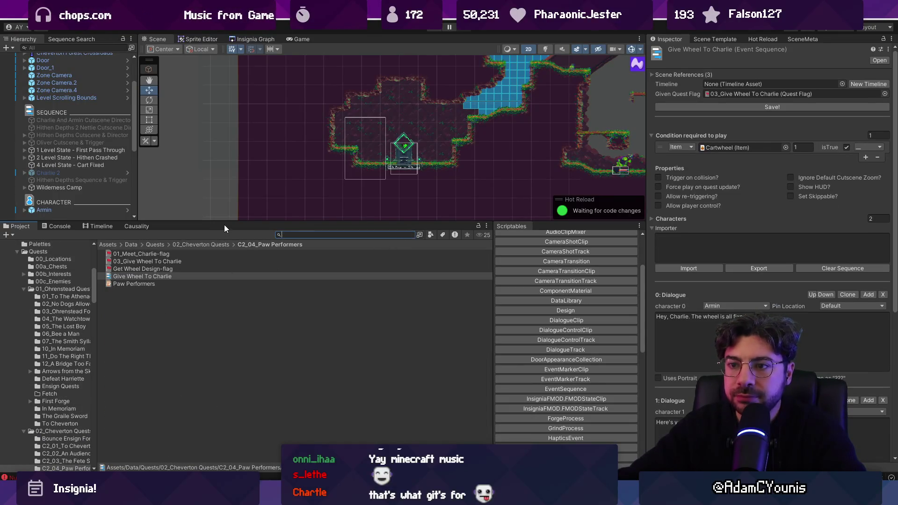
left_click_drag(223, 223, 224, 261)
left_click_drag(448, 169, 271, 244)
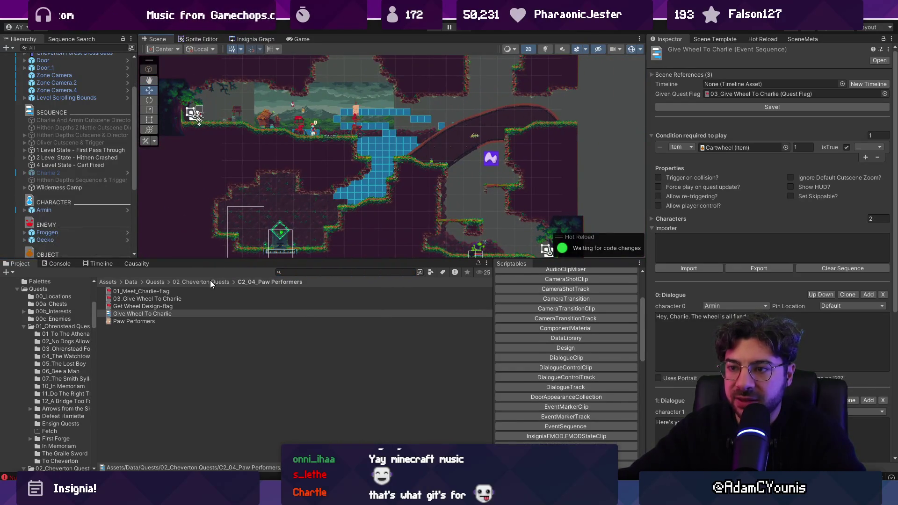
left_click(210, 280)
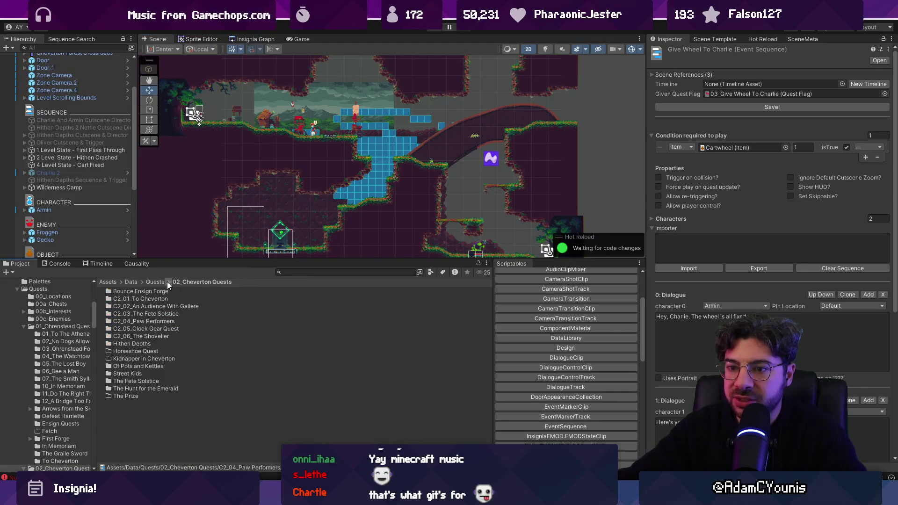
Navigate to the Data > Sequences > 02_Cheverton folder in the Project window.
left_click(131, 283)
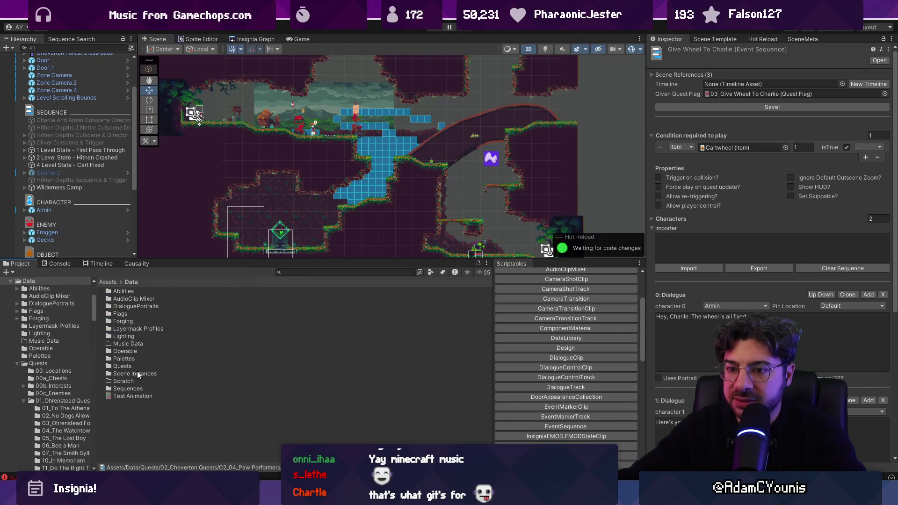
left_click(137, 374)
double_click(136, 389)
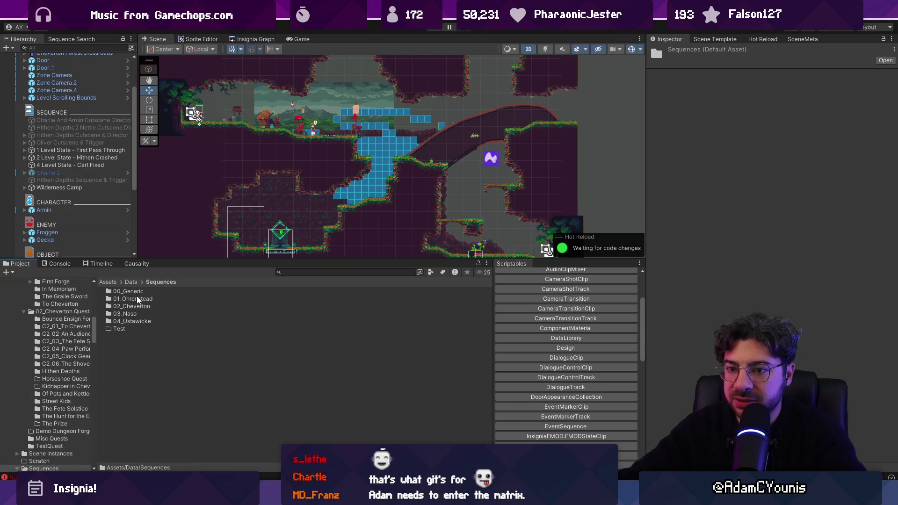
double_click(137, 307)
left_click_drag(174, 265, 174, 143)
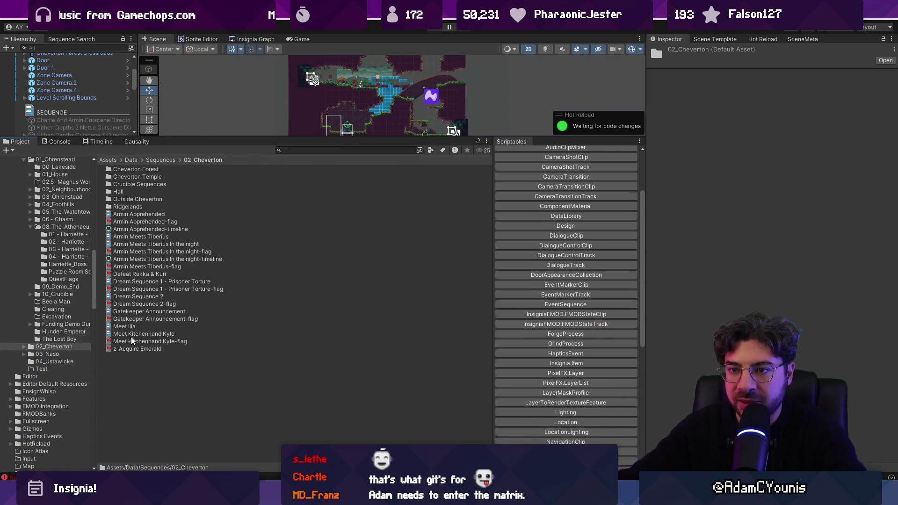
Create a new folder named 'Dream Sequences' in 02_Cheverton.
right_click(156, 377)
left_click(163, 403)
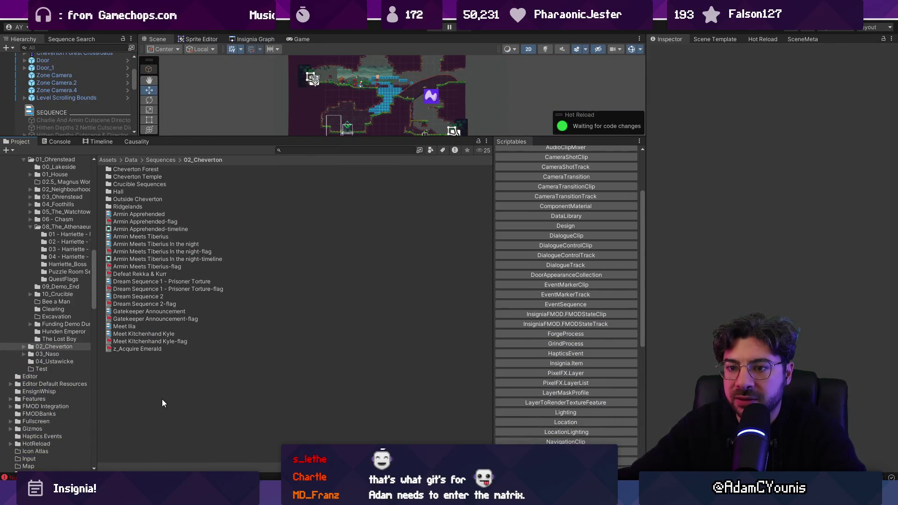
right_click(164, 403)
mouse_move(225, 111)
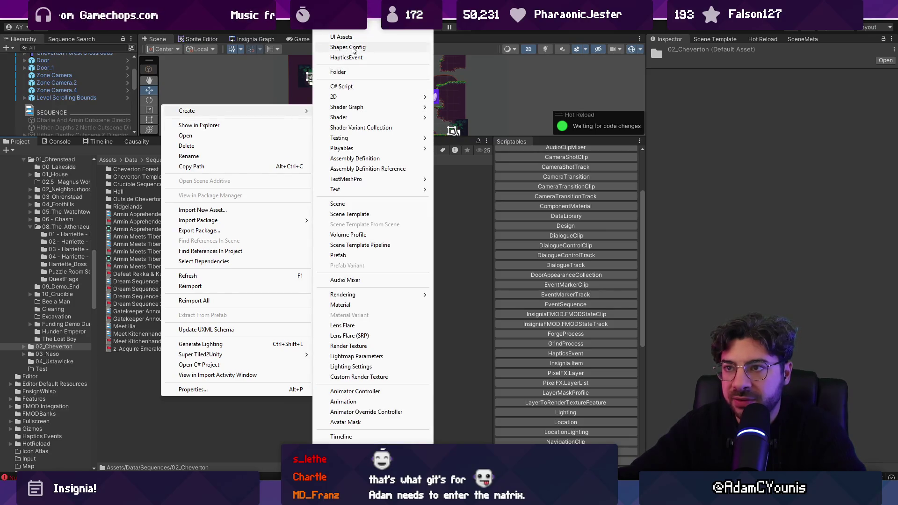
left_click(349, 72)
type("Dream Sequences")
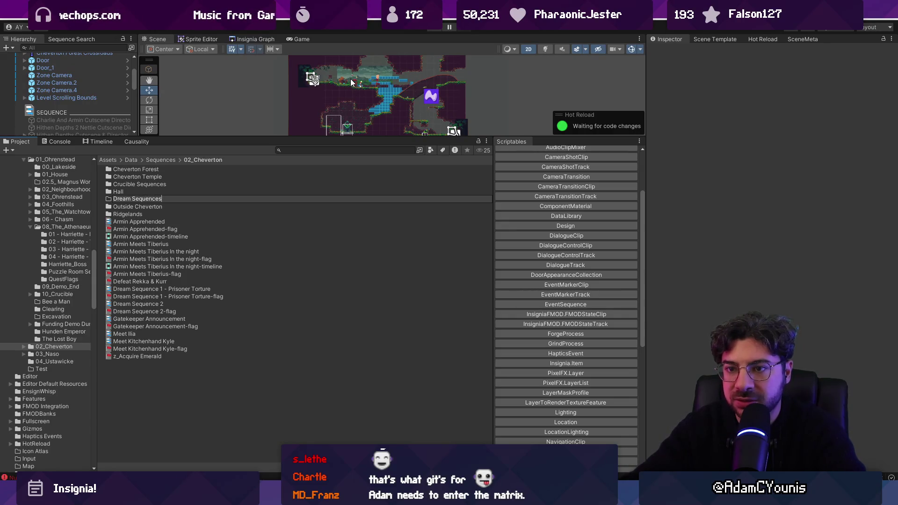
key("Return")
Move Dream Sequence 1 - Prisoner Torture through Dream Sequence 2-flag into Dream Sequences.
left_click(177, 290)
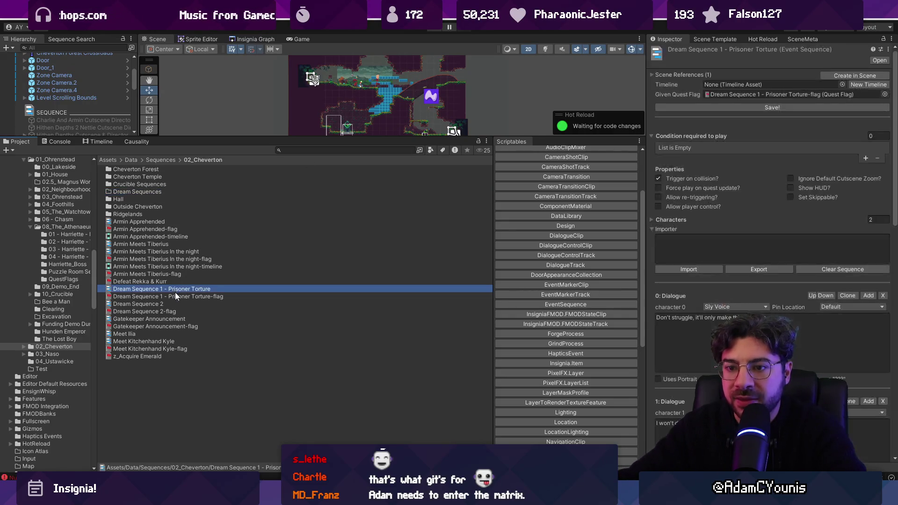
left_click(171, 313, "shift")
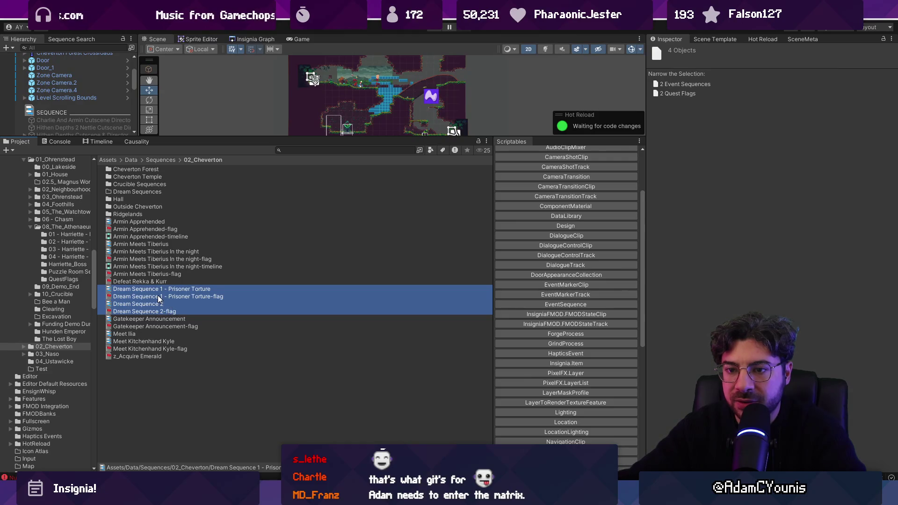
left_click_drag(159, 299, 164, 195)
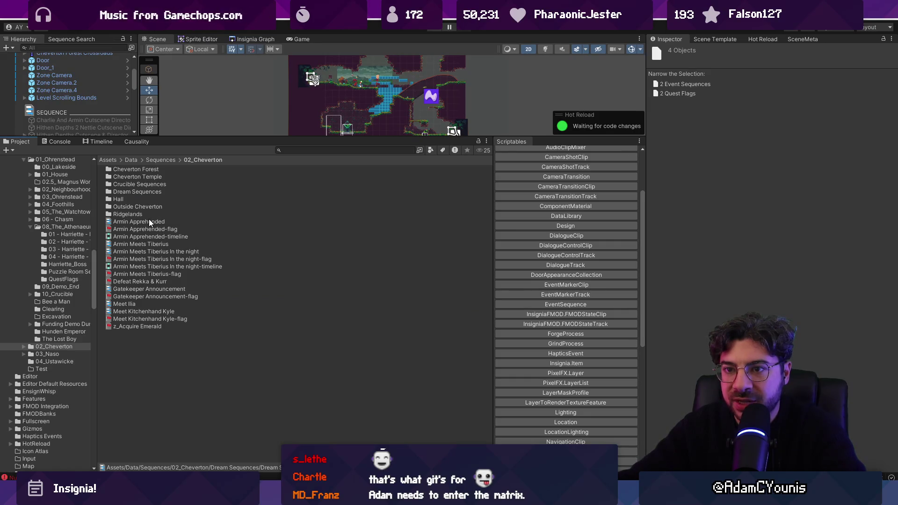
Create a new folder named 'Cheverton Town' in 02_Cheverton.
right_click(147, 351)
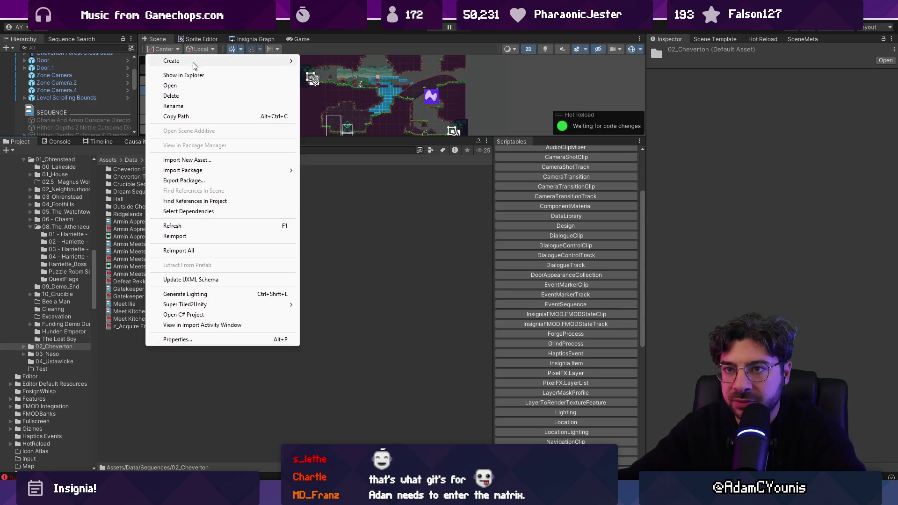
mouse_move(194, 63)
left_click(349, 36)
type("Chevcert")
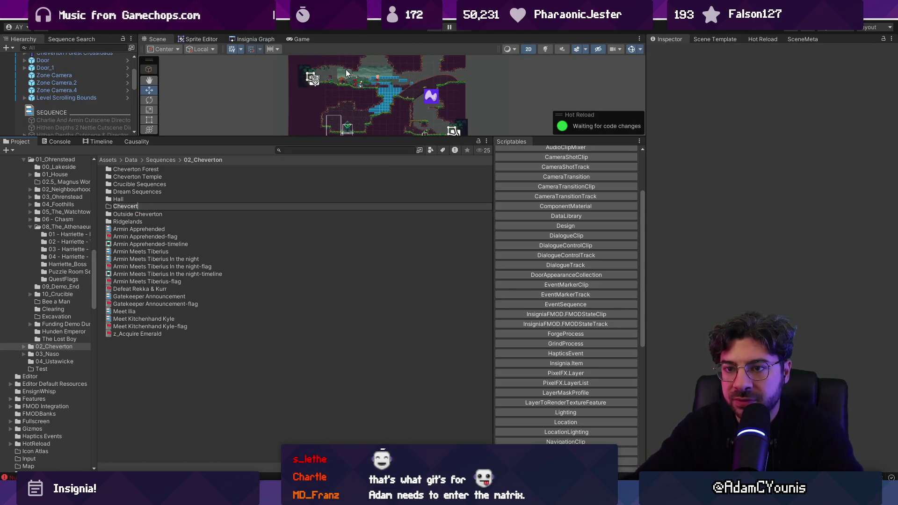
key("BackSpace")
key("BackSpace")
type("erton Tow")
key("Return")
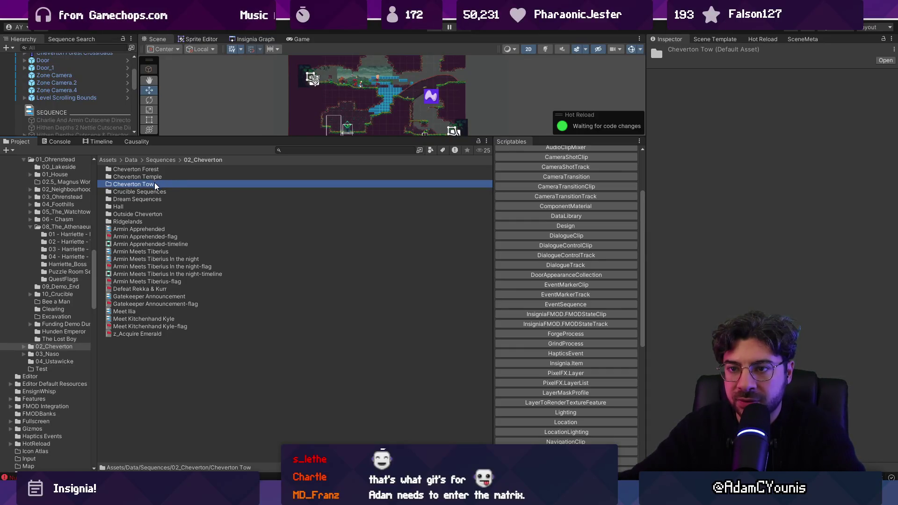
key("F2")
key("End")
type("n")
key("Return")
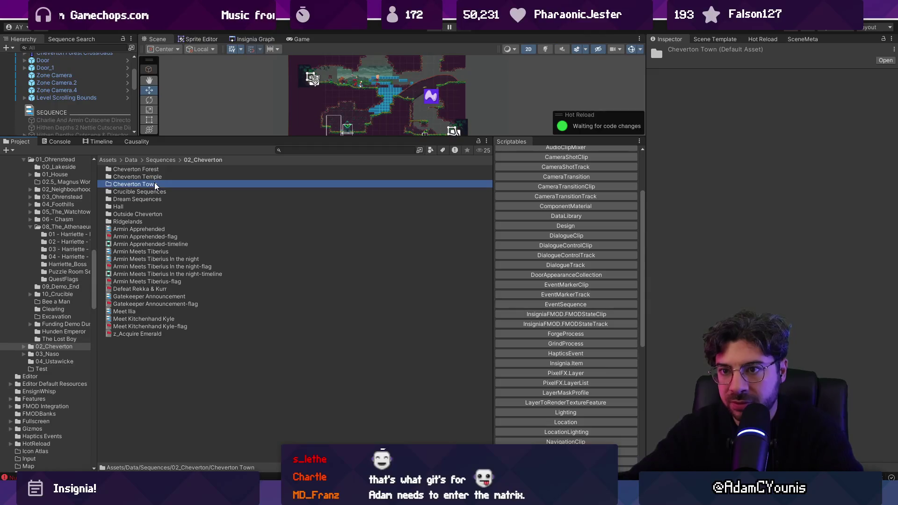
Move the Armin Apprehended, Armin Meets Tiberius and Gatekeeper Announcement assets into Cheverton Town.
left_click(157, 229)
left_click(166, 244, "shift")
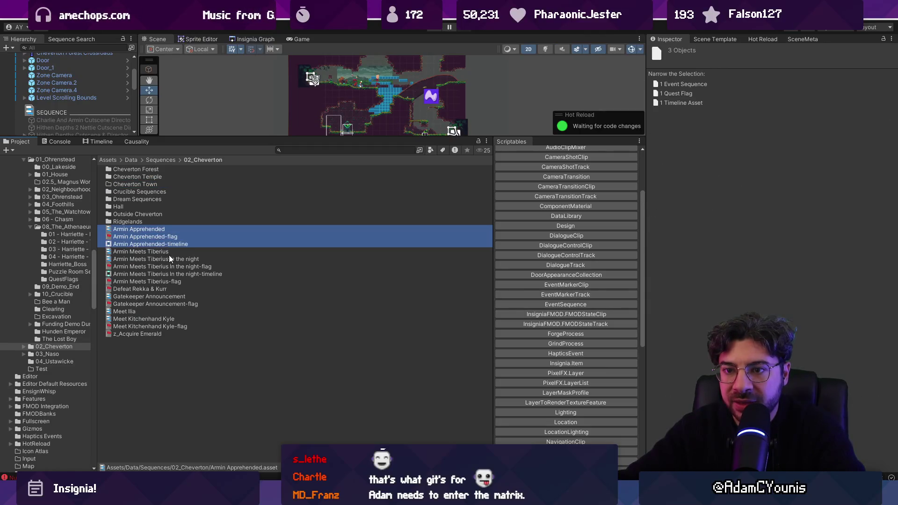
left_click(167, 267, "shift")
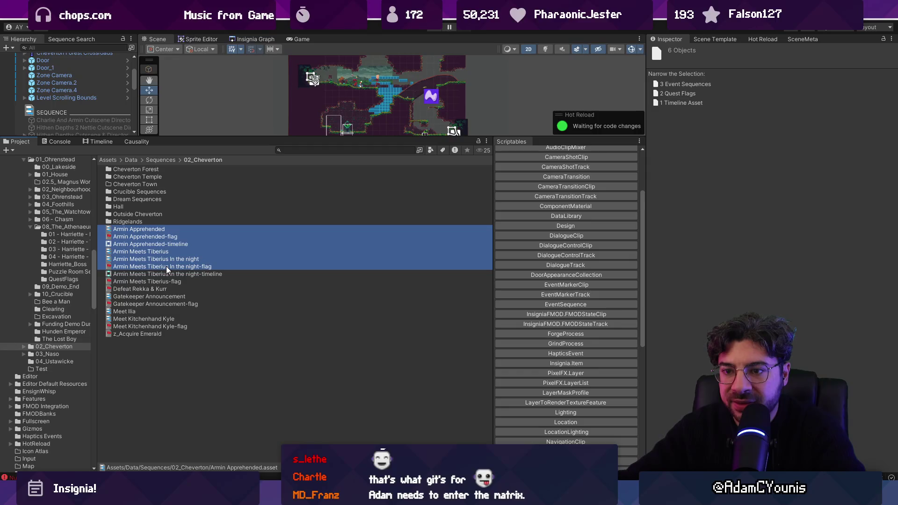
left_click(167, 274, "shift")
left_click(168, 282, "shift")
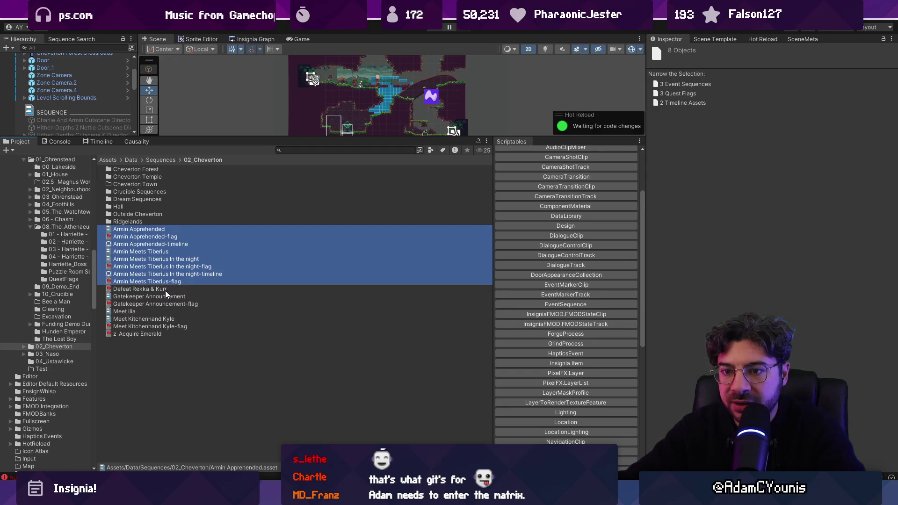
left_click(179, 304, "ctrl")
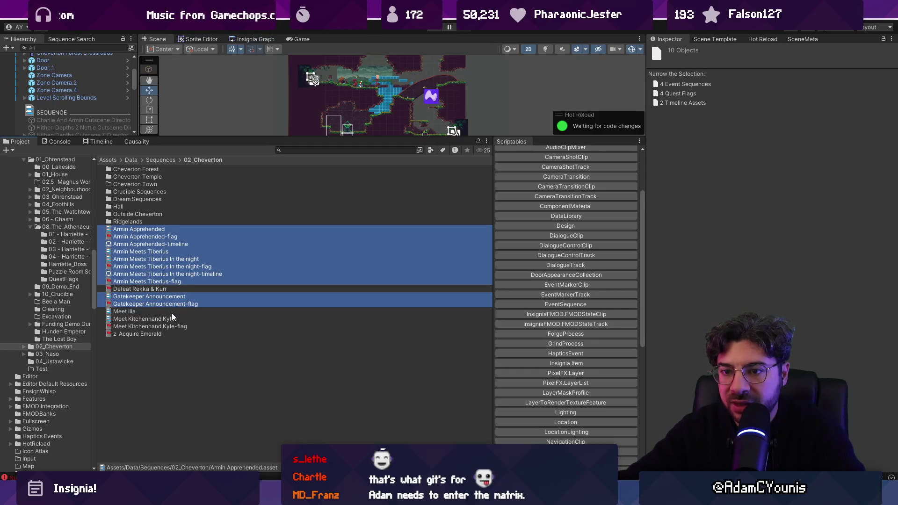
left_click(172, 320, "ctrl")
left_click(173, 327, "ctrl")
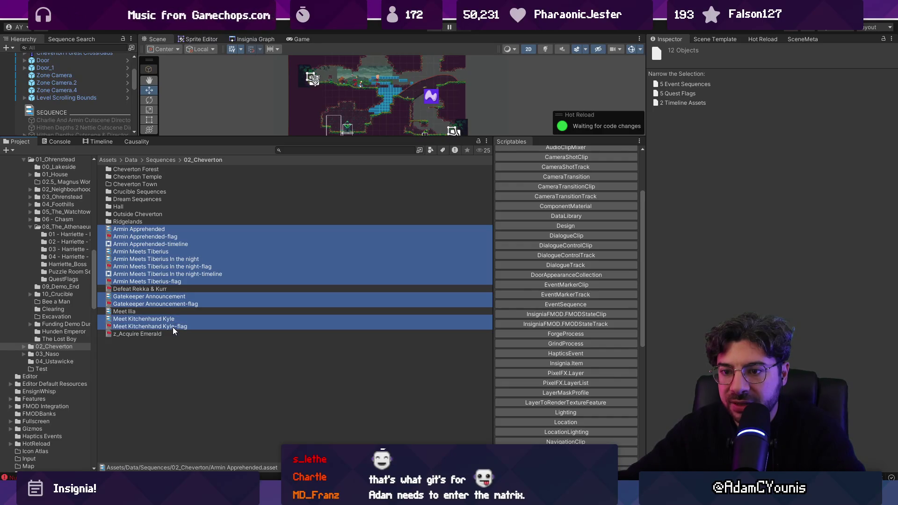
left_click(170, 326, "ctrl")
left_click(168, 319, "ctrl")
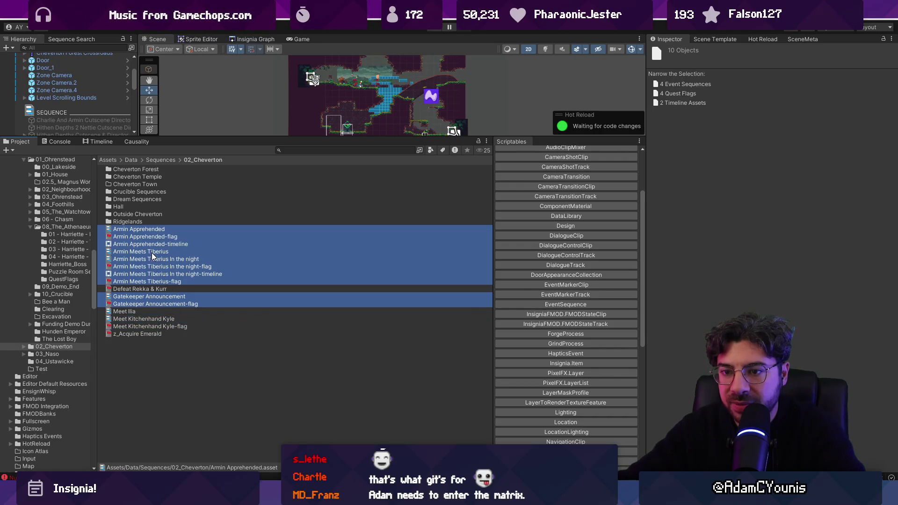
left_click_drag(137, 240, 148, 184)
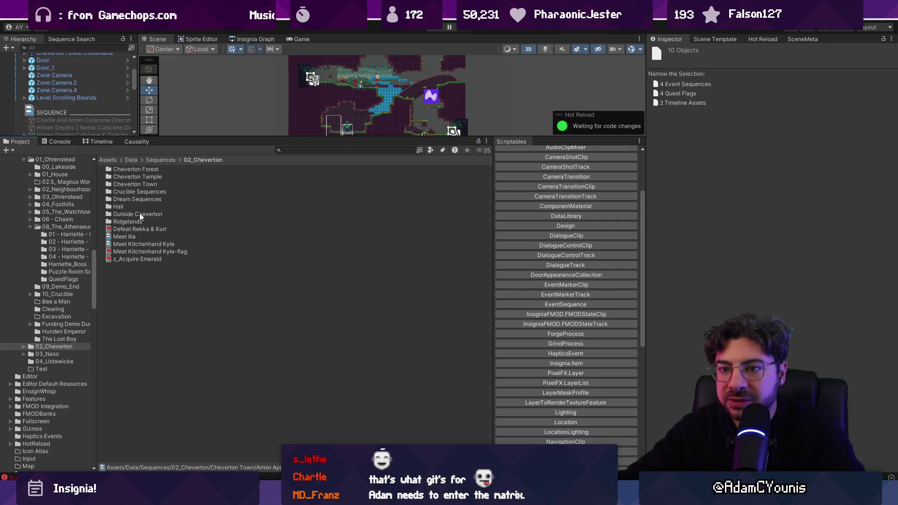
Open the Cheverton Forest folder.
right_click(139, 281)
left_click(173, 169)
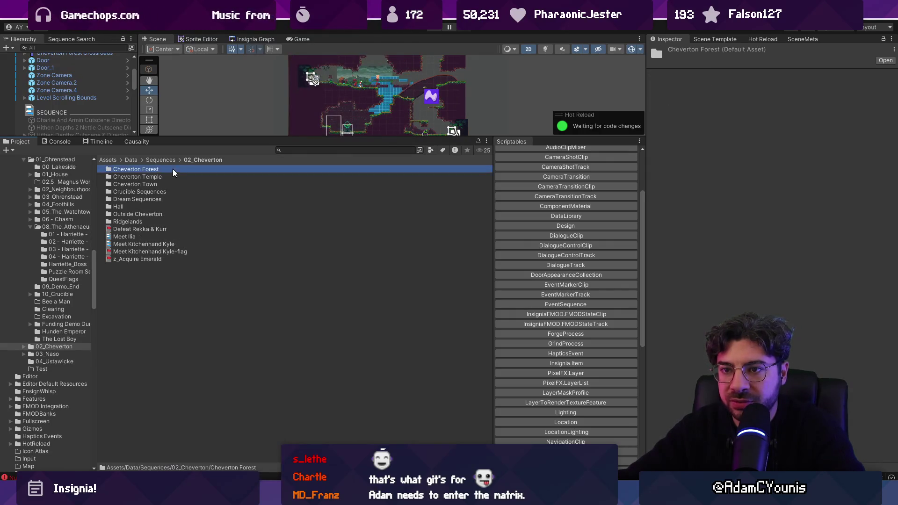
double_click(161, 171)
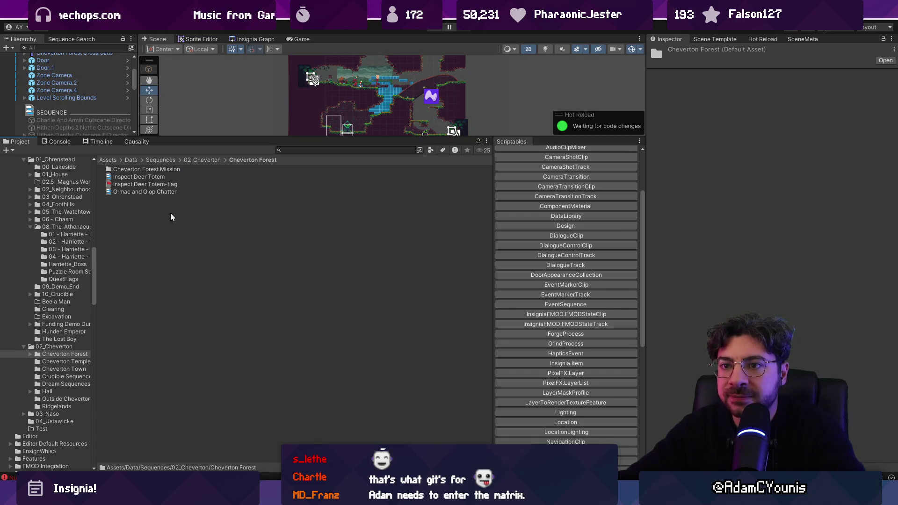
Create a folder 'Discover Cheverwood Forest Crucible 1' in 02_Cheverton and open it.
left_click(202, 160)
right_click(182, 331)
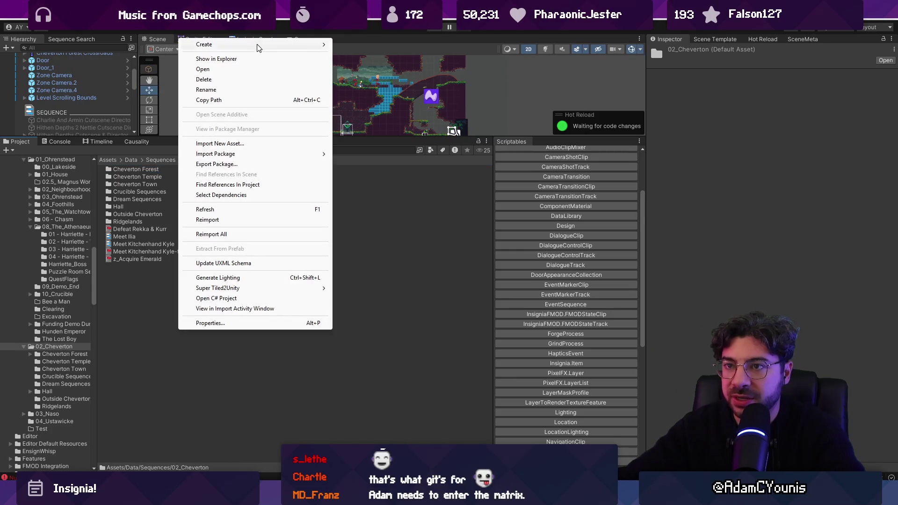
left_click(392, 76)
type("Discover ChevertonCrucible")
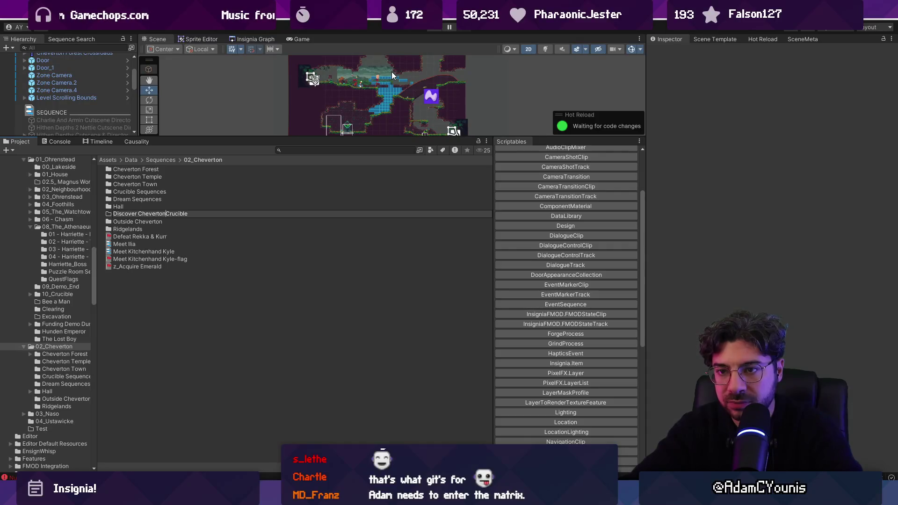
key("BackSpace")
key("BackSpace")
key("BackSpace")
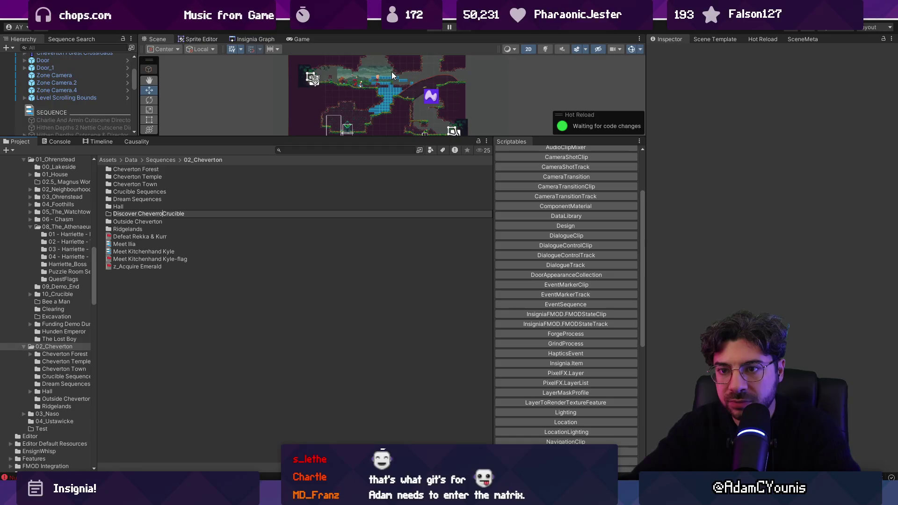
type("wood ")
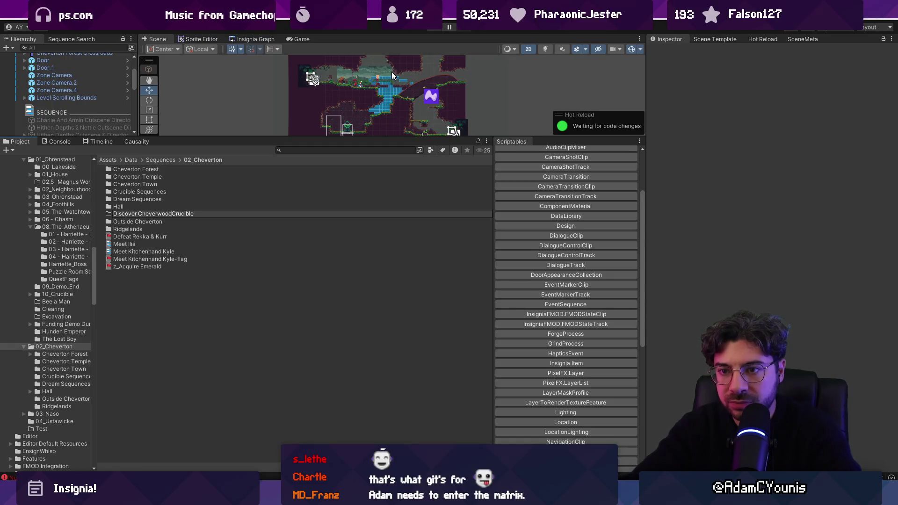
type("Forest")
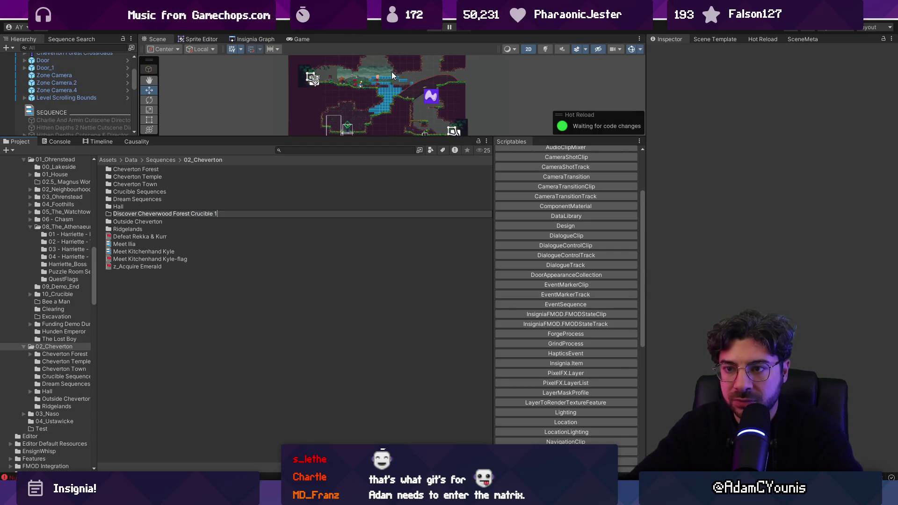
key("Return")
double_click(297, 199)
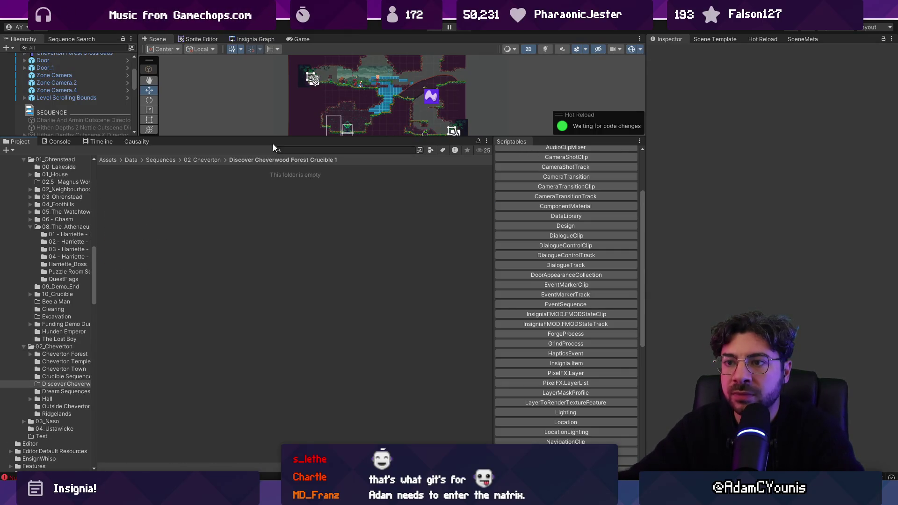
Create an event sequence named 'Armin Discovers Cheverwood Forest Crucible 1' in the folder.
left_click_drag(270, 137, 270, 239)
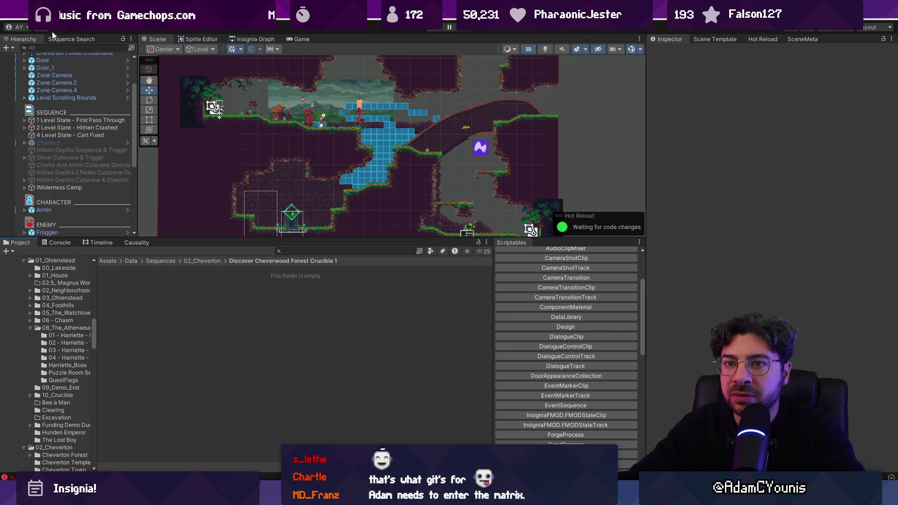
mouse_move(272, 239)
left_mouse_down()
mouse_move(272, 323)
mouse_move(272, 289)
left_mouse_up()
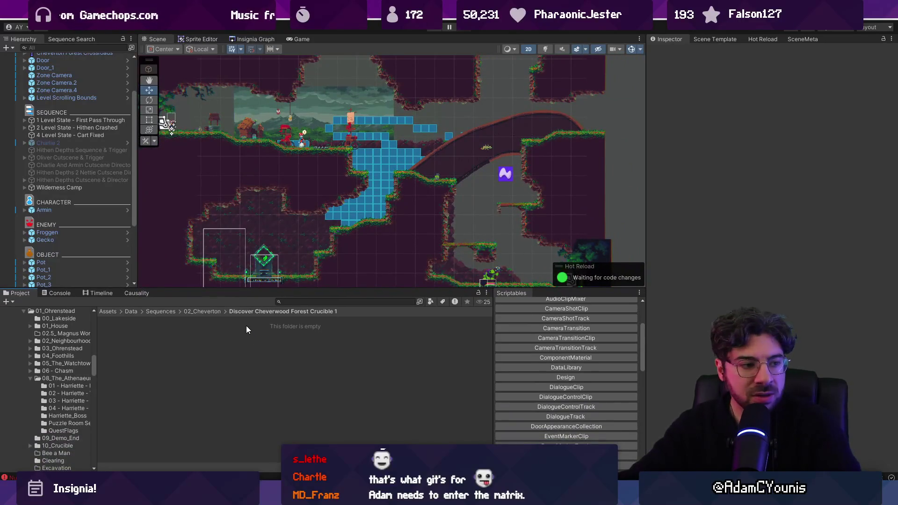
scroll(556, 361, "down", 1)
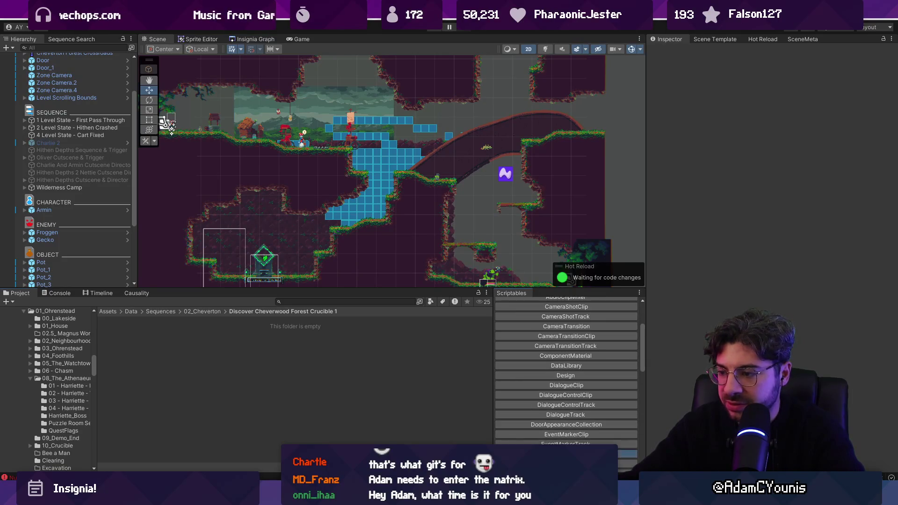
left_click(566, 453)
type("Armin Ds")
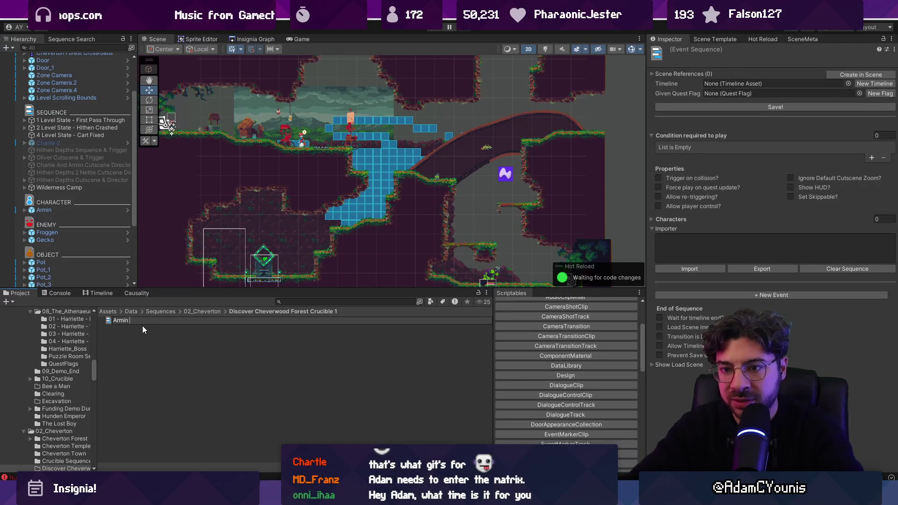
key("BackSpace")
type("iscover")
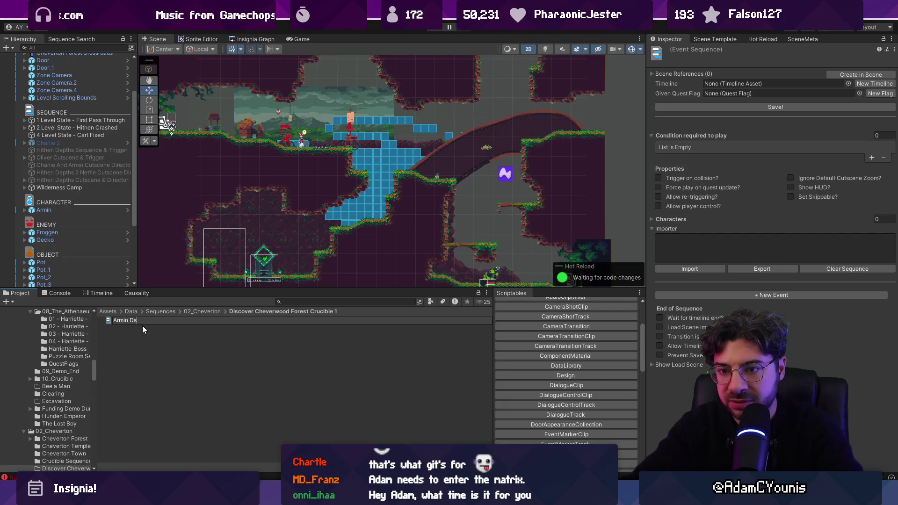
type("s C")
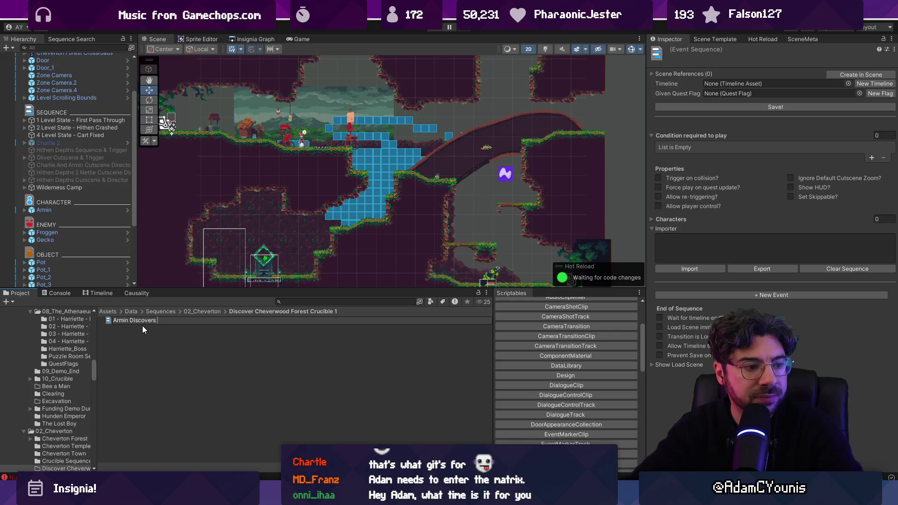
type("hever")
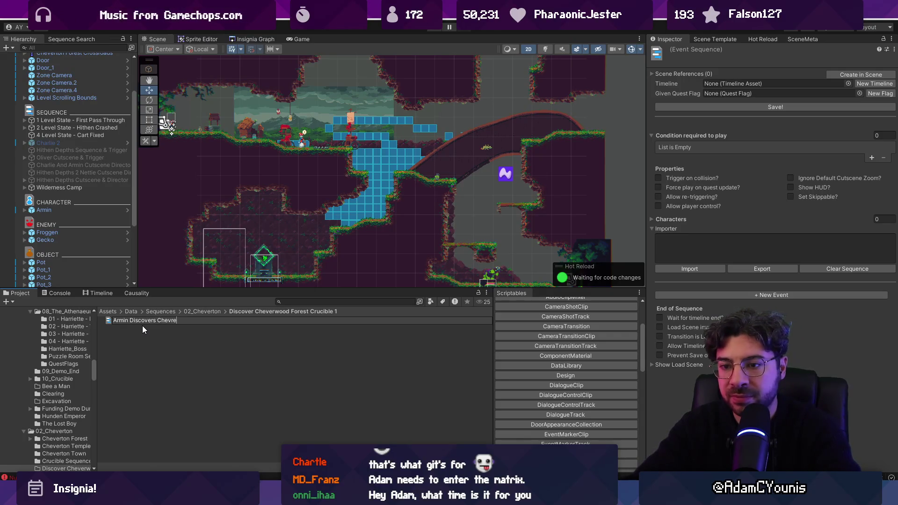
type("woo")
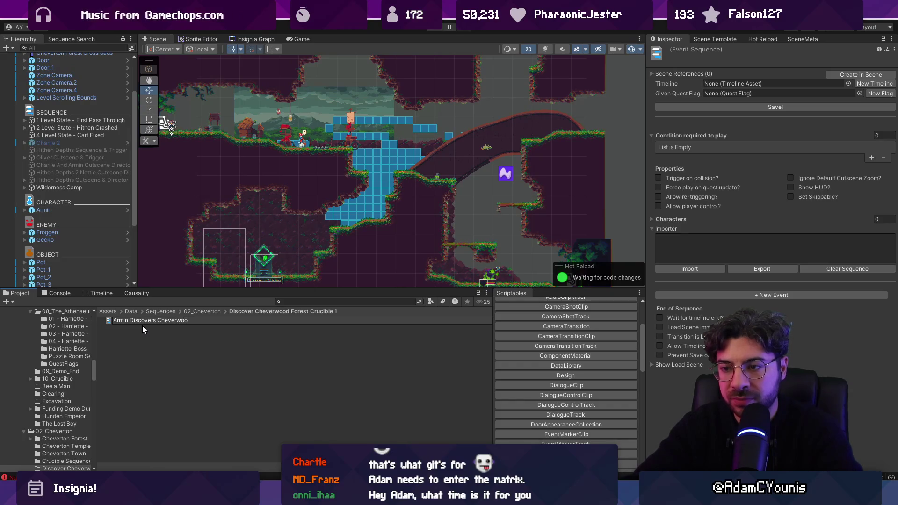
type("d Forest Crucible 1")
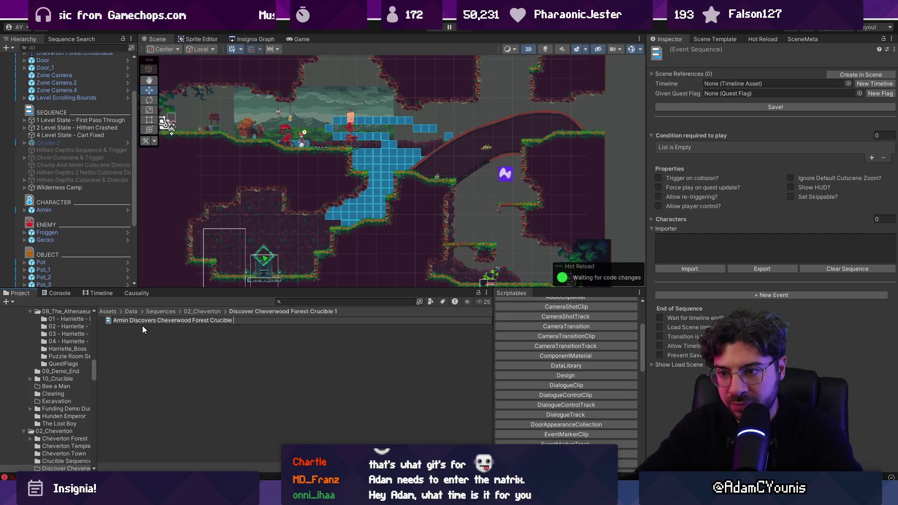
key("Return")
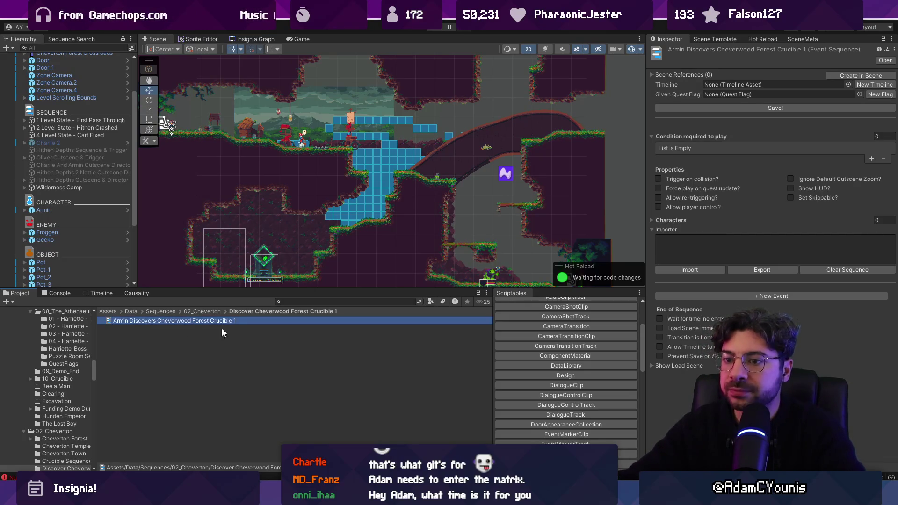
Assign a new quest flag to the sequence and create its scene game object.
left_click(881, 95)
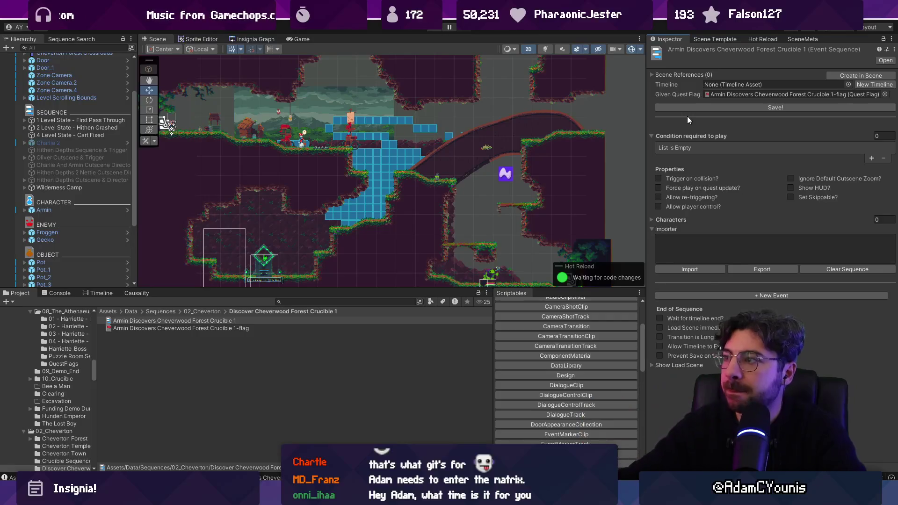
left_click(861, 76)
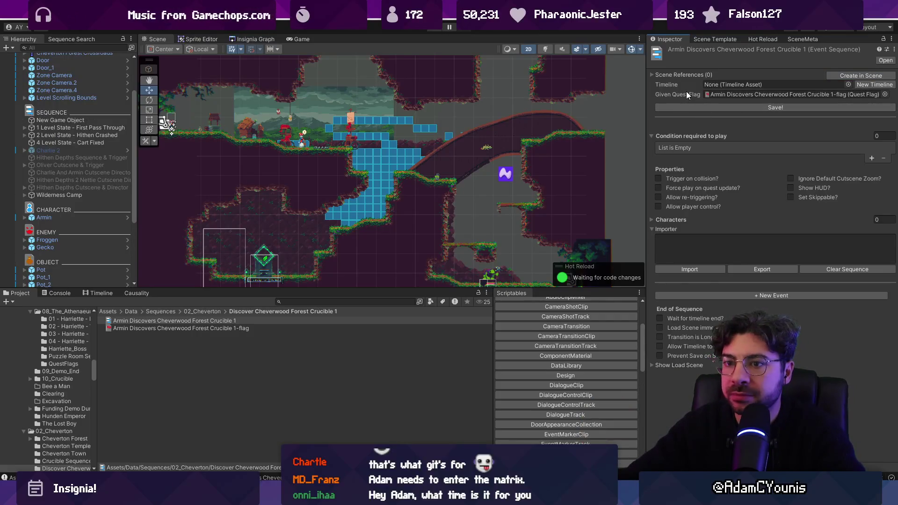
left_click(89, 121)
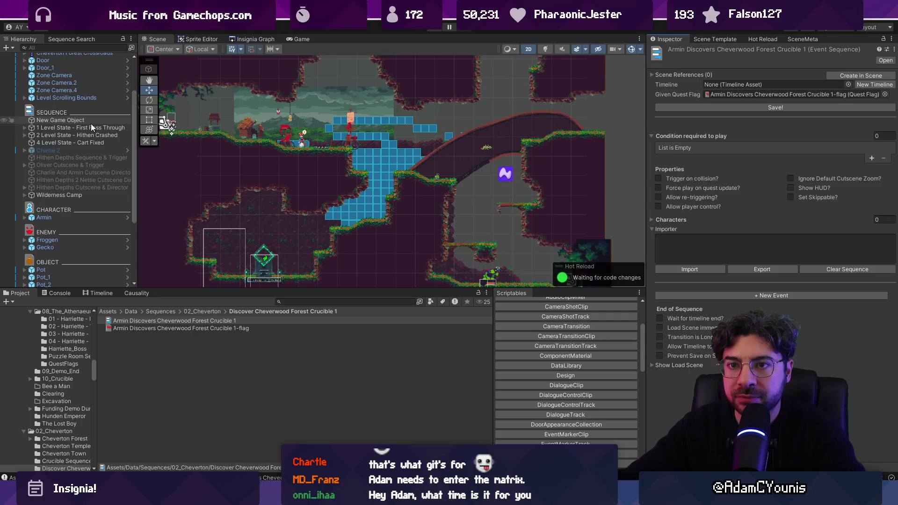
Validate the timeline data to name the object, frame it, and open the Crucible 1 sequence asset.
left_click(715, 132)
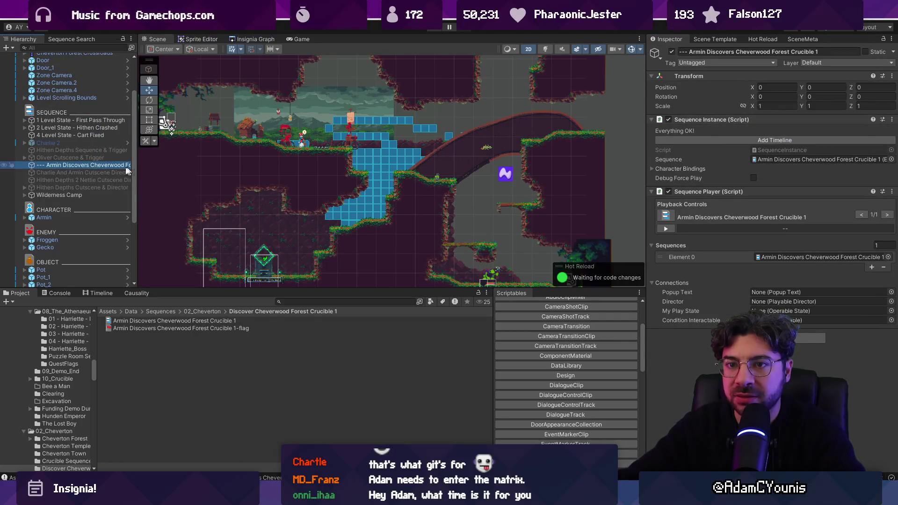
double_click(93, 167)
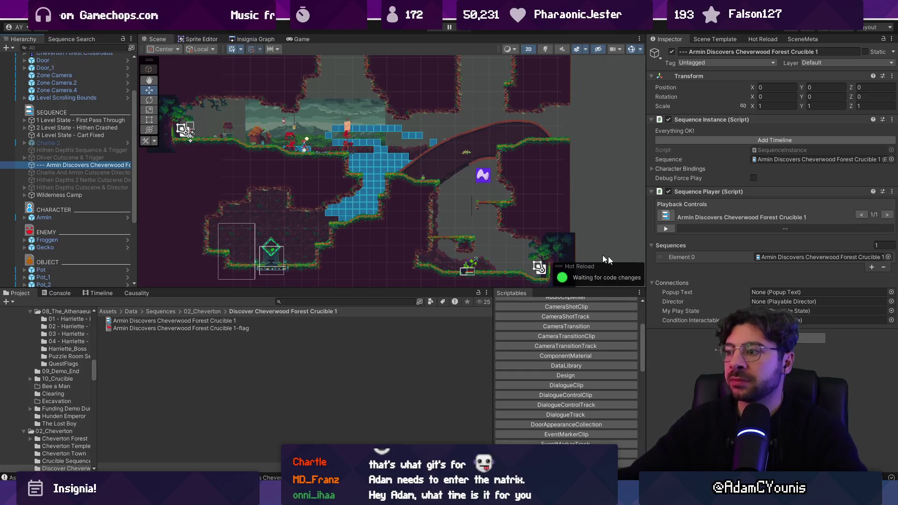
double_click(812, 257)
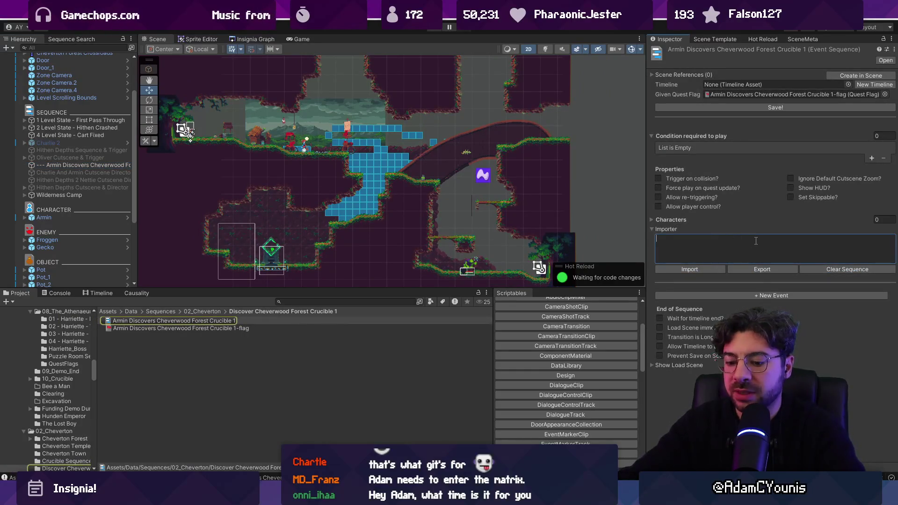
Import Armin's lines 'It's a crucible!' and 'Whack!' and require the 03_Give Wheel To Charlie flag.
type("Armin: It's a crucible!")
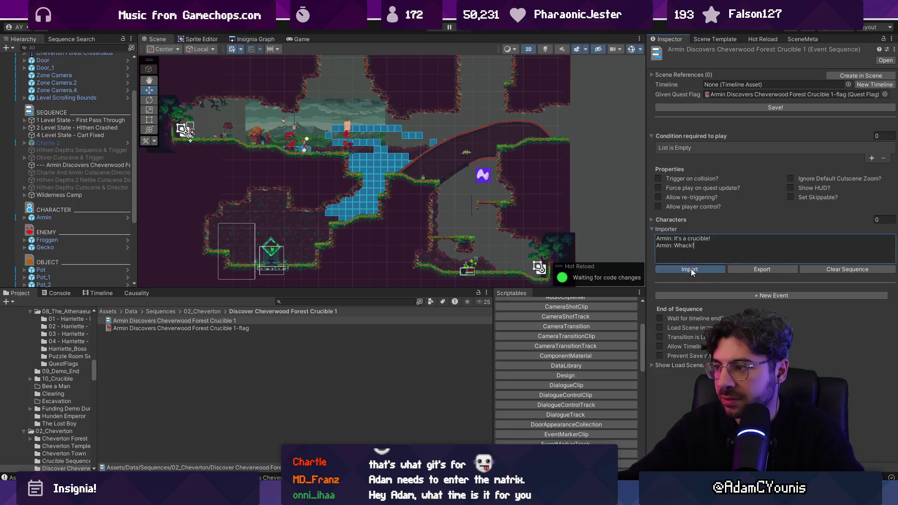
left_click(692, 269)
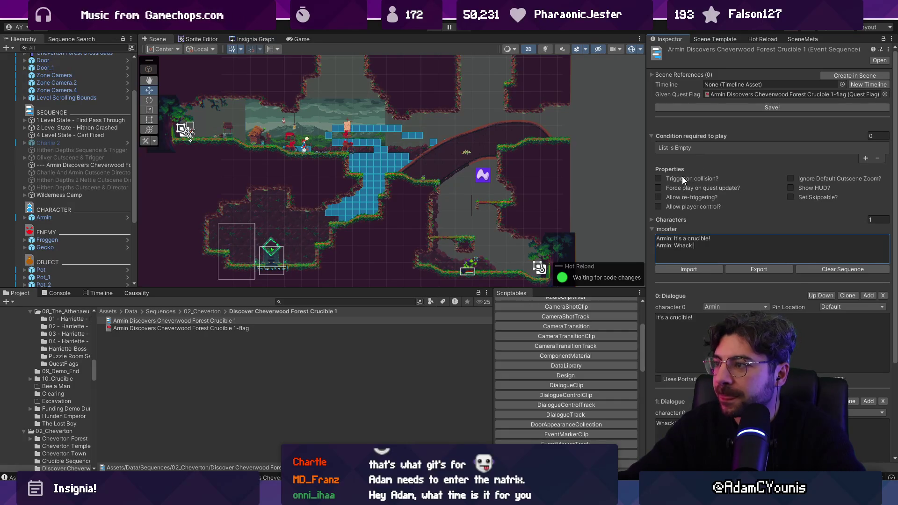
left_click(863, 158)
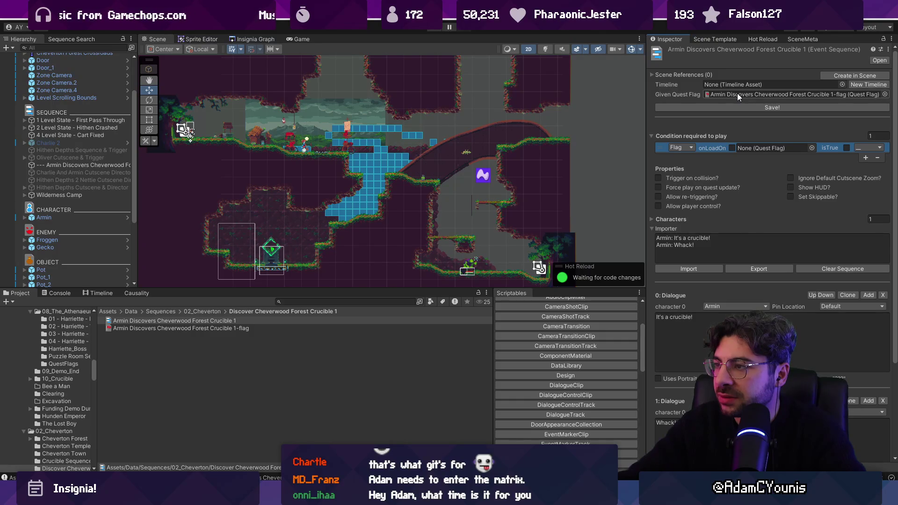
left_click(813, 148)
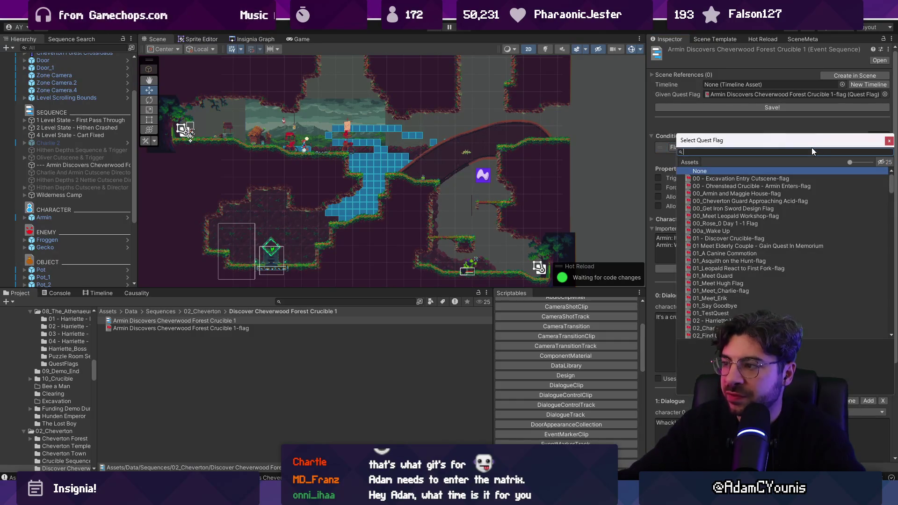
type("wheel")
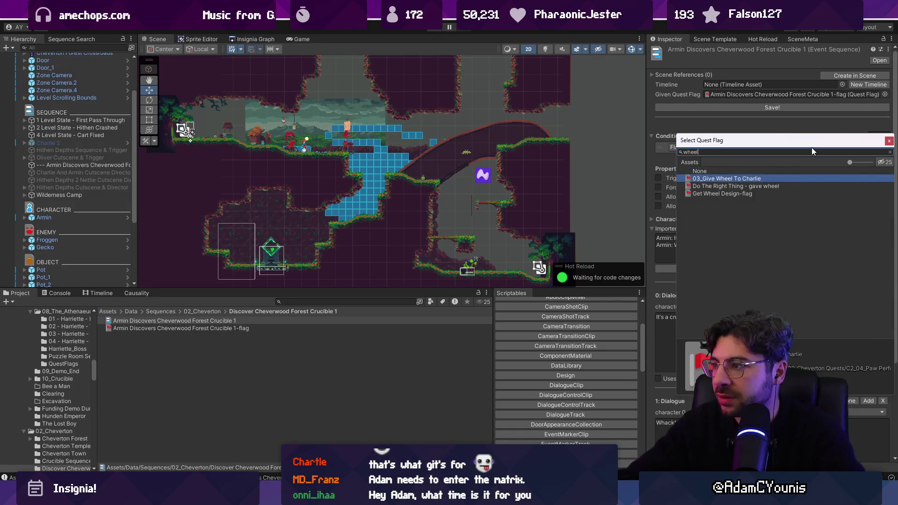
key("Return")
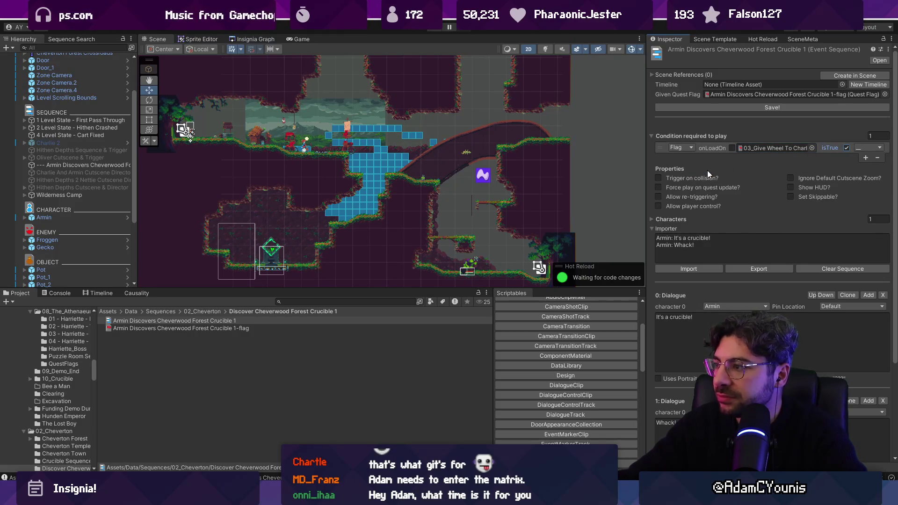
scroll(715, 203, "down", 5)
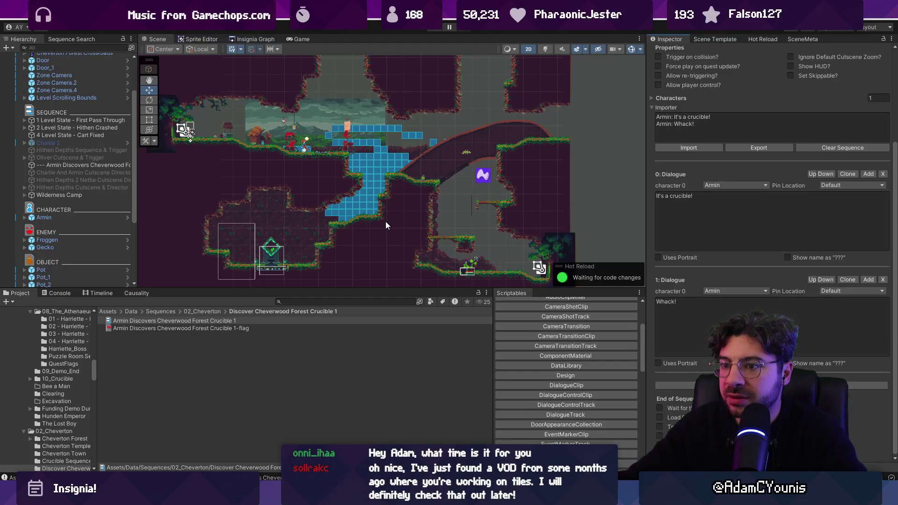
scroll(385, 221, "up", 5)
left_click_drag(287, 245, 339, 215)
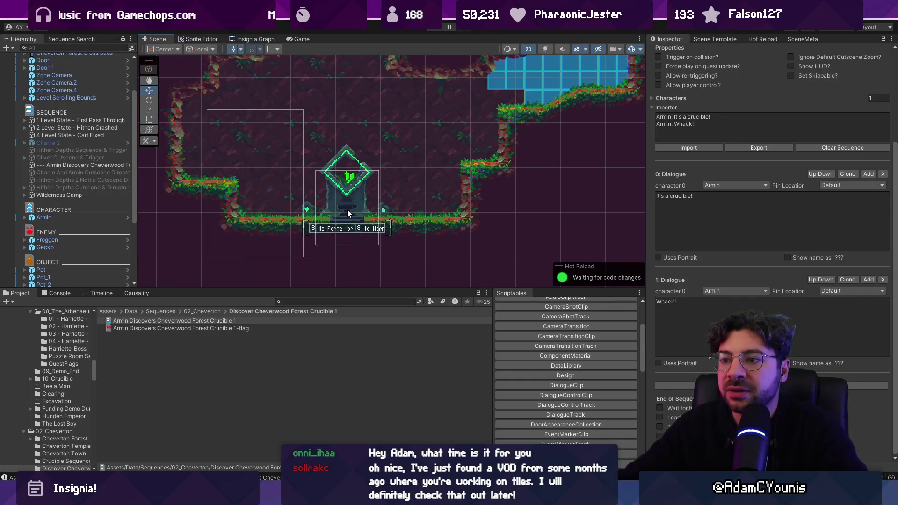
Select the Anvil, then view the Insignia Graph centred on Cheverton Forest Hithen Caravan.
left_click(351, 215)
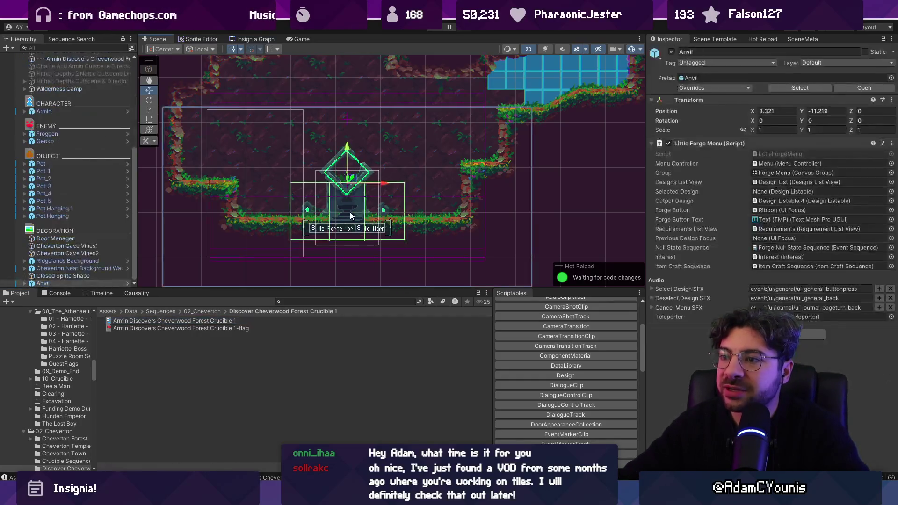
left_click(753, 200)
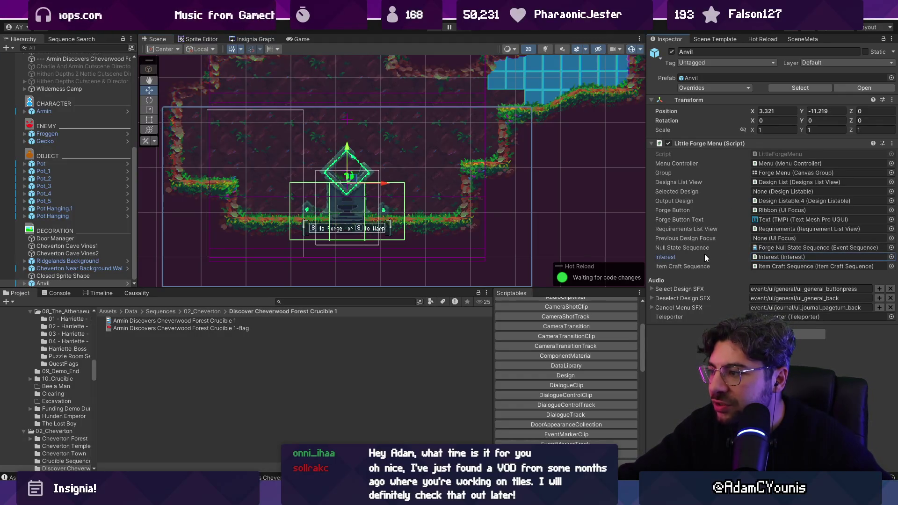
left_click(253, 39)
scroll(365, 173, "down", 8)
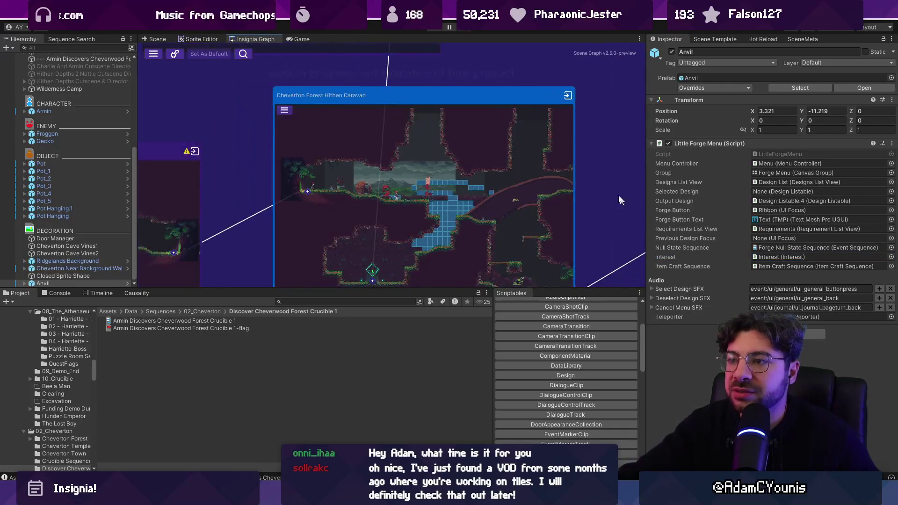
Open the Ohrenstead Excavation Entrance room's scene from the Insignia Graph.
scroll(333, 164, "up", 4)
scroll(454, 168, "up", 2)
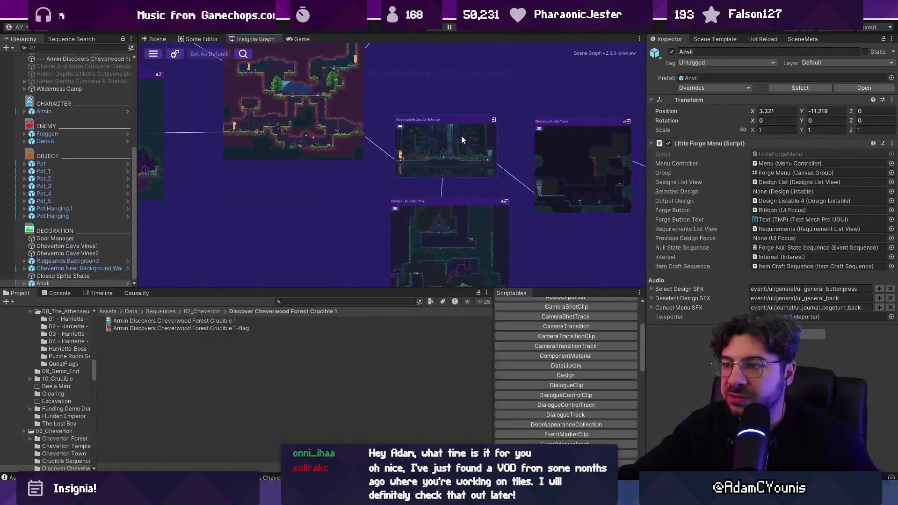
double_click(460, 138)
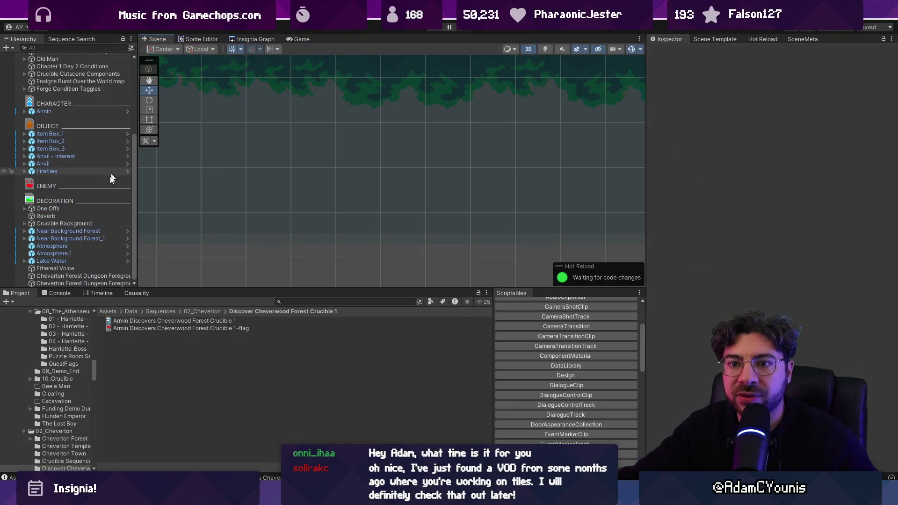
Select and expand 01 - Discover Crucible Sequence to list its children, and bring up the Timeline.
scroll(84, 149, "up", 5)
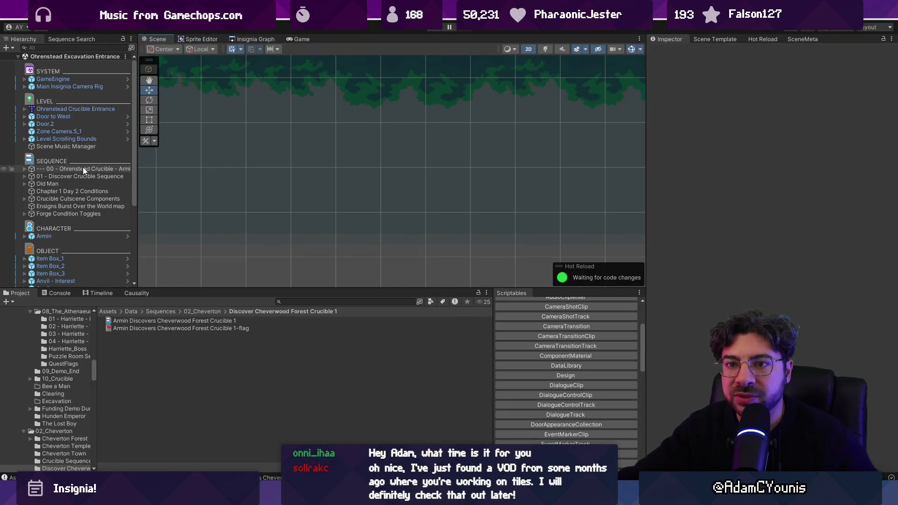
left_click(80, 175)
left_click(24, 177)
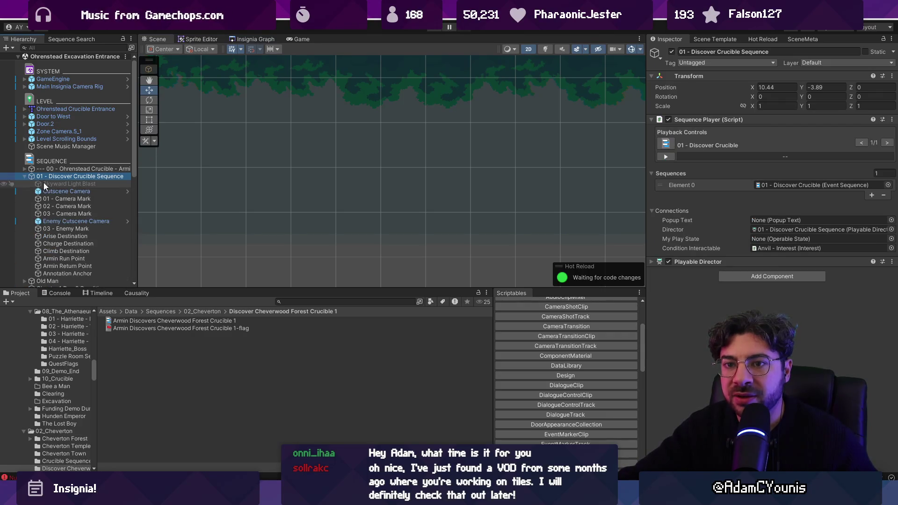
left_click(117, 293)
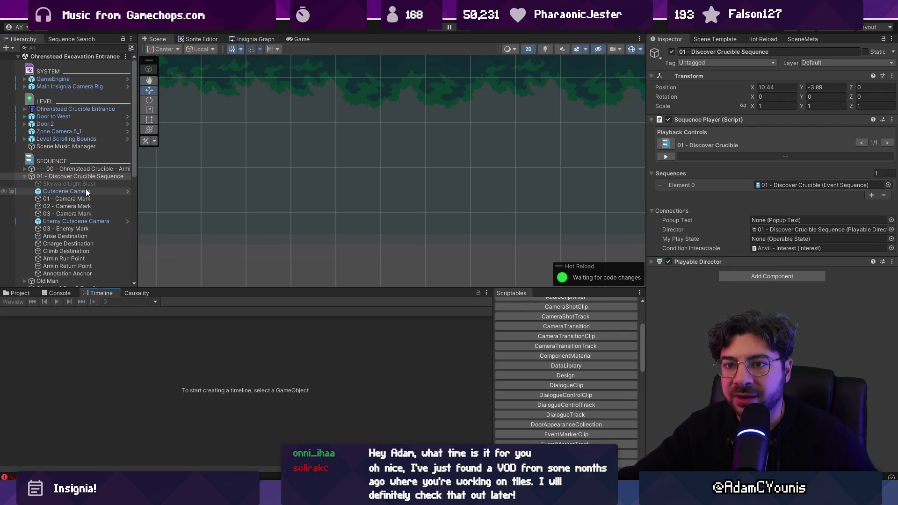
Show the Discover Crucible sequence on the Timeline, framed around its 25-second schedule clip.
left_click(87, 177)
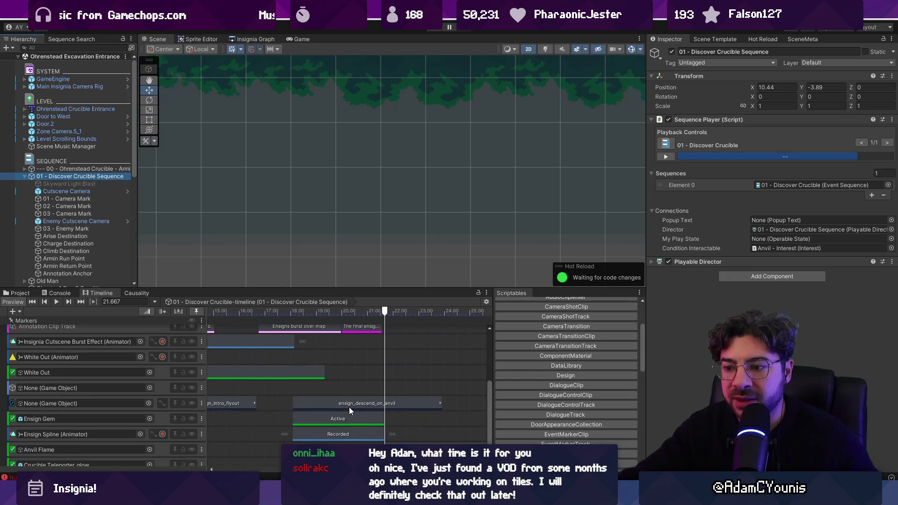
scroll(349, 406, "up", 5)
left_click_drag(374, 419, 562, 416)
scroll(374, 374, "up", 5)
mouse_move(422, 387)
left_mouse_down()
mouse_move(367, 387)
mouse_move(376, 366)
left_mouse_up()
scroll(377, 367, "up", 8)
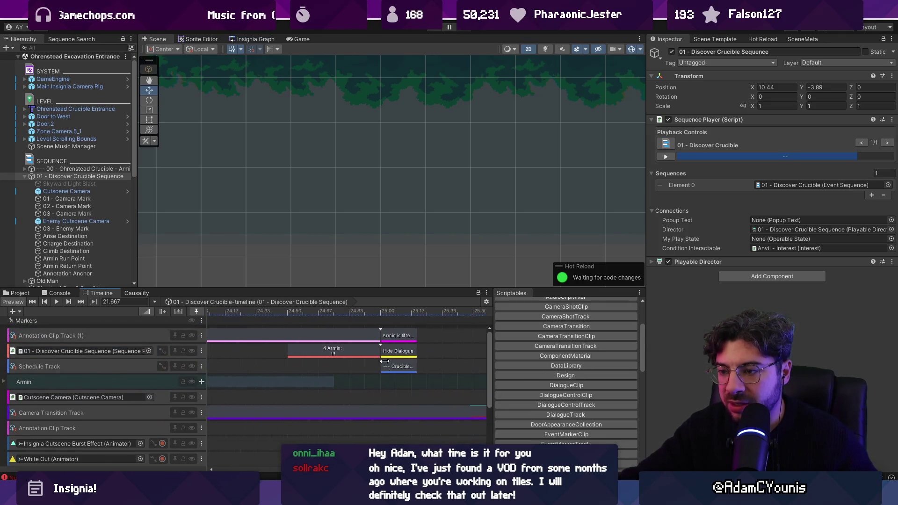
Follow the teleport-away schedule clip's State Wrapper to open Crucible Teleport Away Sequence.
left_click(413, 367)
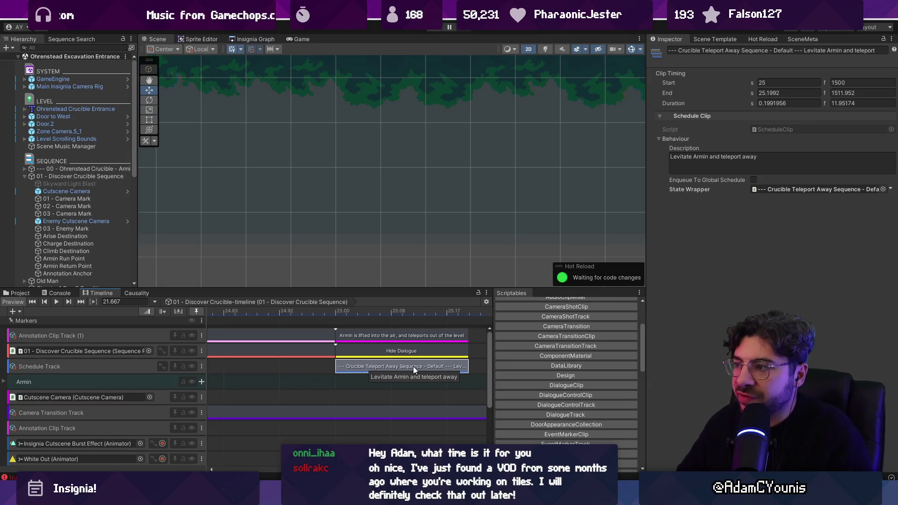
left_click(784, 190)
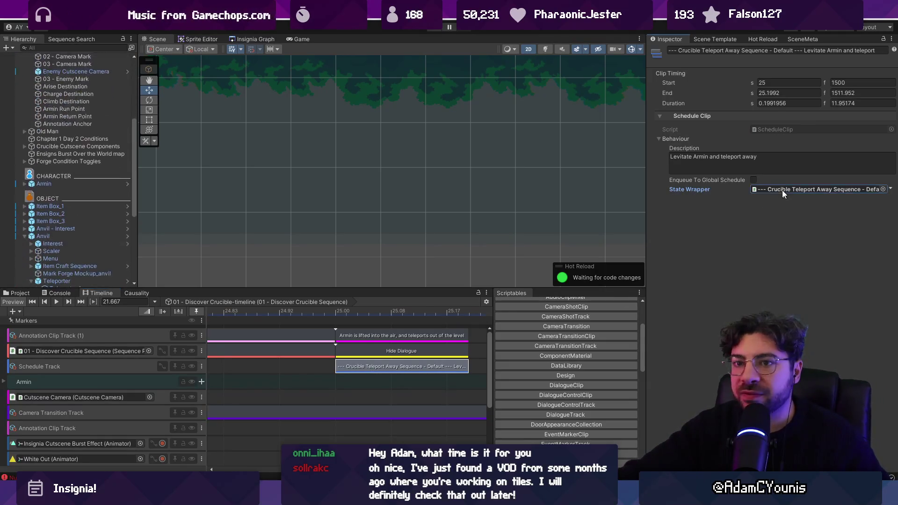
left_click(106, 227)
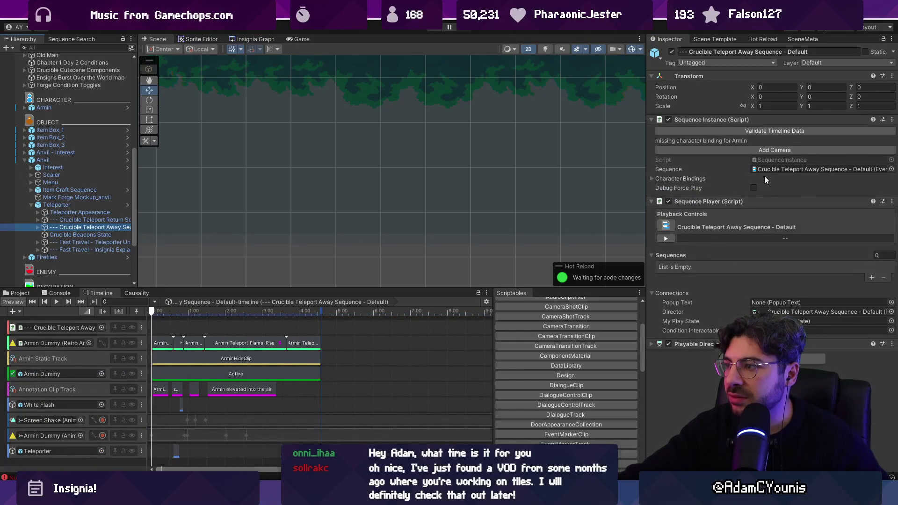
Return to the Insignia room graph and open the Cheverton level's map in the Scene view.
left_click(243, 41)
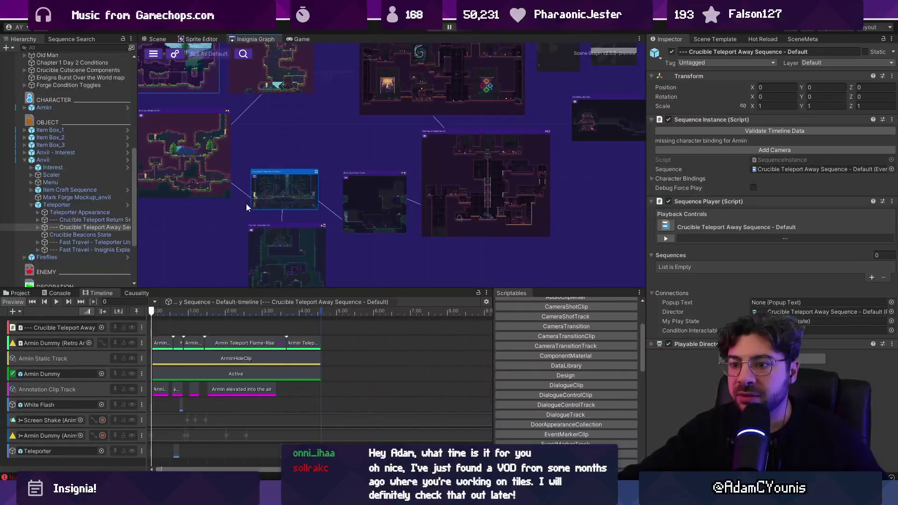
scroll(223, 350, "up", 10)
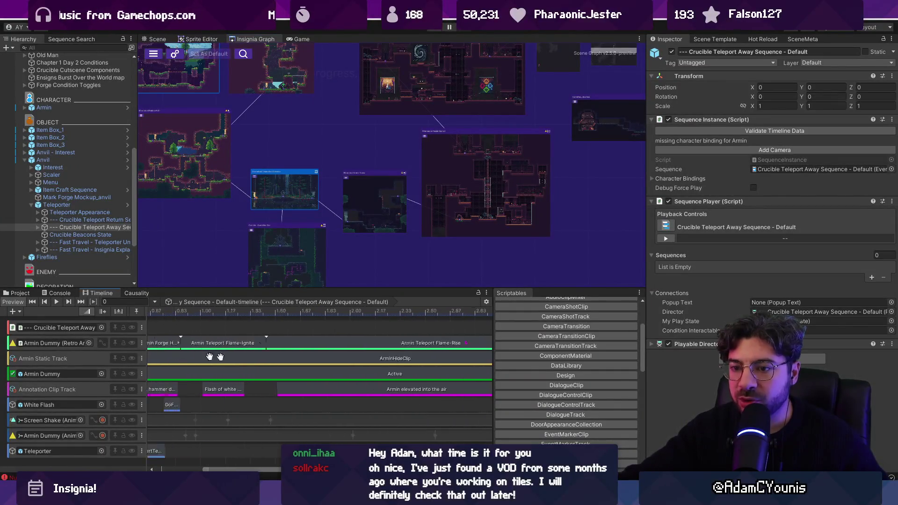
scroll(215, 347, "right", 5)
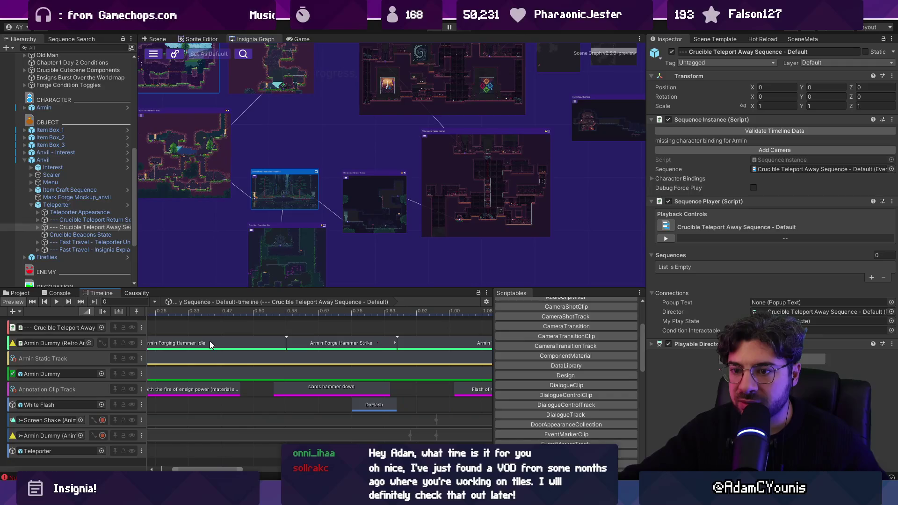
scroll(210, 344, "right", 3)
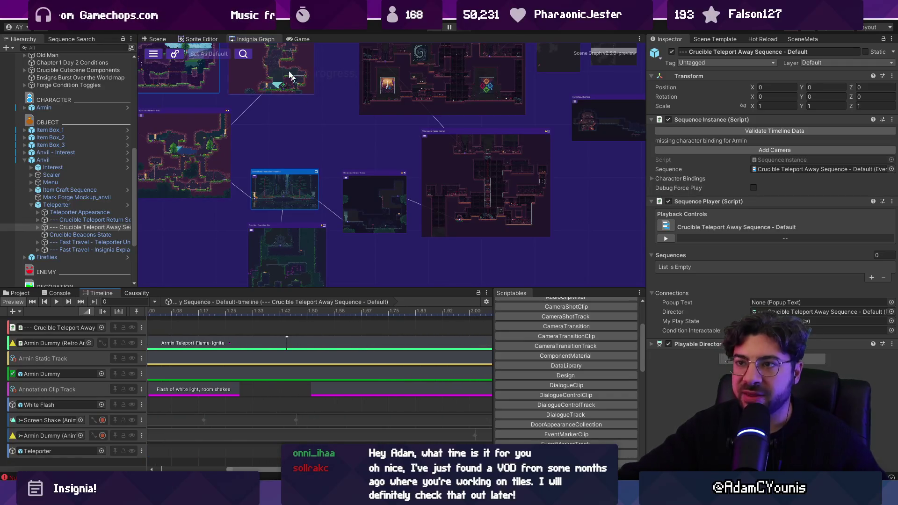
scroll(366, 181, "down", 5)
left_click_drag(346, 212, 375, 220)
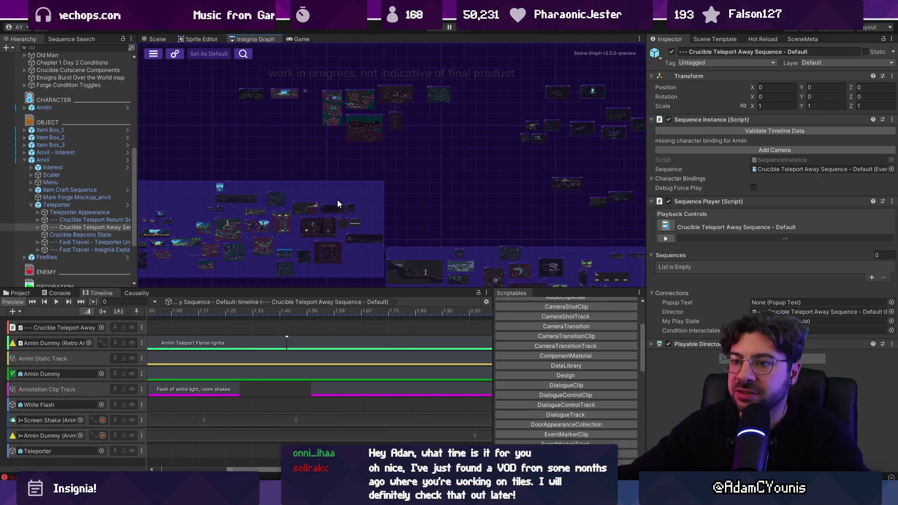
left_click_drag(505, 212, 381, 160)
scroll(372, 212, "up", 5)
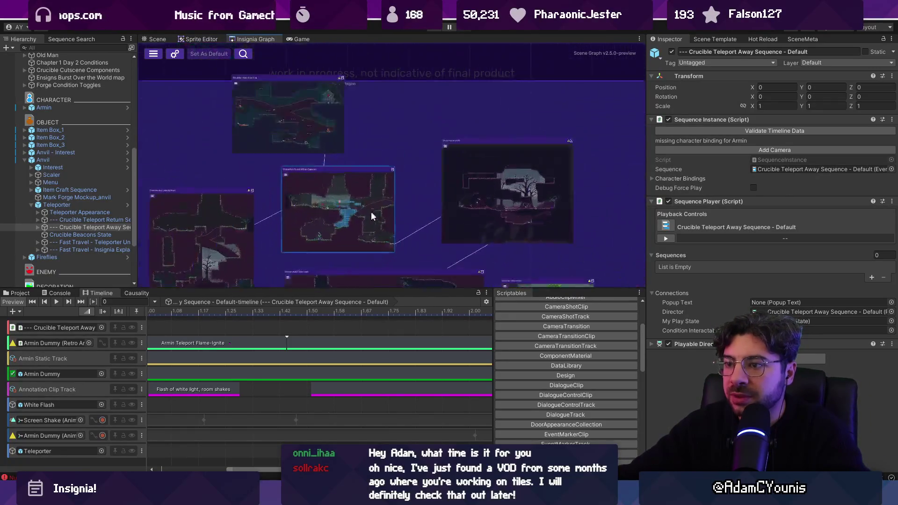
double_click(360, 210)
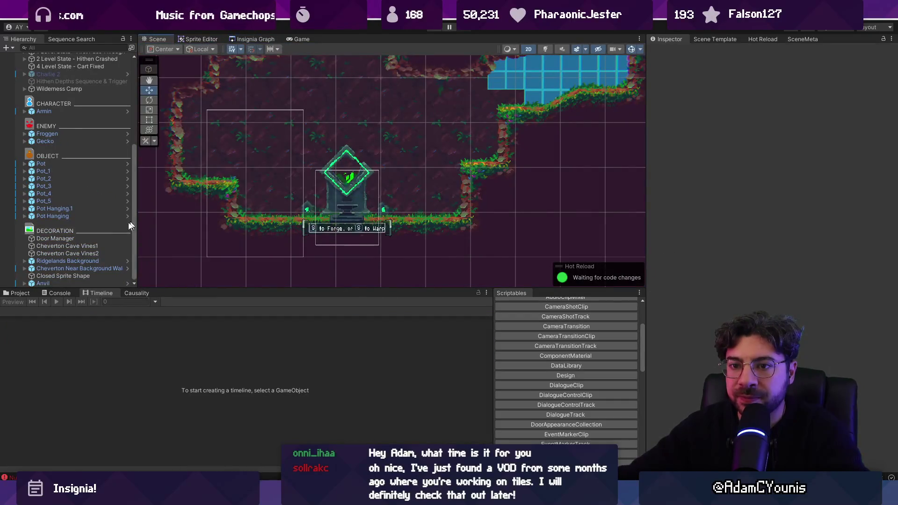
Inspect the background objects and the First Pass Through and Cart Fixed level-state conditions.
left_click(108, 261)
left_click(106, 240)
left_click(106, 261)
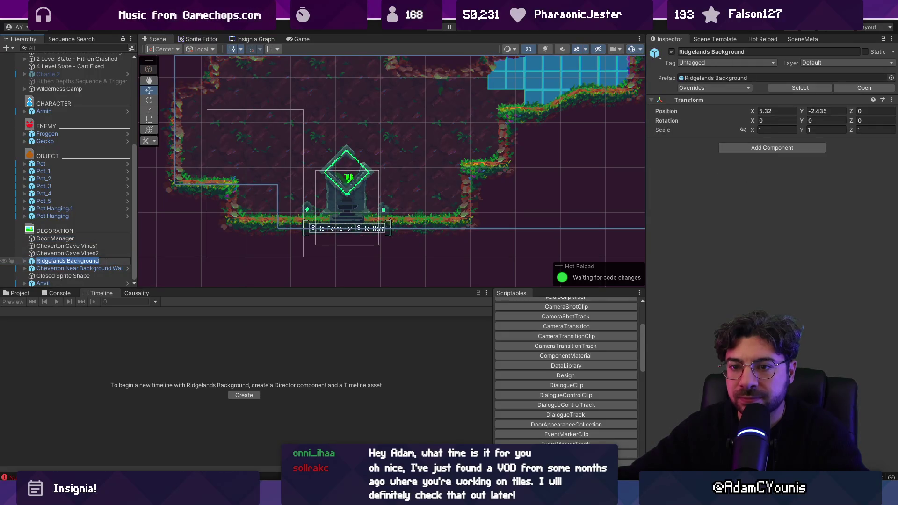
scroll(77, 140, "up", 5)
left_click(77, 163)
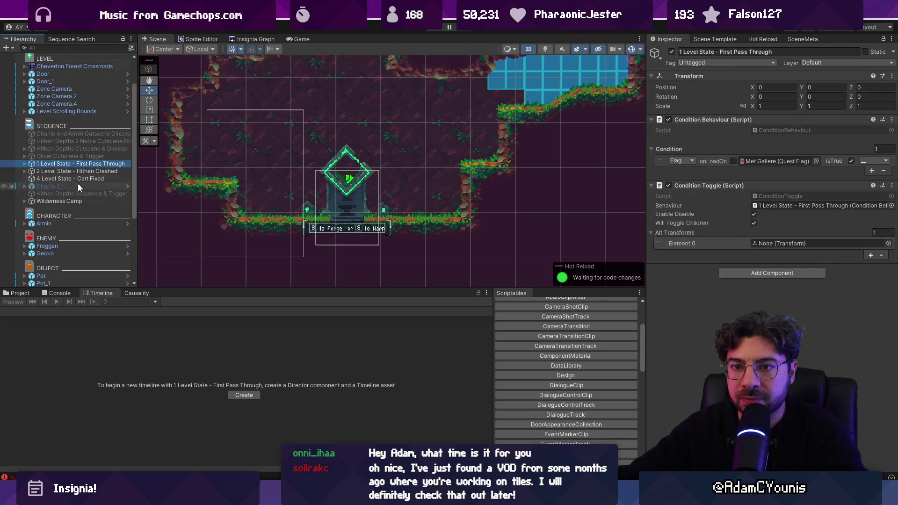
left_click(24, 171)
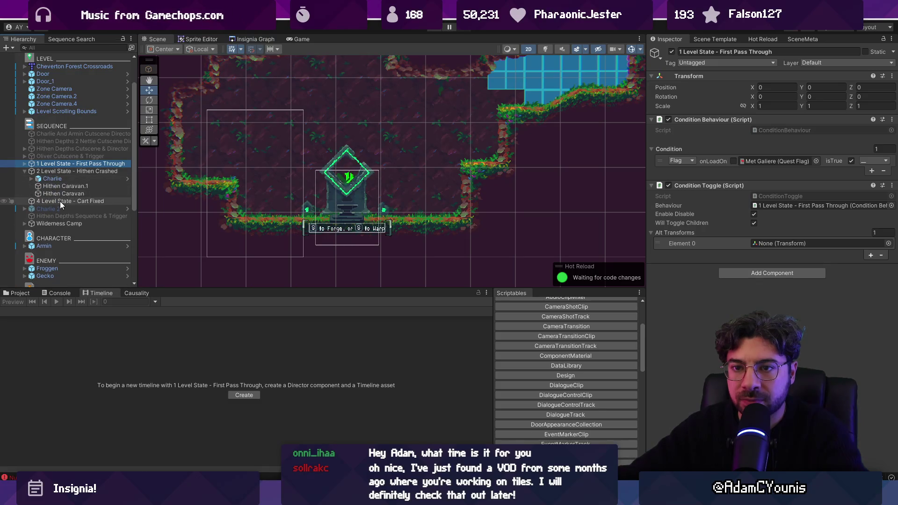
left_click(30, 201)
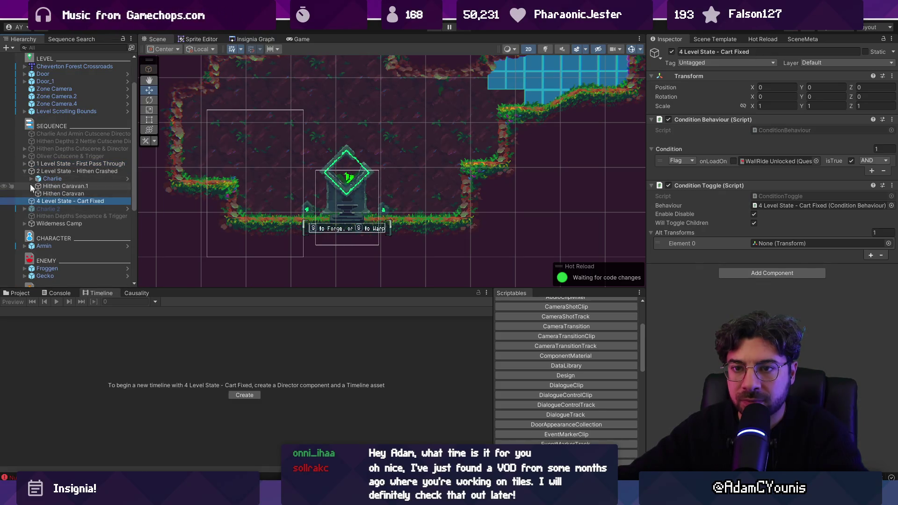
left_click(24, 172)
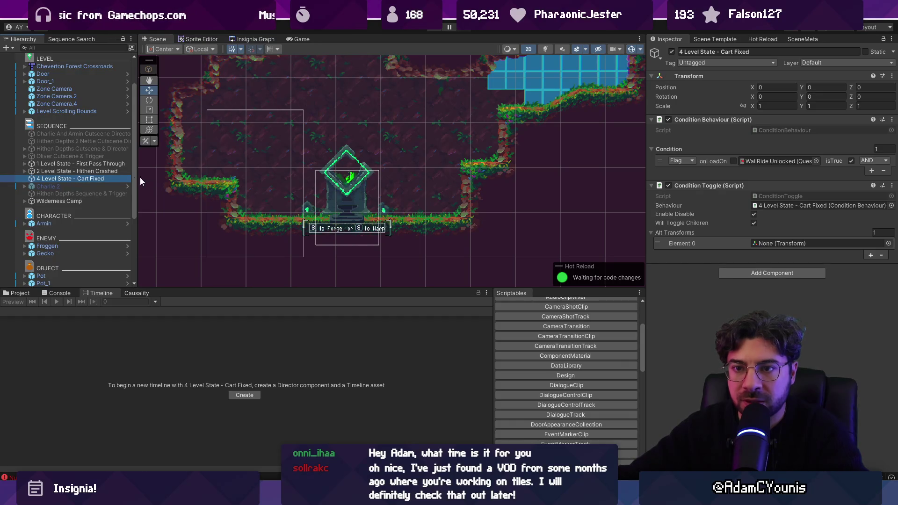
Widen the Hierarchy panel and start a name search in its filter field.
left_click_drag(139, 178, 182, 178)
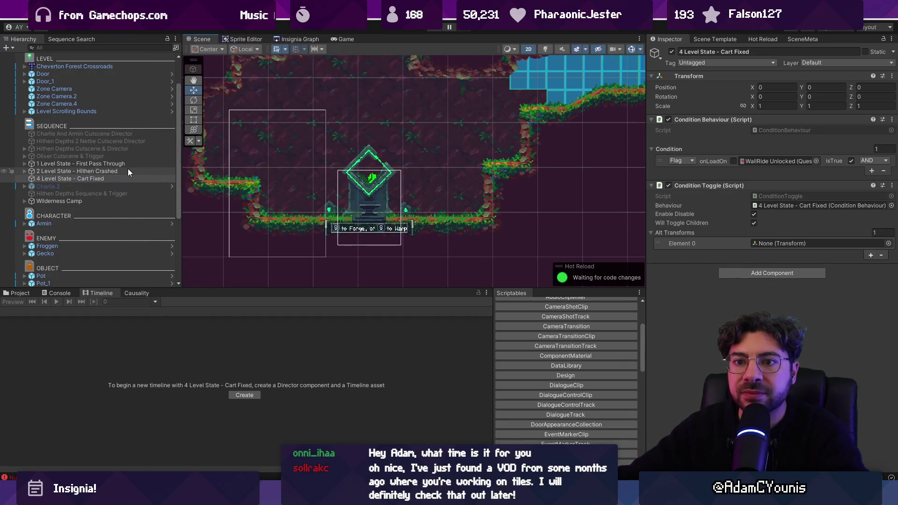
scroll(274, 172, "down", 5)
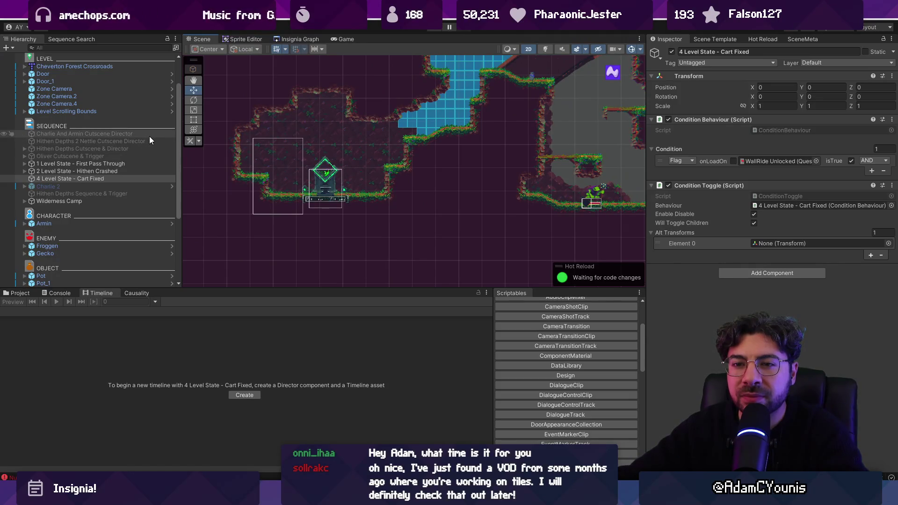
left_click(93, 48)
Filter the Hierarchy for 'discover', clear the filter, and switch to the Project files.
type("discover")
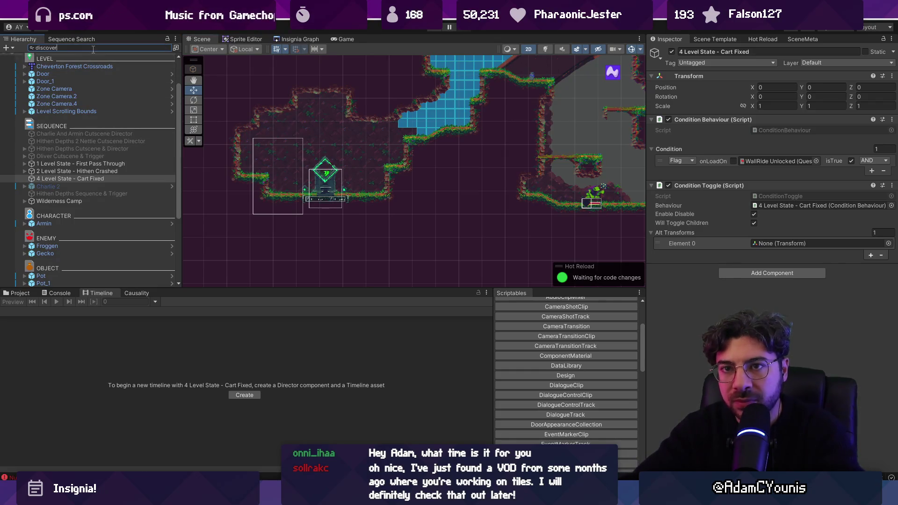
key("Escape")
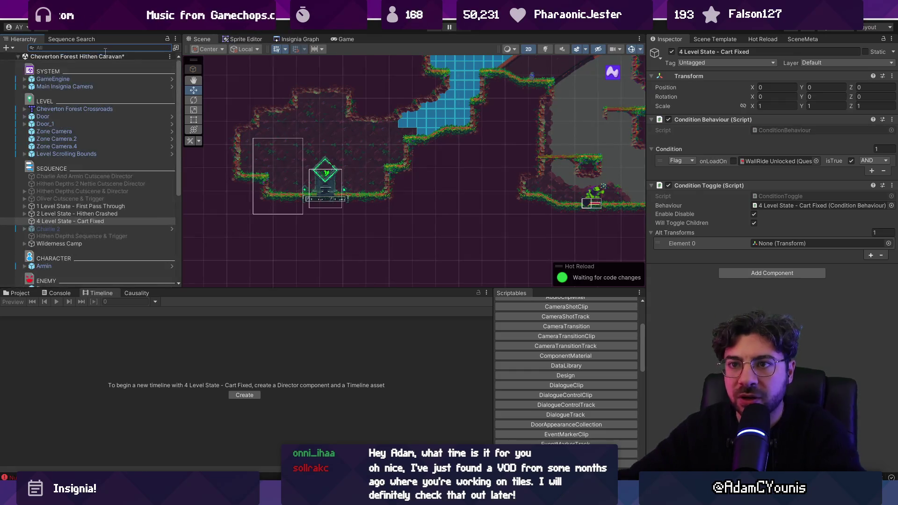
left_click(22, 293)
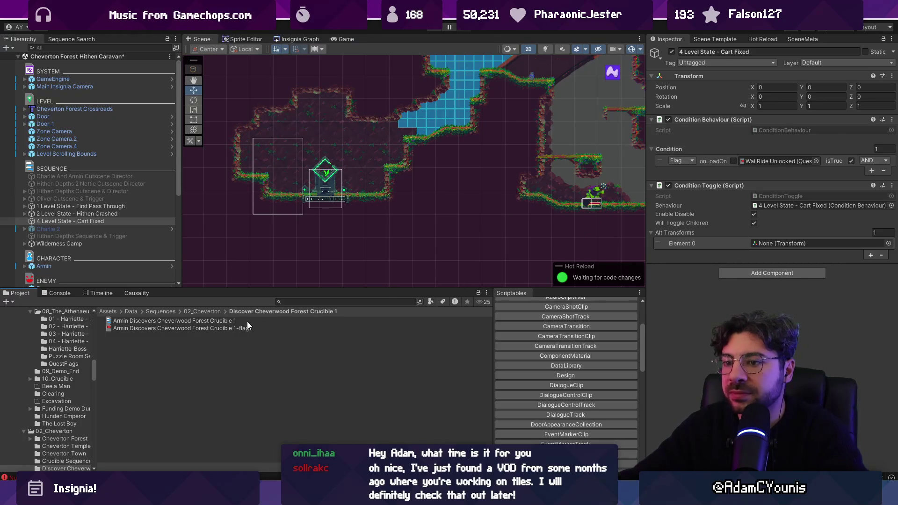
Give the Armin Discovers Cheverwood Forest Crucible 1 sequence a new timeline and scene player object.
left_click(247, 322)
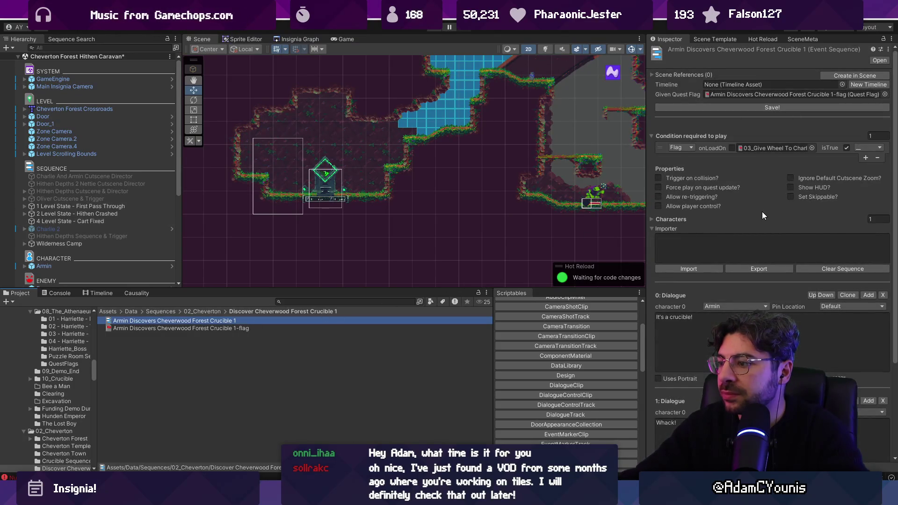
key("ctrl+s")
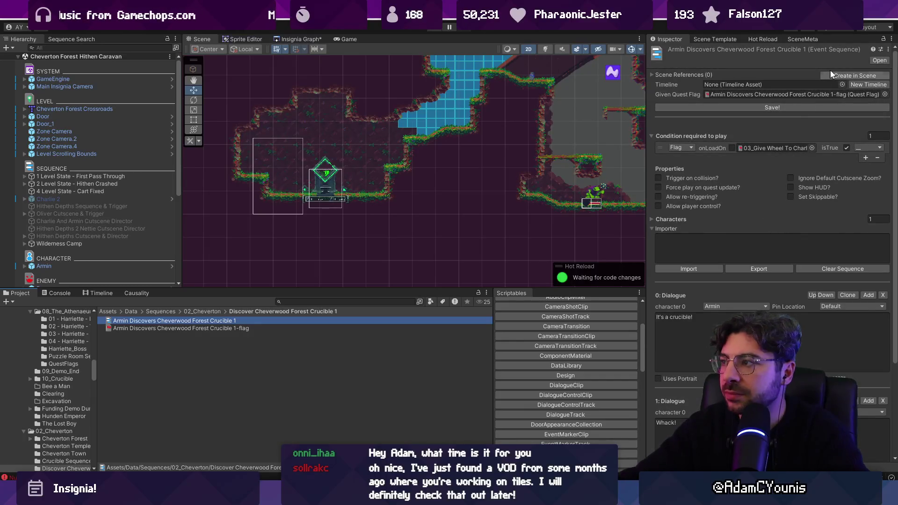
left_click(857, 83)
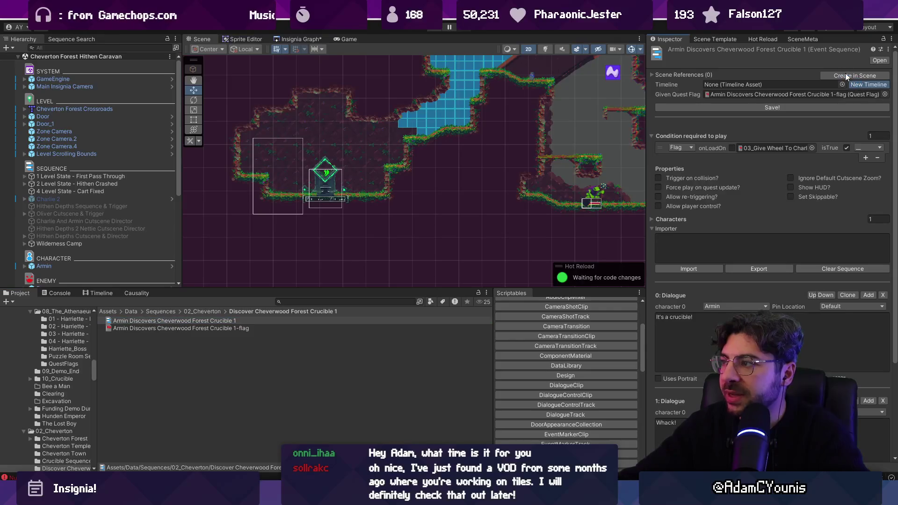
left_click(781, 107)
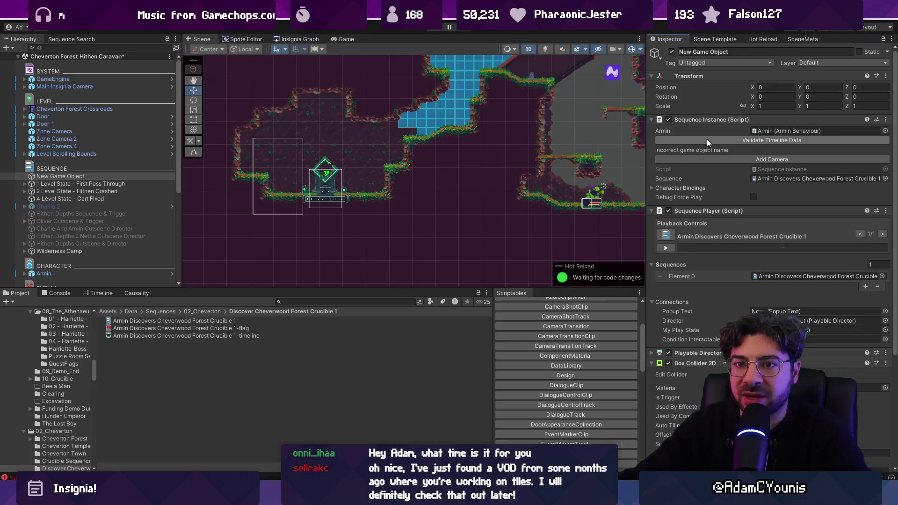
Validate the timeline data, place the sequence object on the anvil shrine at 3.303, -11.31, and save.
left_click(706, 140)
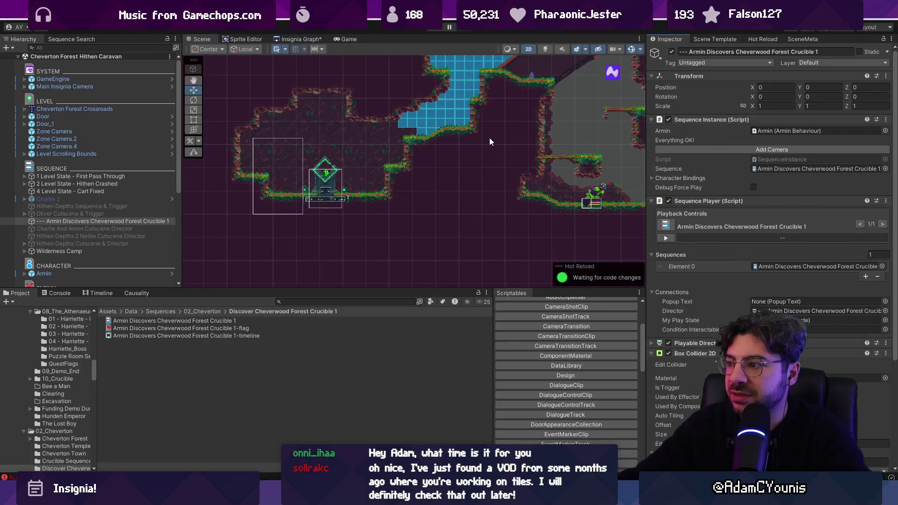
double_click(83, 221)
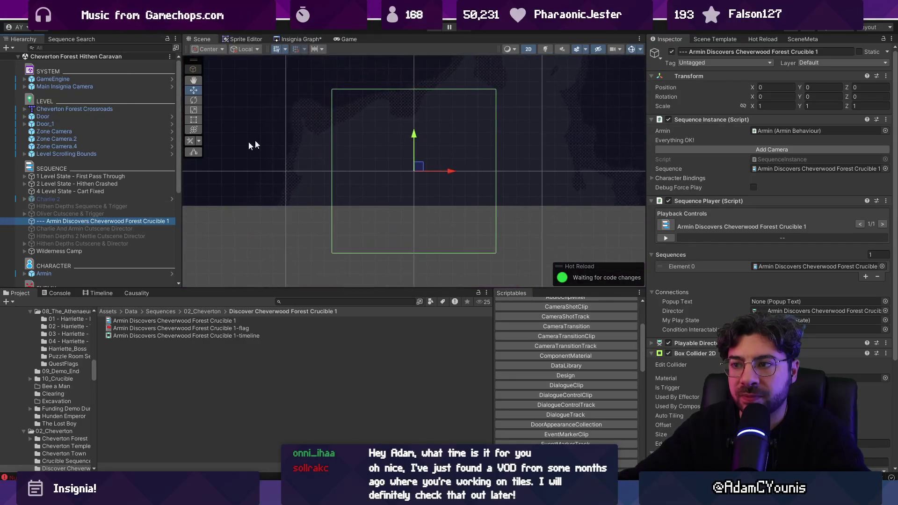
scroll(298, 123, "down", 5)
mouse_move(302, 109)
left_mouse_down()
mouse_move(344, 252)
mouse_move(351, 246)
left_mouse_up()
scroll(350, 253, "up", 5)
scroll(346, 255, "up", 4)
key("ctrl+s")
Display the Crucible 1 sequence's Armin dialogue tracks in the Timeline.
scroll(336, 179, "down", 2)
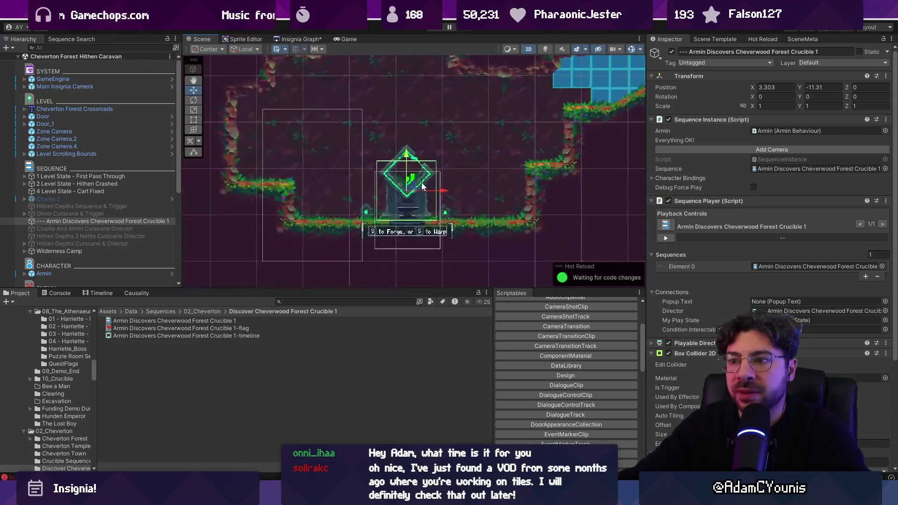
left_click(98, 293)
scroll(172, 351, "up", 3)
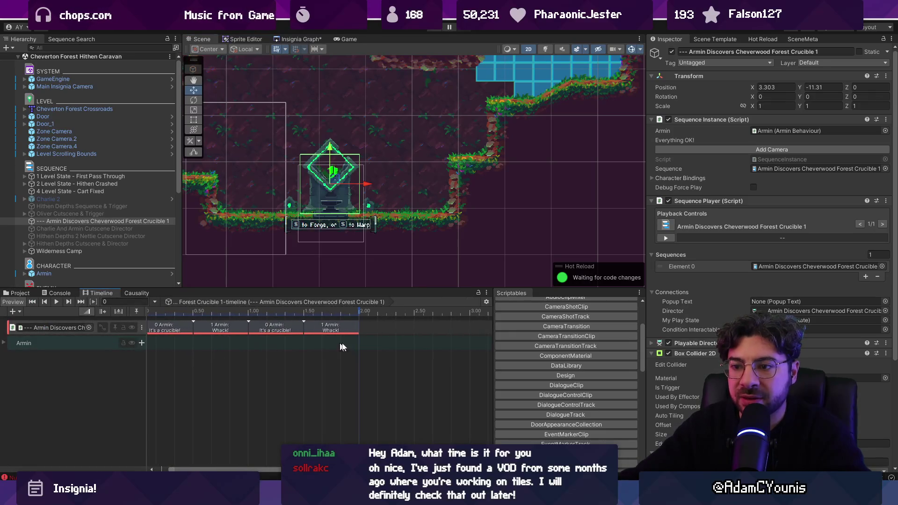
Expand the Armin track group and add a Schedule Track beneath it.
left_click(5, 344)
right_click(42, 400)
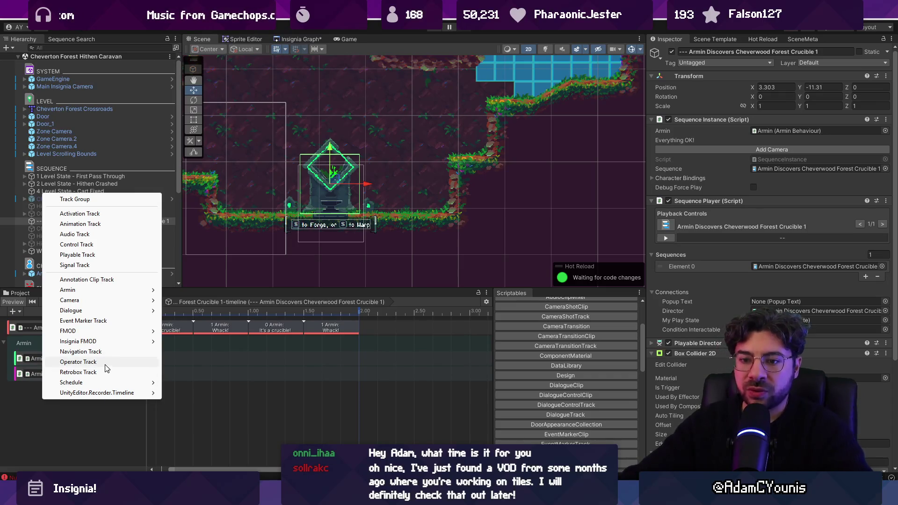
left_click(102, 410)
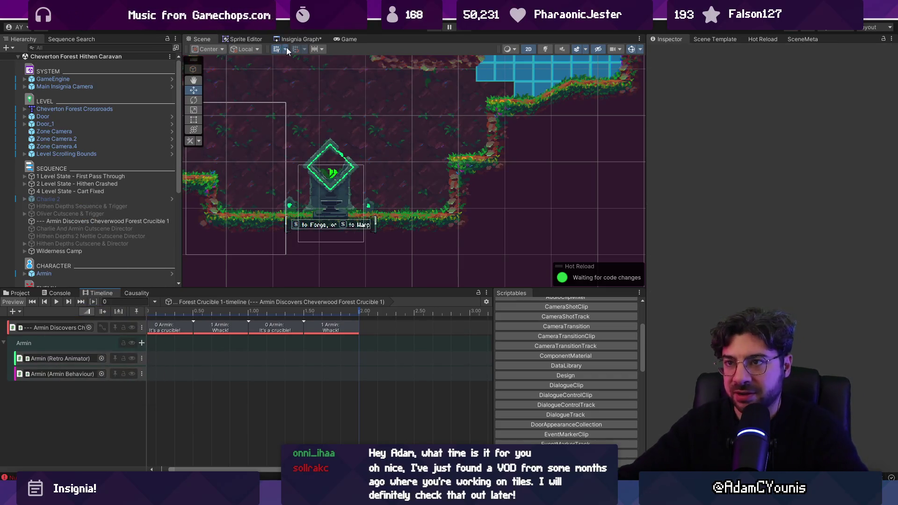
right_click(108, 401)
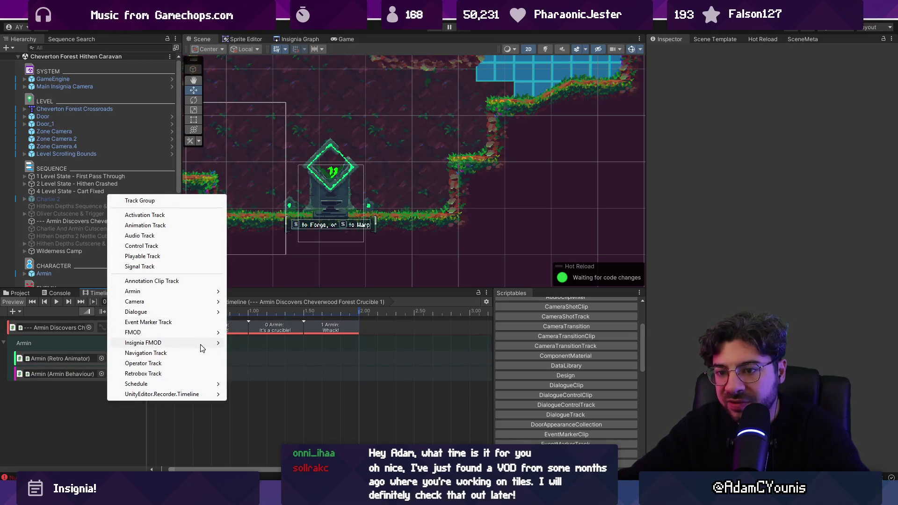
mouse_move(203, 348)
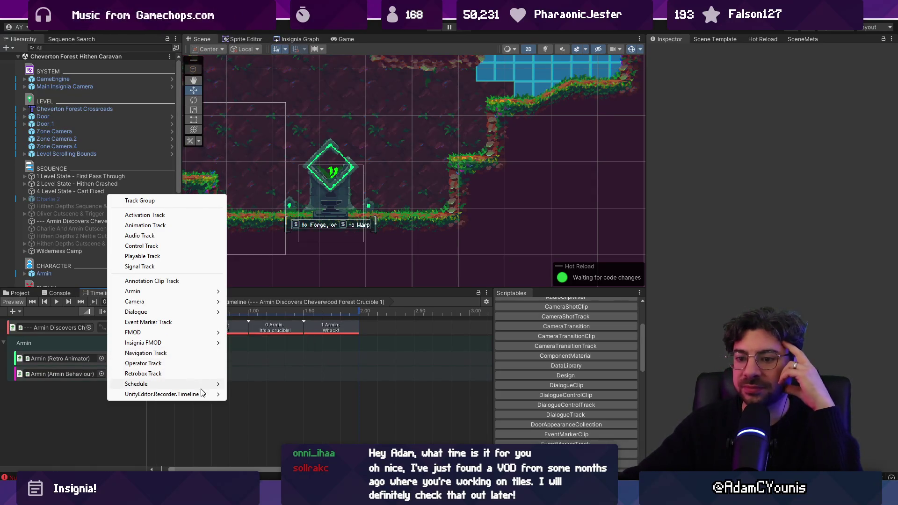
mouse_move(204, 386)
left_click(253, 387)
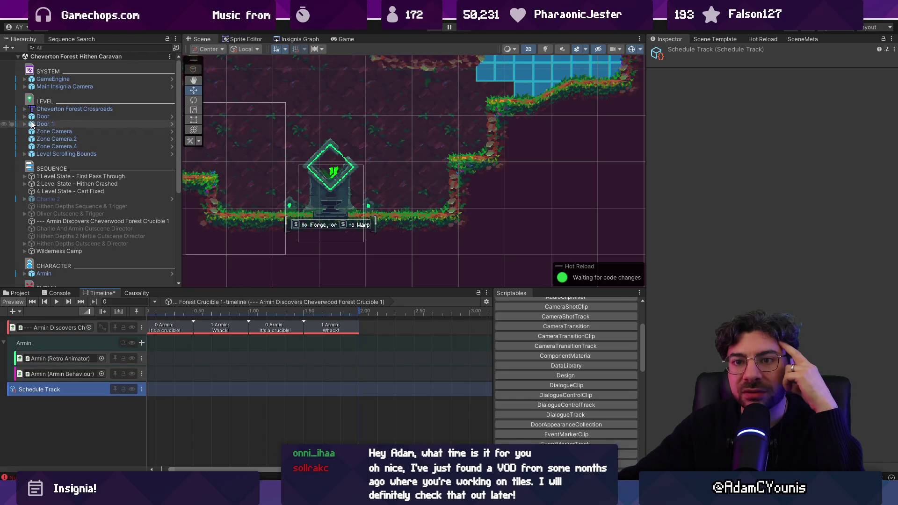
scroll(55, 128, "down", 5)
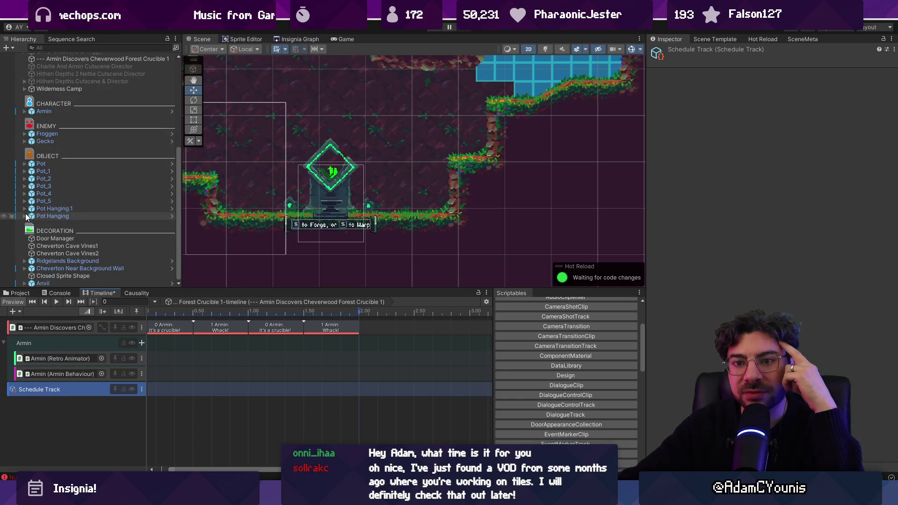
left_click(331, 214)
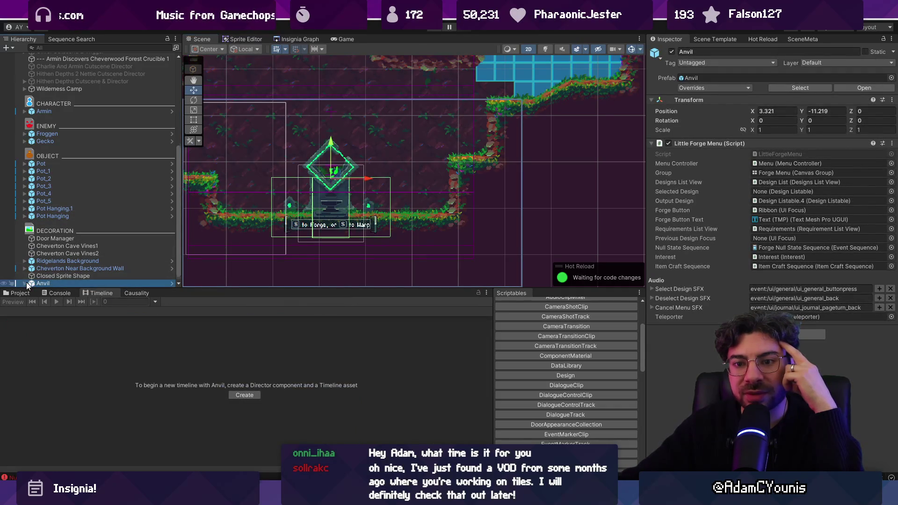
left_click(25, 284)
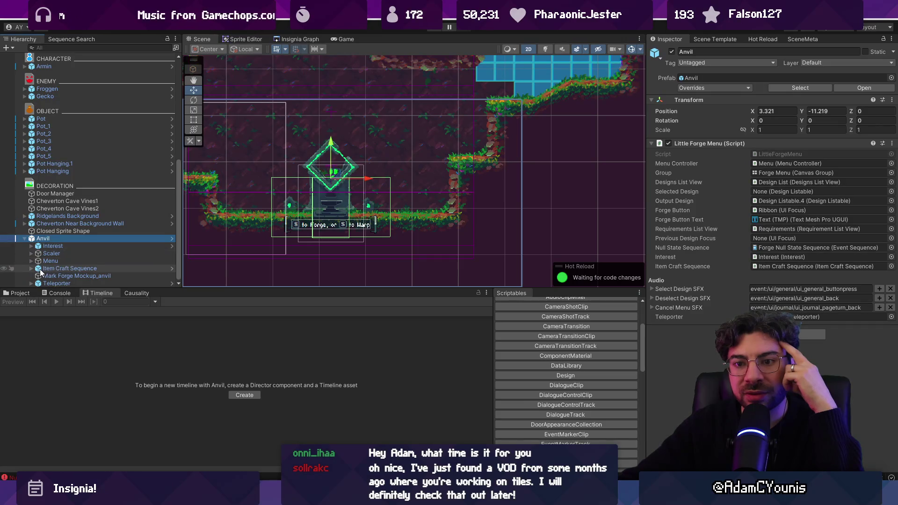
left_click(30, 284)
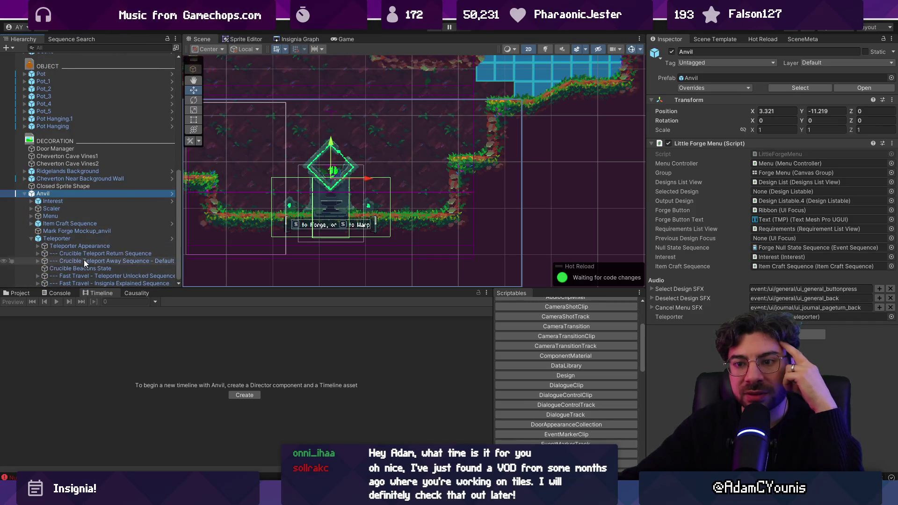
left_click(84, 261)
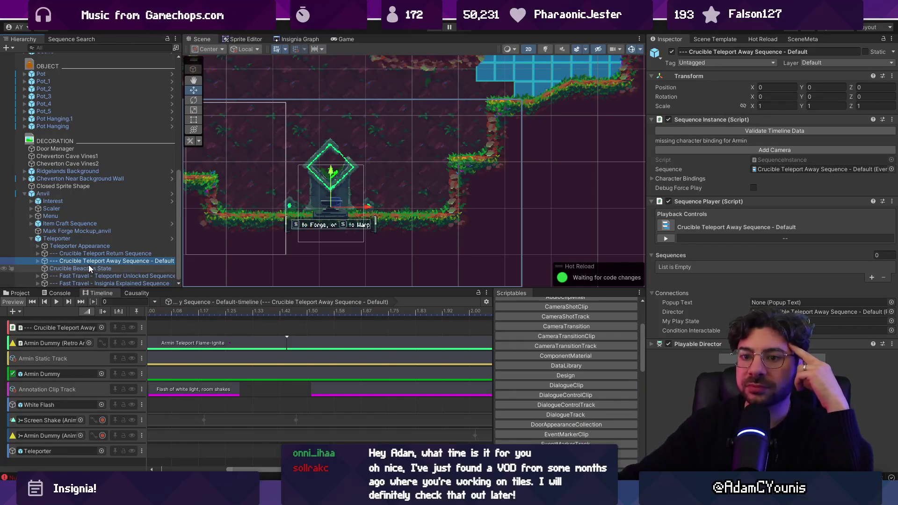
scroll(80, 154, "up", 5)
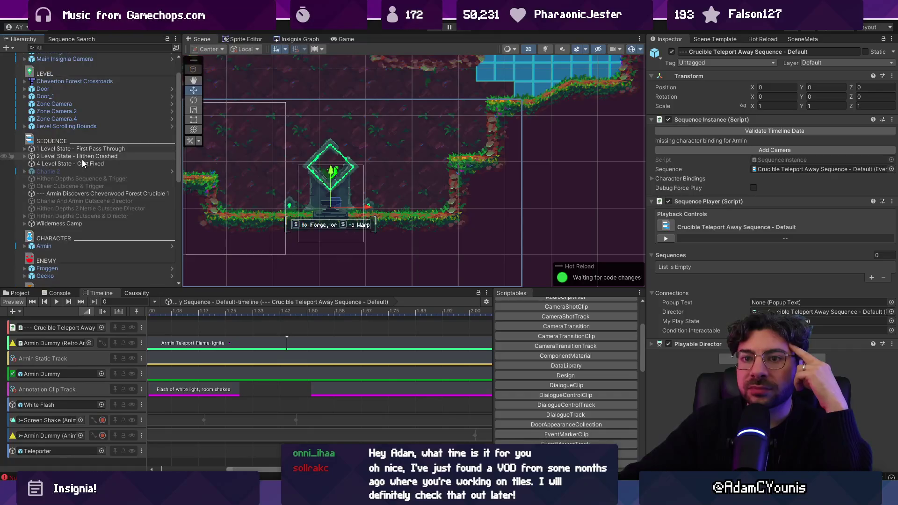
left_click(86, 192)
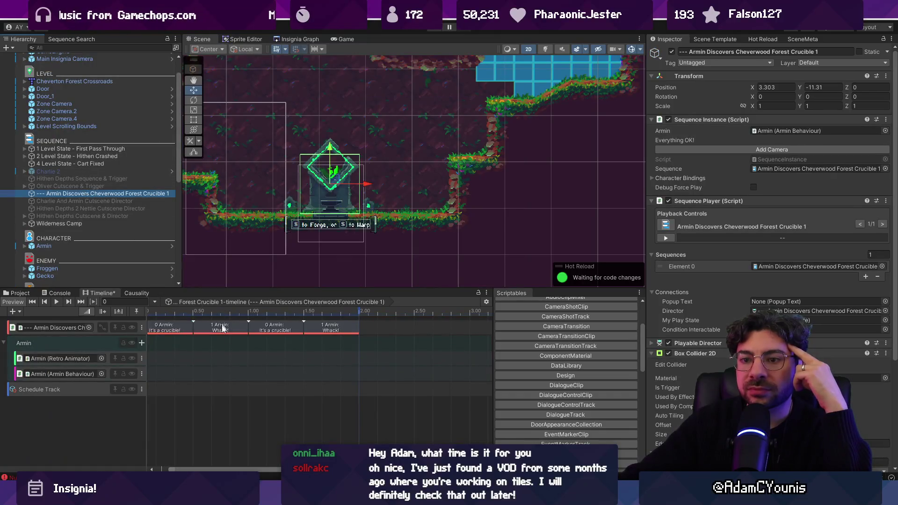
Add a Schedule Clip to the Schedule Track and shorten it.
left_click(354, 389)
right_click(277, 393)
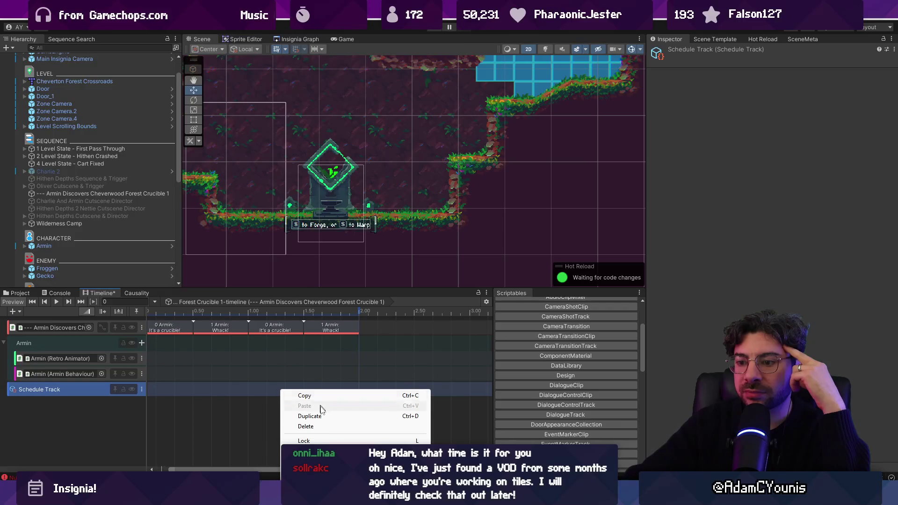
left_click(328, 461)
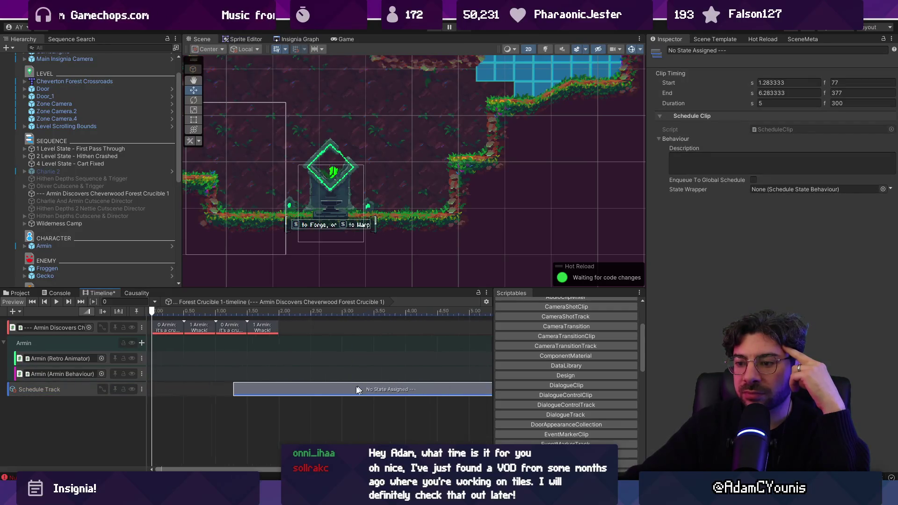
left_click_drag(405, 390, 242, 390)
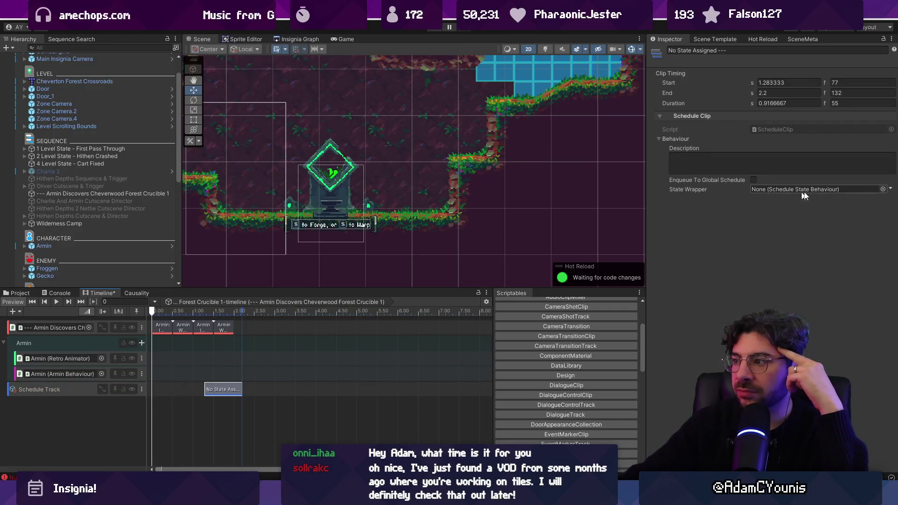
Set the clip's State Wrapper to Crucible Teleport Away Sequence - Default and move it to 2 s.
left_click(884, 189)
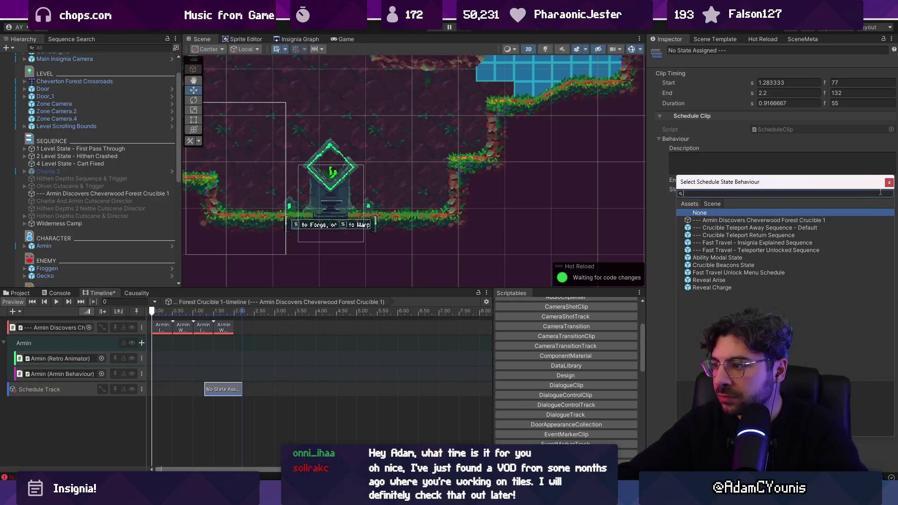
key("Down")
key("Down")
key("Down")
key("Up")
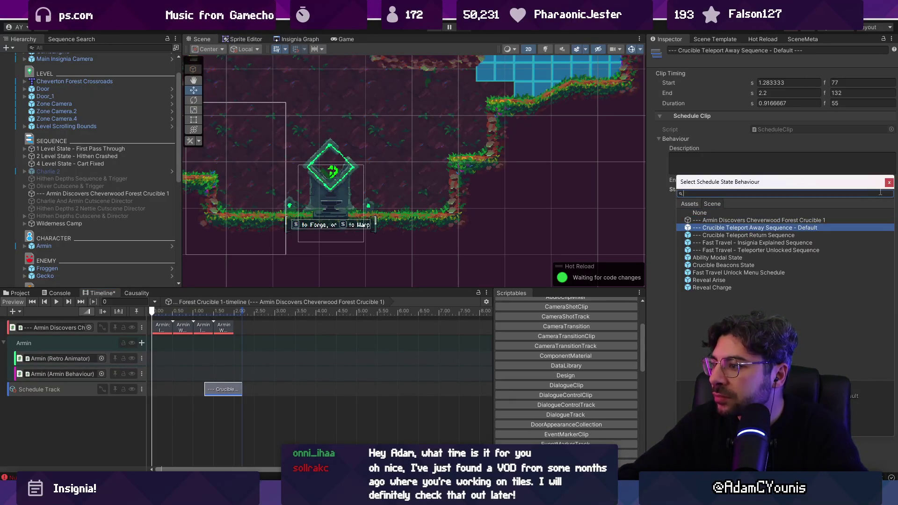
key("Return")
scroll(227, 399, "up", 10)
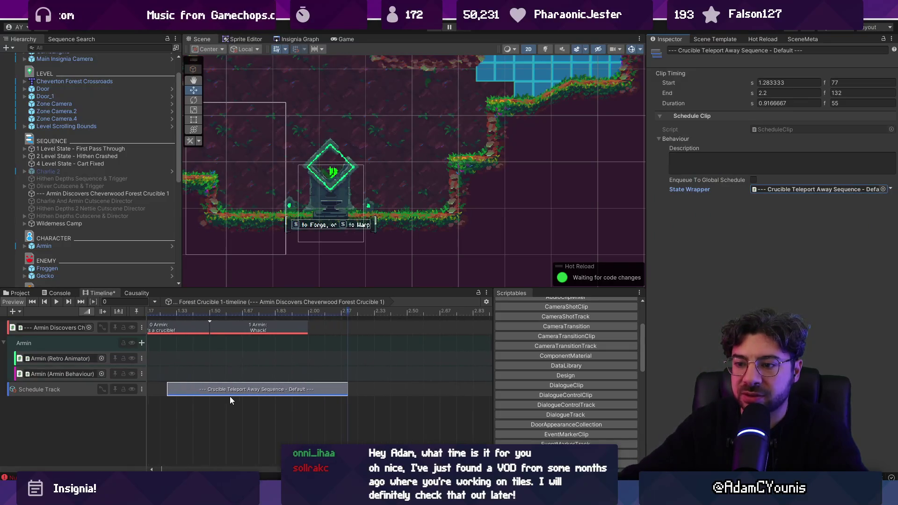
mouse_move(283, 393)
left_mouse_down()
mouse_move(473, 391)
mouse_move(261, 390)
mouse_move(327, 391)
left_mouse_up()
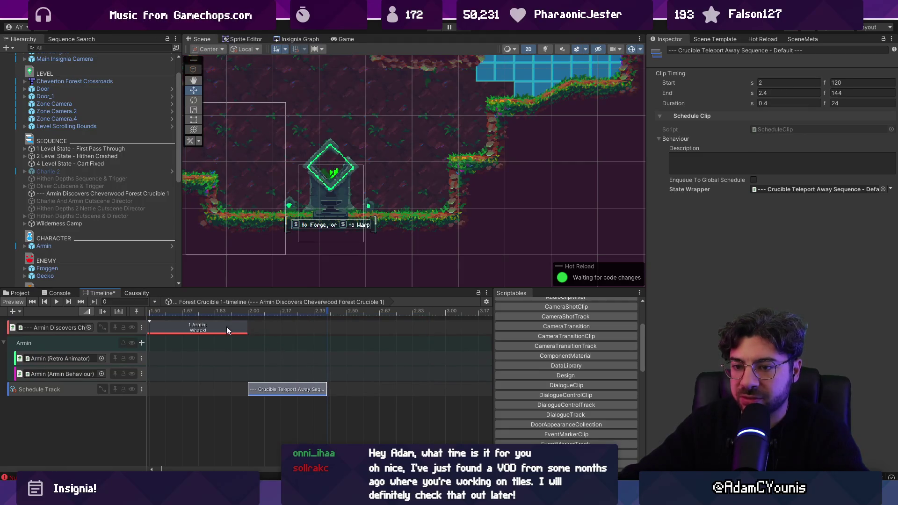
left_click(261, 329)
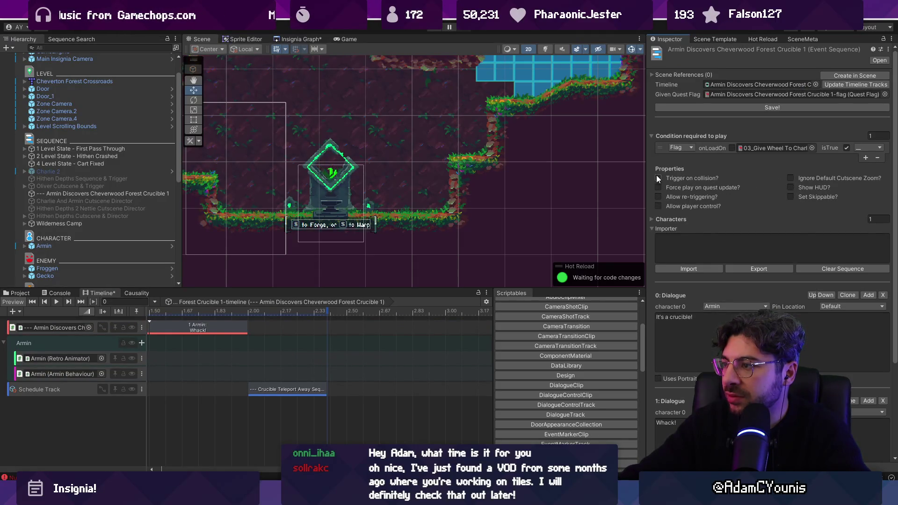
Tick the End of Sequence Wait option and the fourth end option, then save.
scroll(656, 175, "down", 5)
left_click(659, 409)
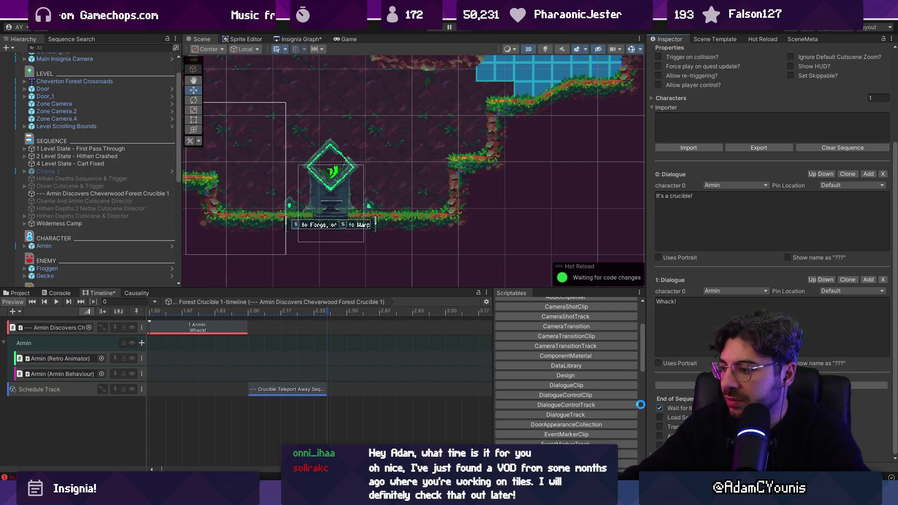
left_click(309, 392)
left_click(309, 390)
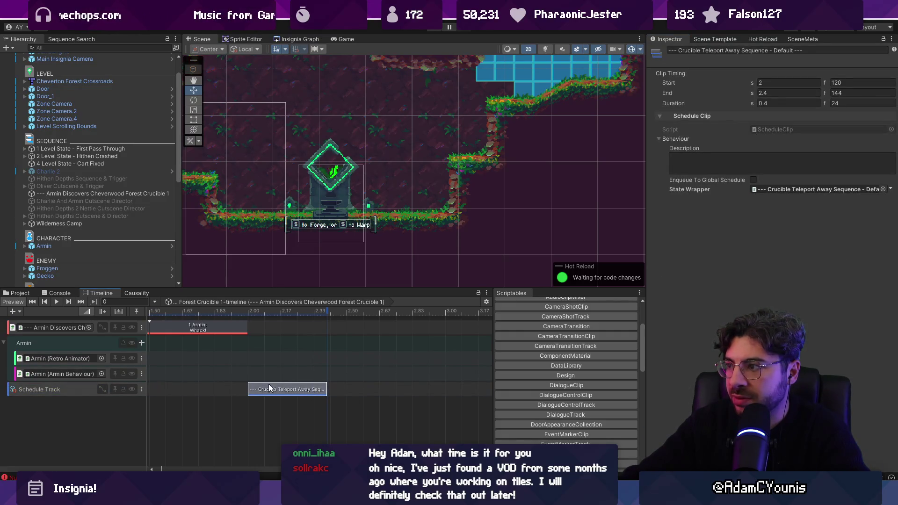
left_click(288, 346)
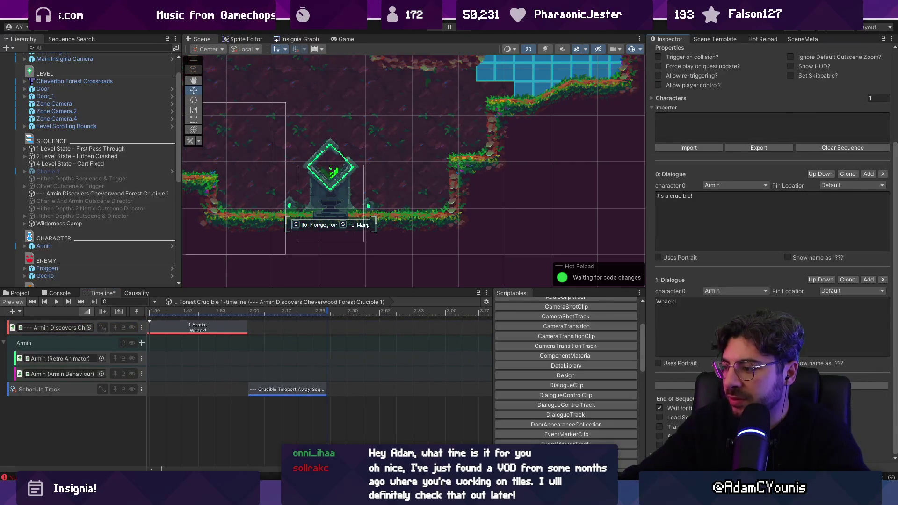
left_click(660, 435)
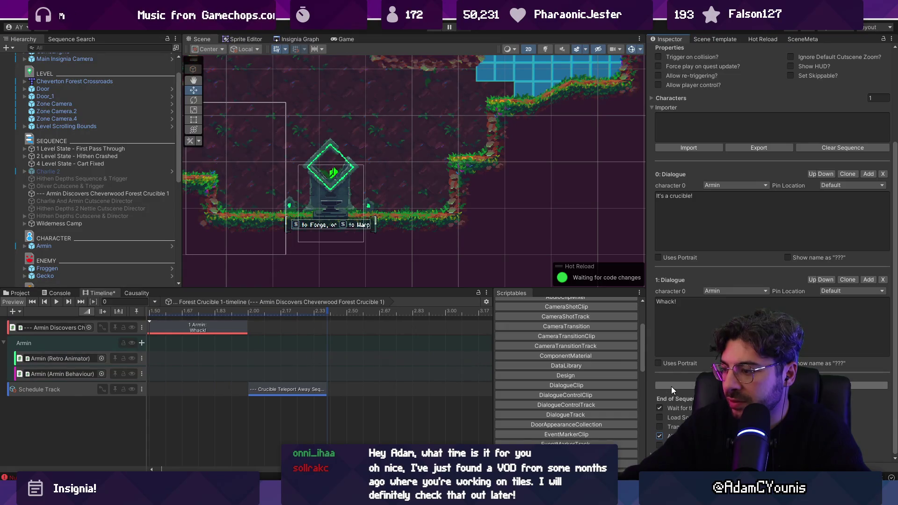
key("ctrl+s")
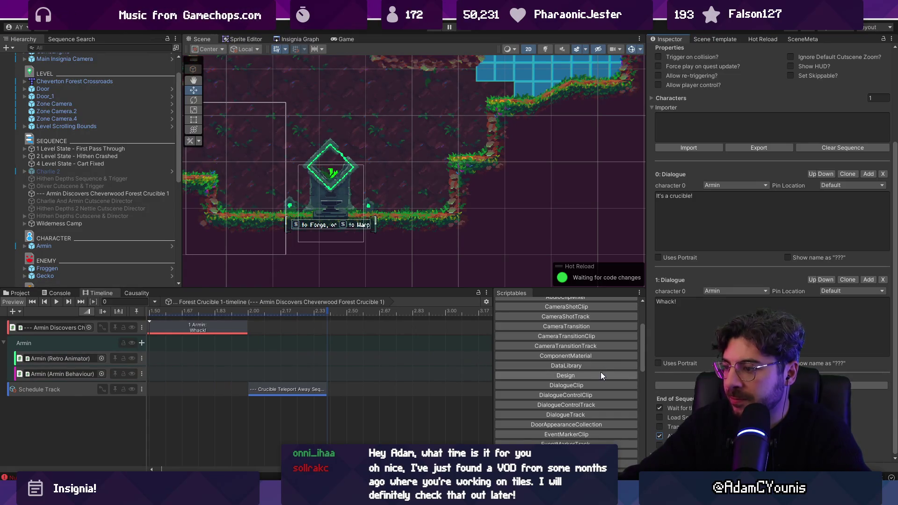
left_click(229, 392)
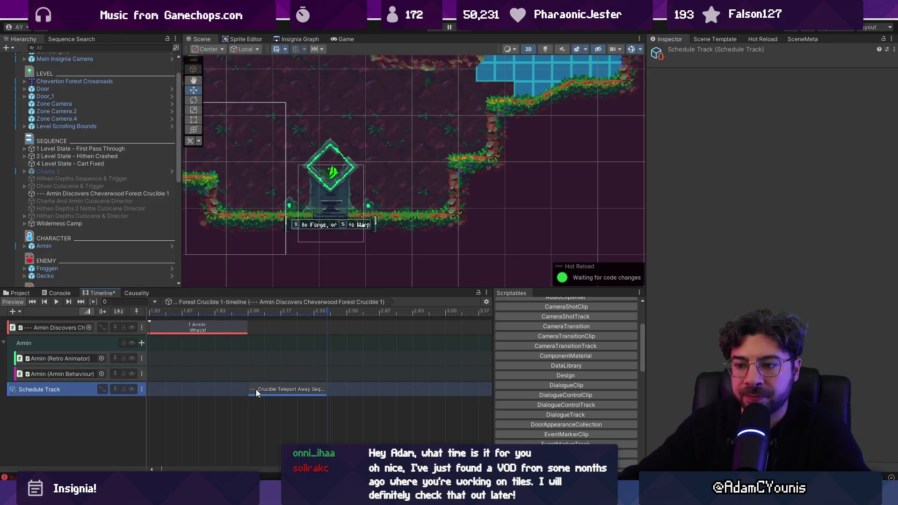
Play-test the crucible interaction up to the 'to Forge, or to Warp' prompt, then select the Anvil.
left_click(265, 394)
scroll(281, 365, "left", 6)
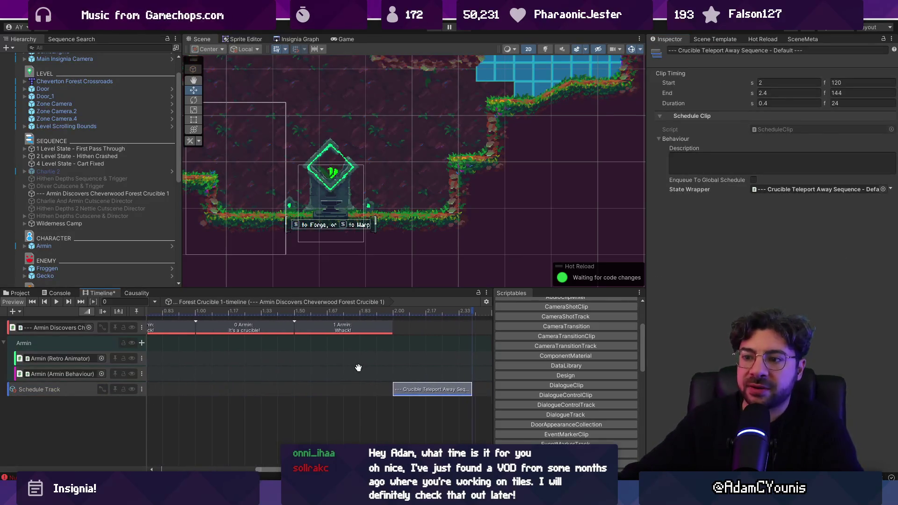
left_click(429, 28)
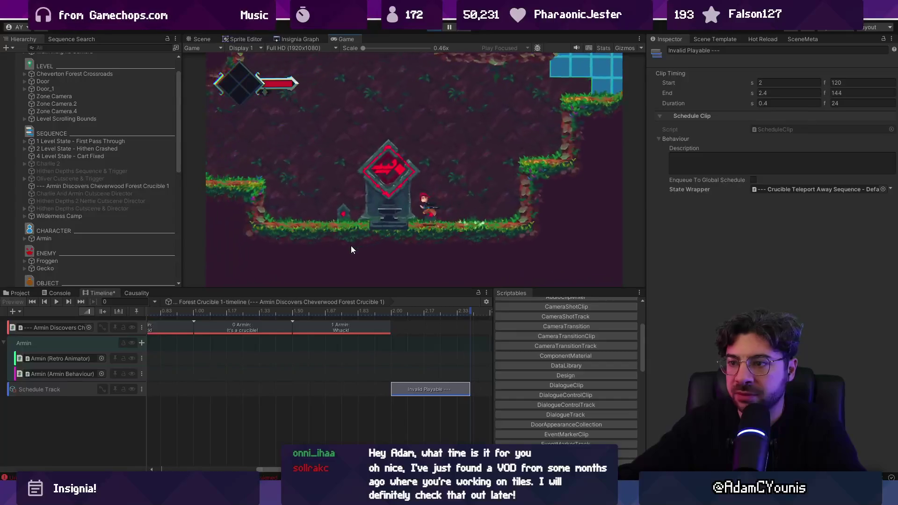
key("s")
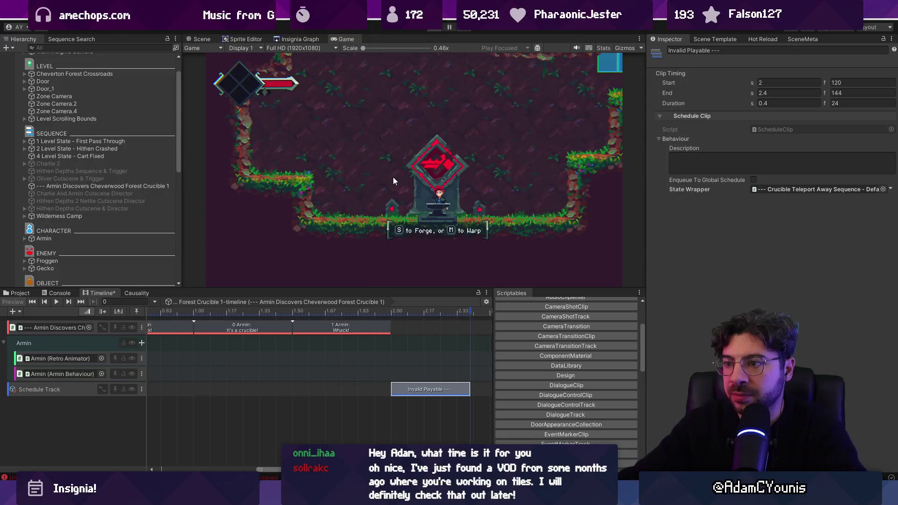
key("ctrl+1")
left_click(336, 167)
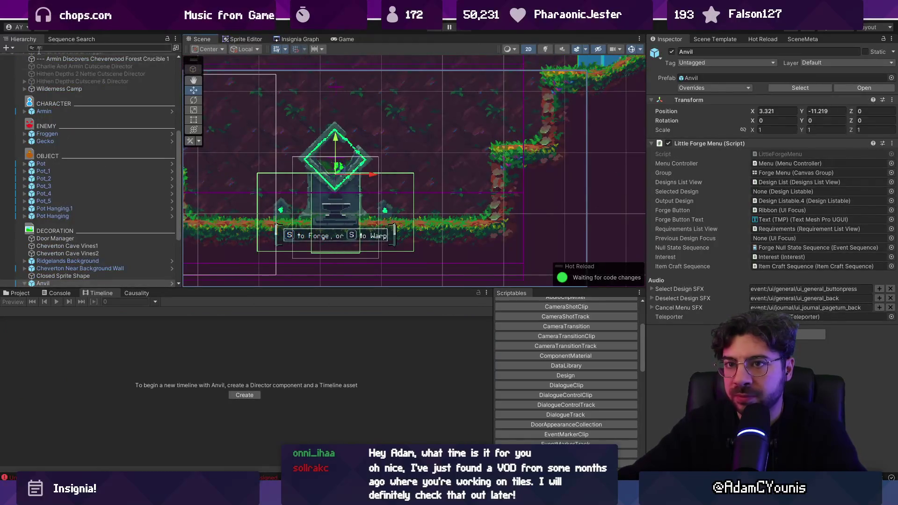
Set GameEngine's starting Progress State to 02 - Chapter 2 Start.
scroll(74, 86, "up", 5)
left_click(61, 79)
left_click(882, 163)
type("chAaap")
key("Return")
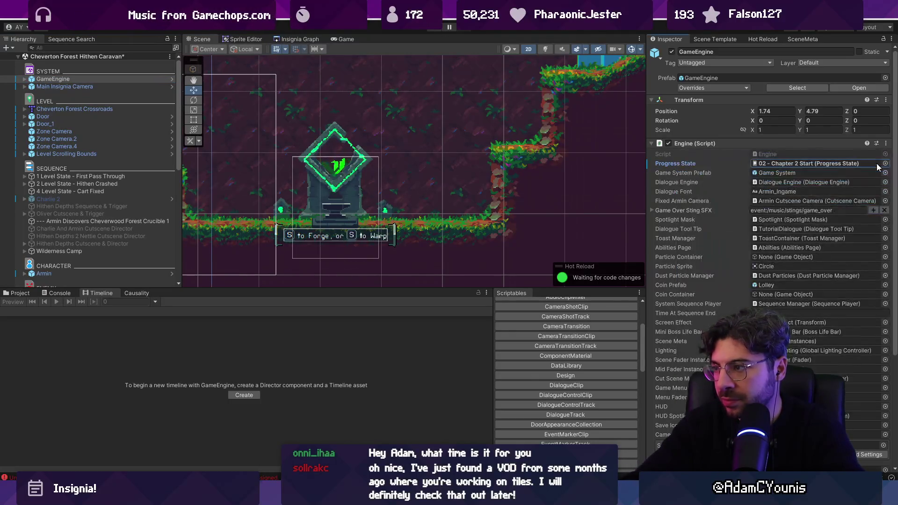
Play-test the forge menu at the crucible, then check the Console's missing Alt Transforms error.
key("ctrl+p")
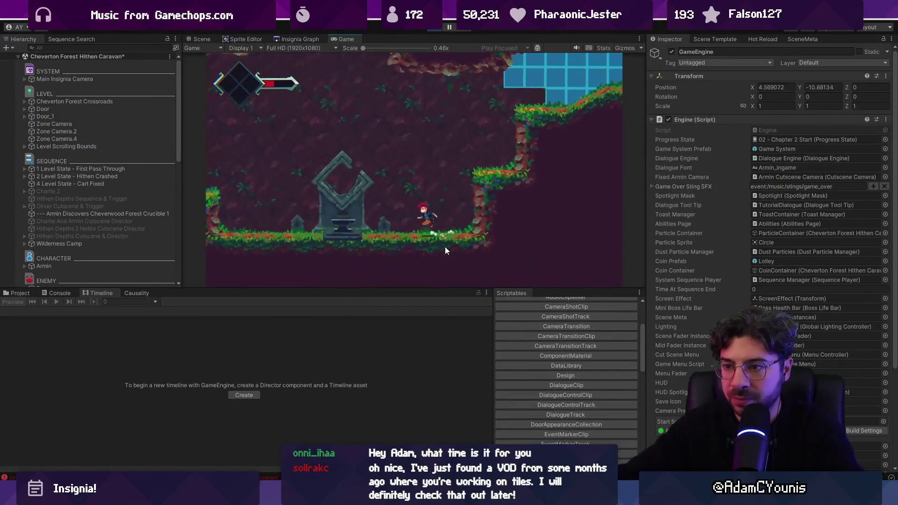
key("s")
key("Escape")
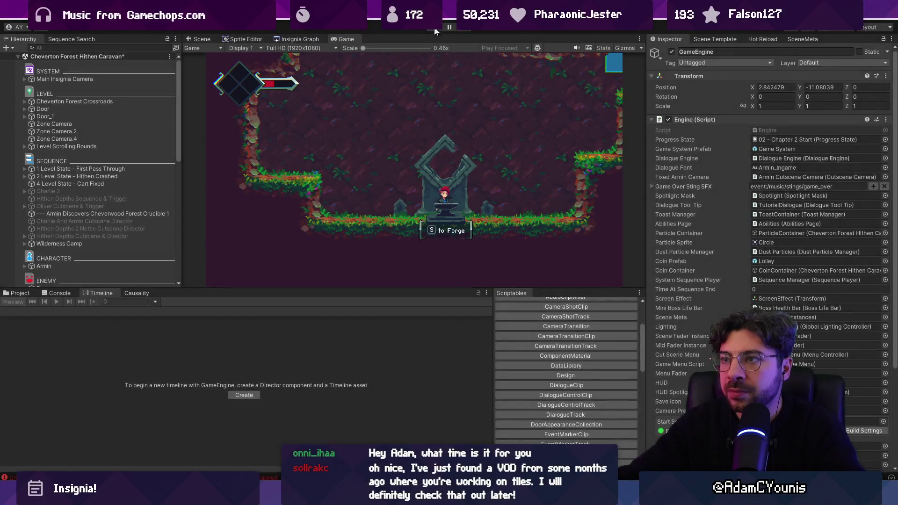
left_click(435, 29)
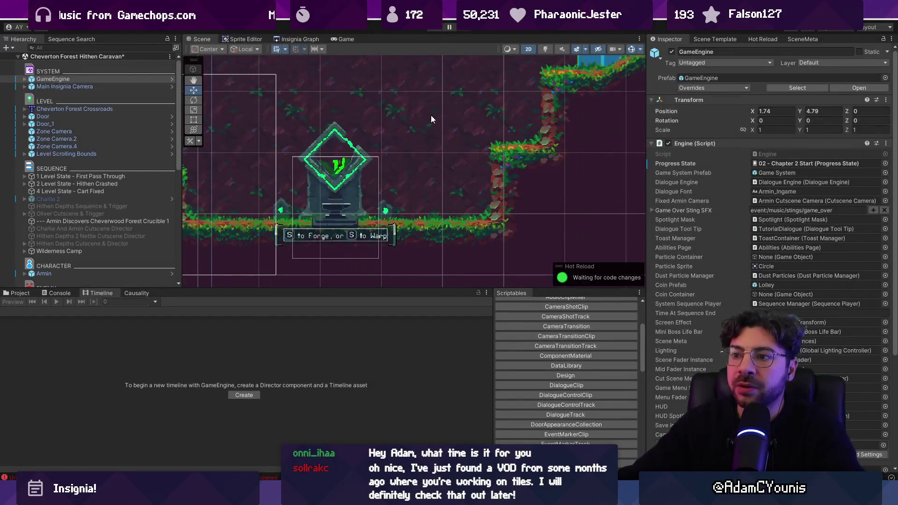
left_click(59, 294)
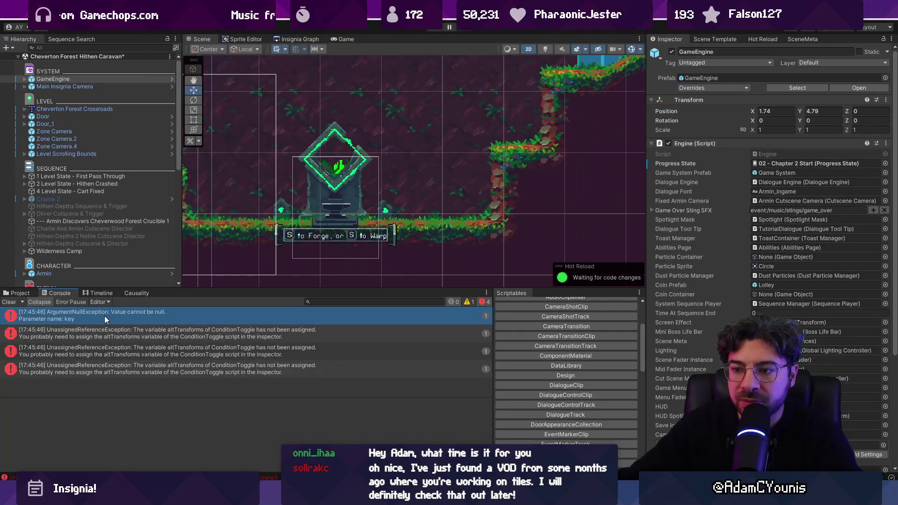
left_click(91, 335)
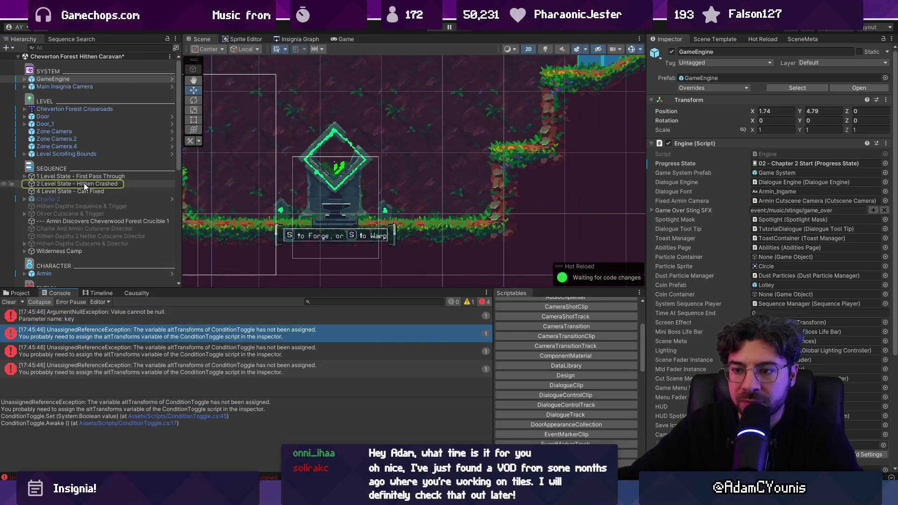
Remove the empty Alt Transforms entry from all three Level State objects and replay to confirm.
left_click(83, 183)
left_click(92, 191, "ctrl")
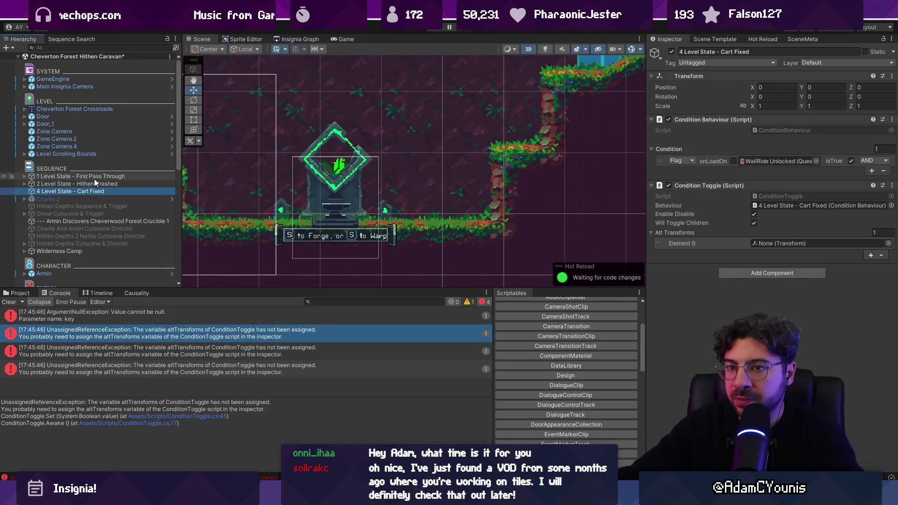
left_click(94, 178, "ctrl")
left_click(882, 255)
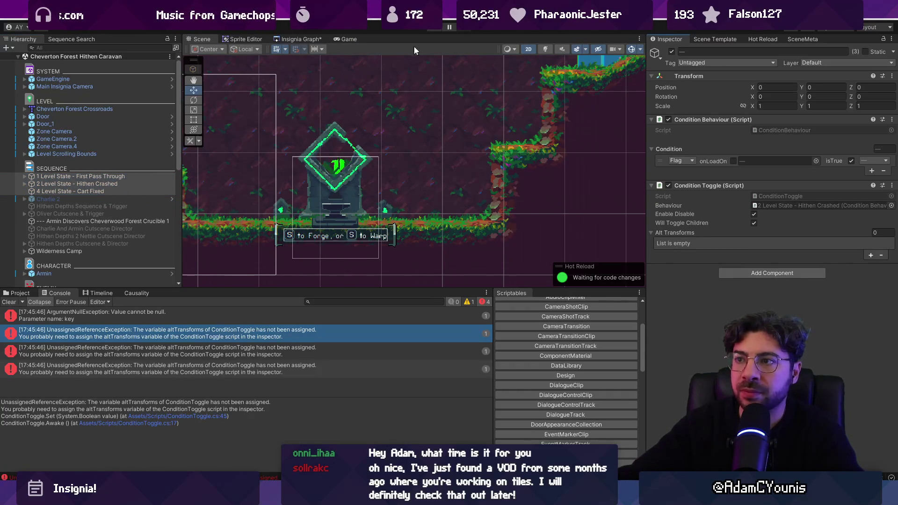
key("ctrl+p")
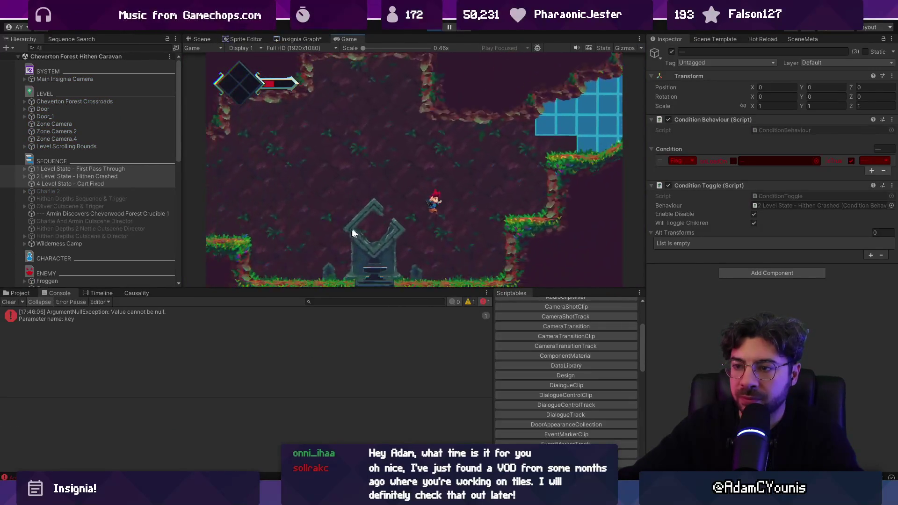
left_click(434, 29)
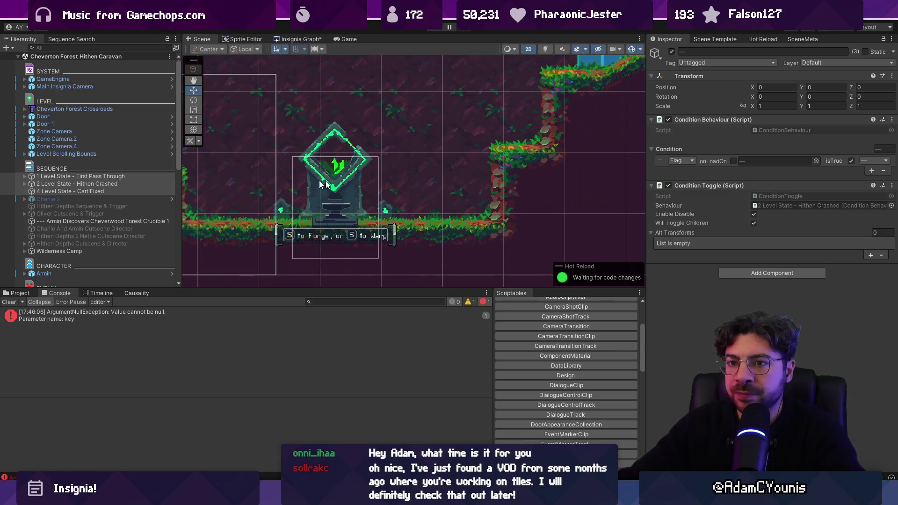
Move the Crucible 1 discovery sequence trigger right of the crucible and save the scene.
left_click(106, 221)
left_click_drag(377, 186, 473, 186)
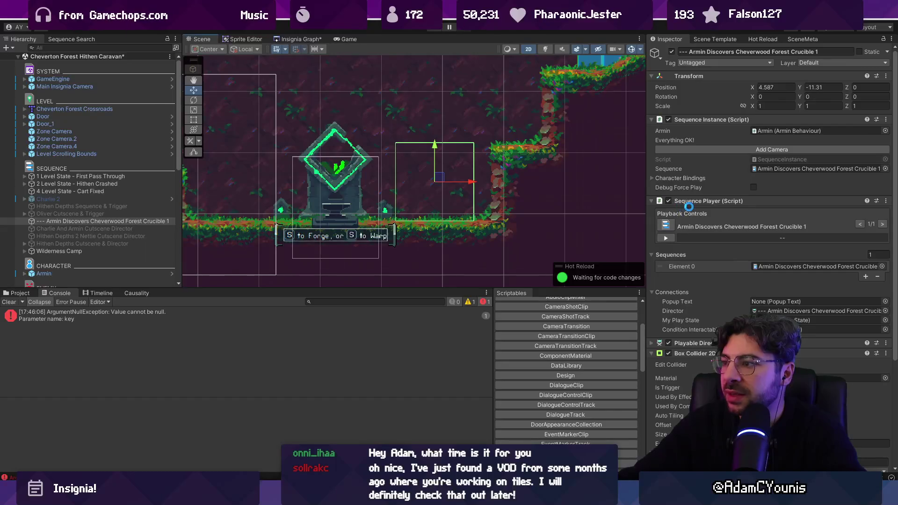
key("ctrl+s")
scroll(725, 304, "down", 3)
left_click(725, 303)
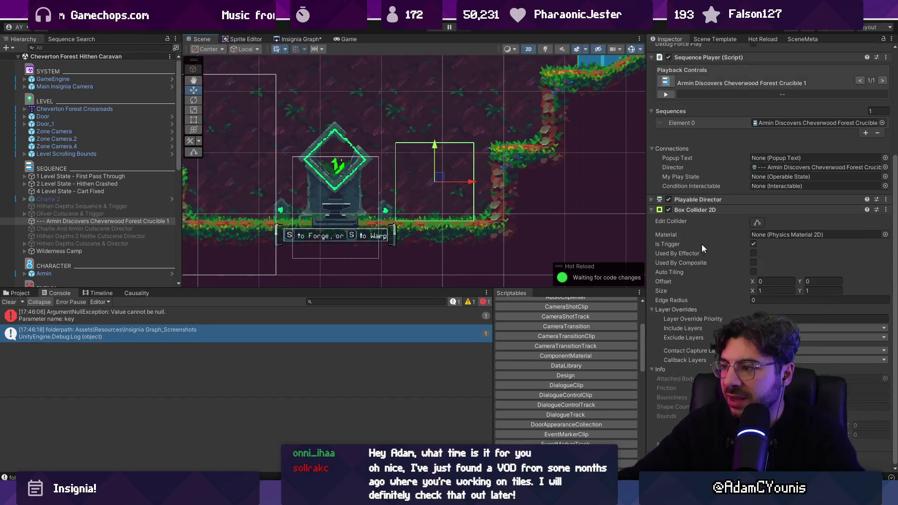
scroll(692, 211, "up", 3)
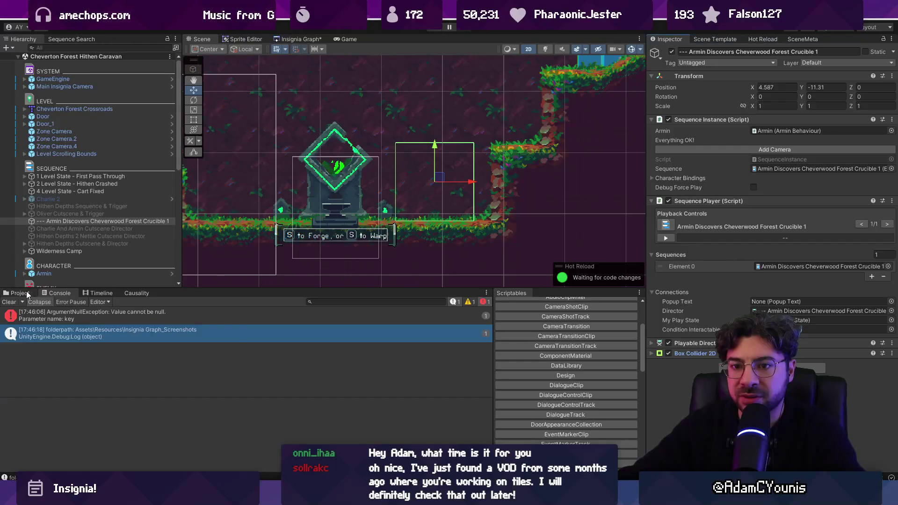
Search project assets for 'prompt' and inspect the NPC Prompt Interactable prefab.
left_click(20, 293)
left_click(346, 302)
type("prompt")
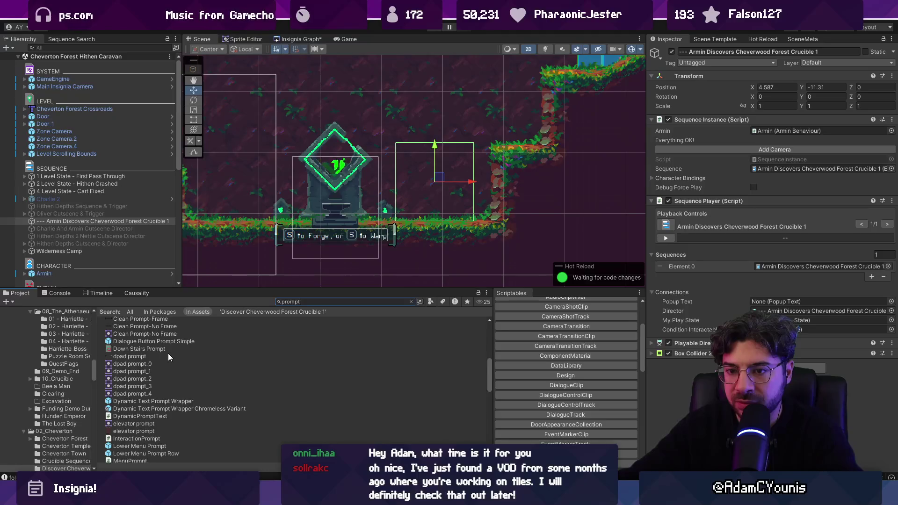
scroll(168, 353, "down", 5)
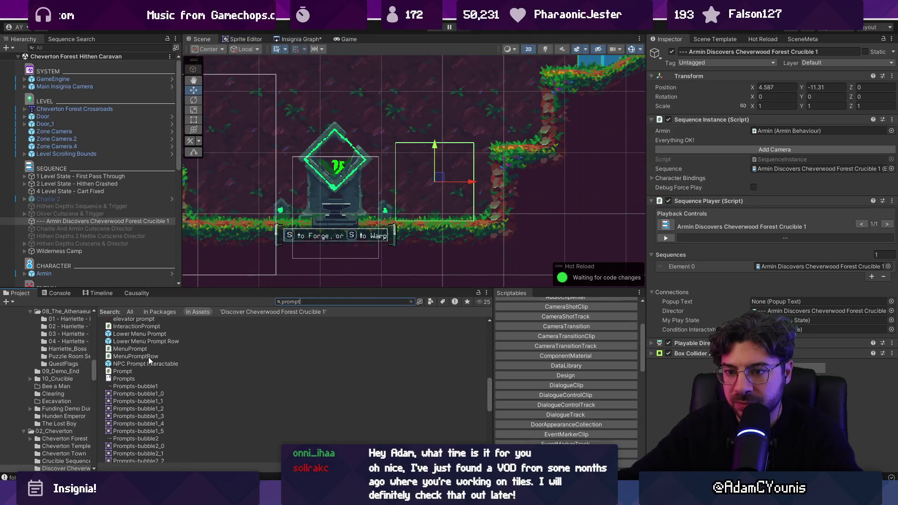
scroll(147, 364, "down", 5)
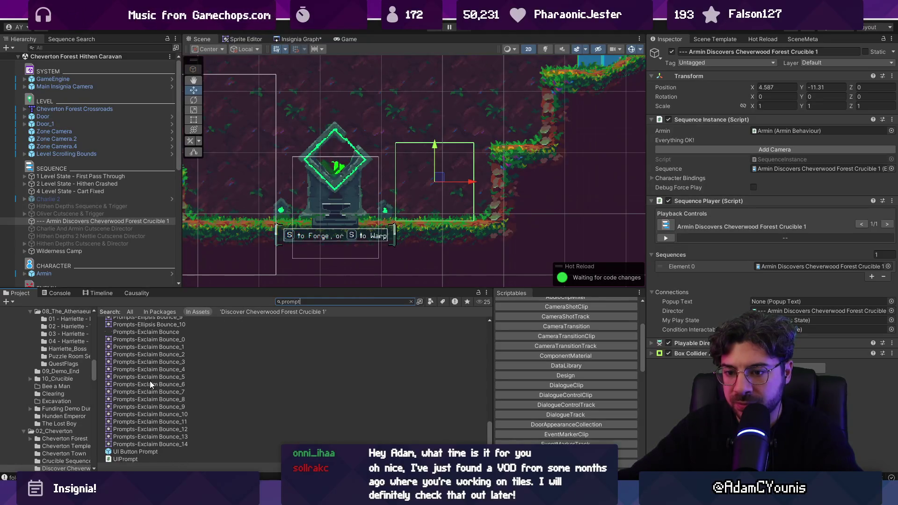
scroll(150, 381, "up", 5)
left_click(151, 368)
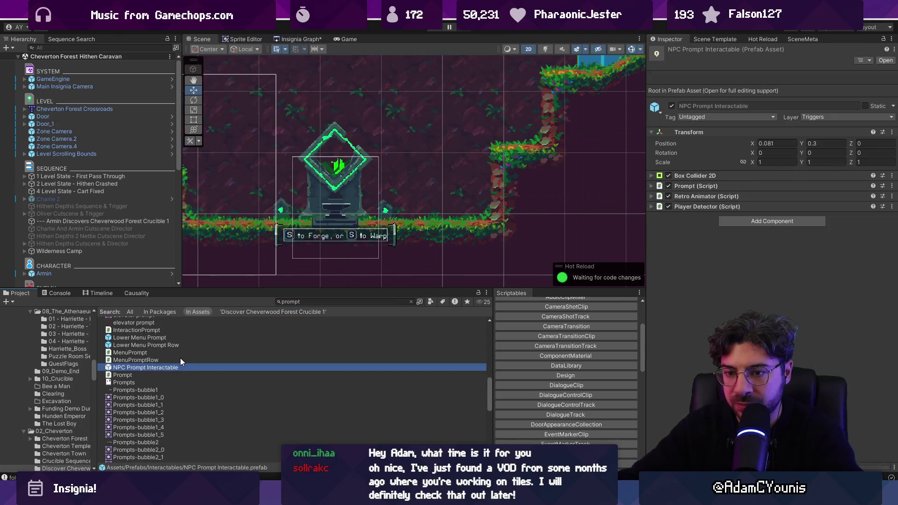
scroll(179, 358, "up", 6)
scroll(181, 361, "up", 5)
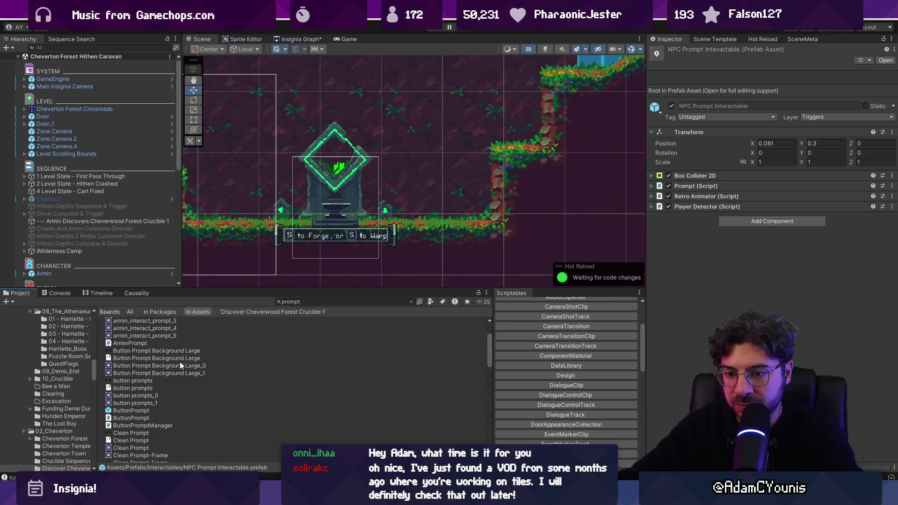
Drop a ButtonPrompt prefab into the scene, then undo it.
mouse_move(139, 406)
left_mouse_down()
mouse_move(290, 304)
mouse_move(414, 153)
left_mouse_up()
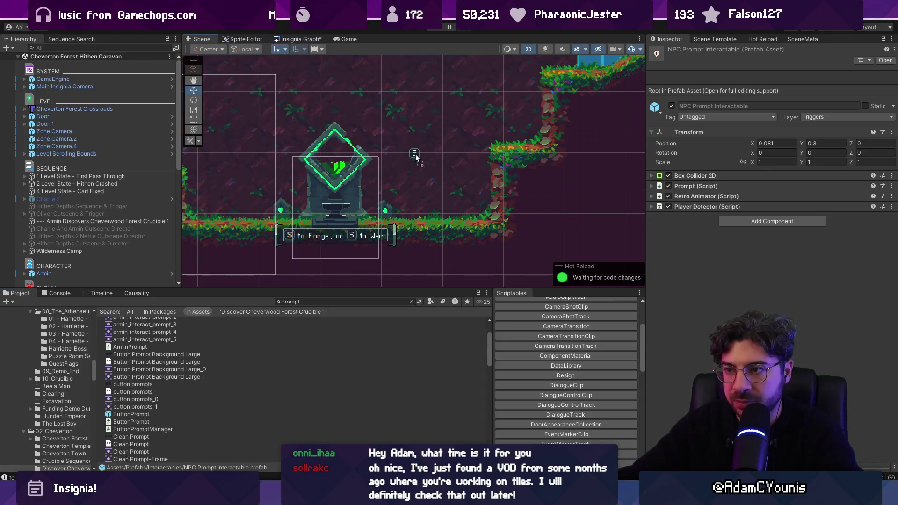
scroll(717, 220, "down", 2)
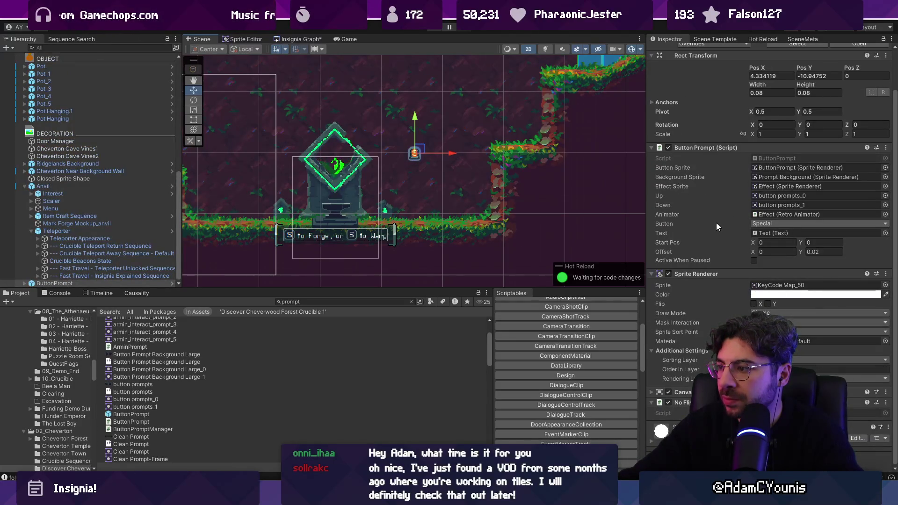
key("ctrl+z")
scroll(171, 380, "down", 10)
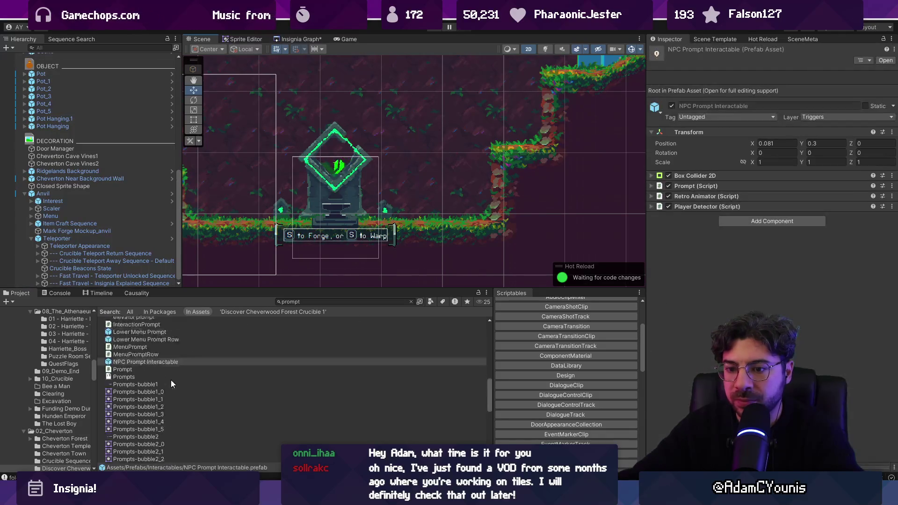
scroll(145, 425, "up", 5)
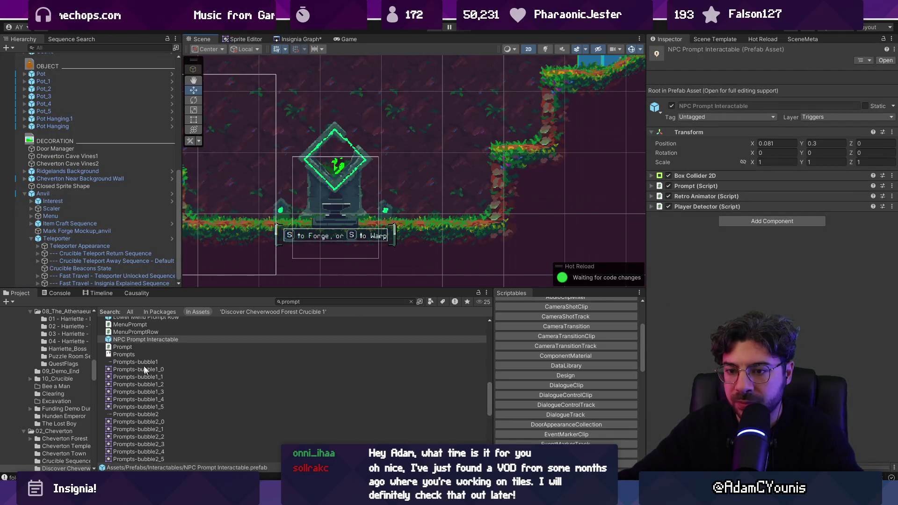
Place an Interest Interactable prefab beside the crucible at 4.388, -11.312.
mouse_move(140, 347)
left_mouse_down()
mouse_move(437, 174)
mouse_move(237, 353)
left_mouse_up()
type("button")
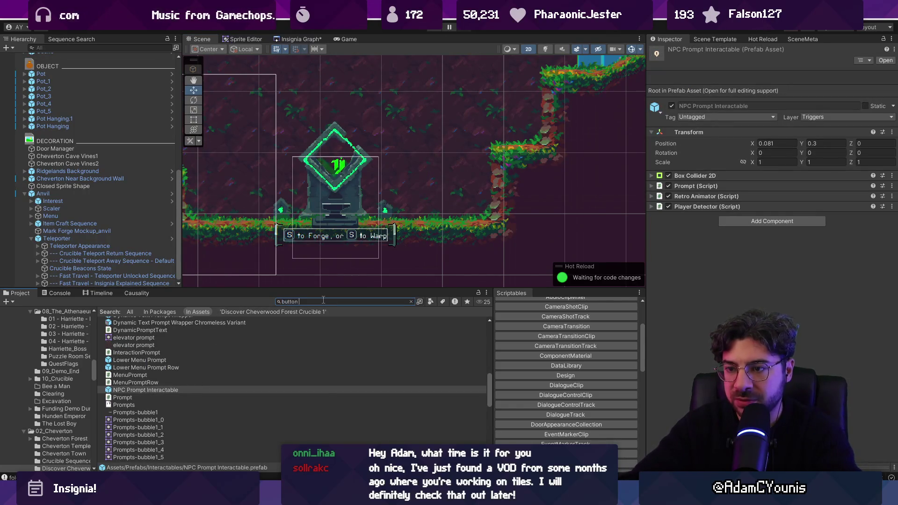
type("prompt")
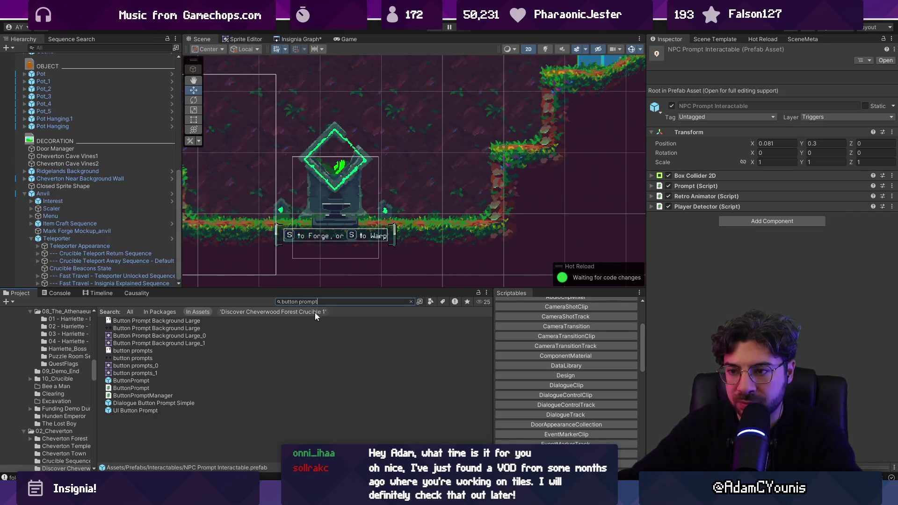
type("pect")
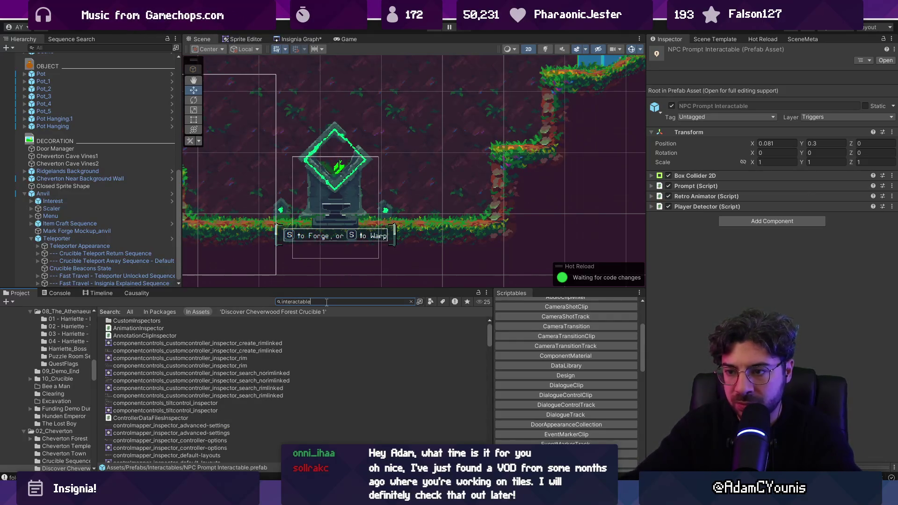
mouse_move(152, 348)
left_mouse_down()
mouse_move(385, 222)
mouse_move(428, 175)
left_mouse_up()
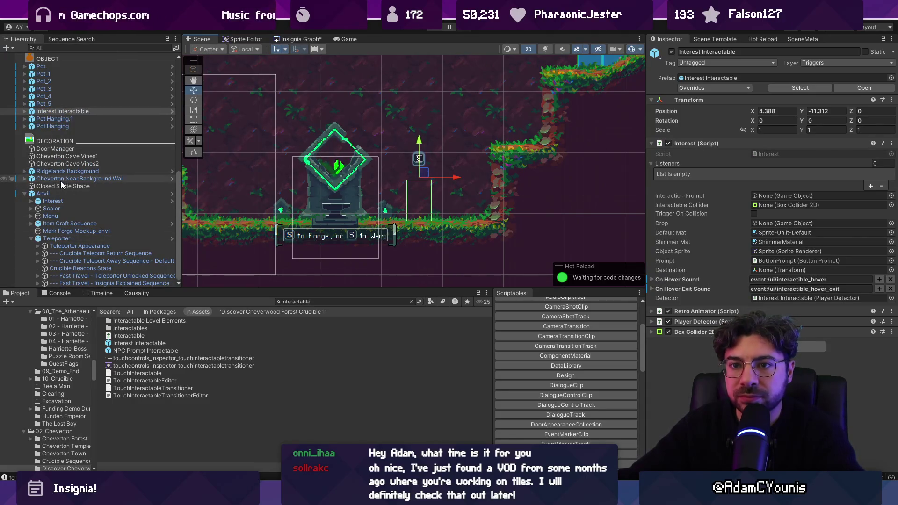
left_click(24, 194)
scroll(58, 198, "up", 5)
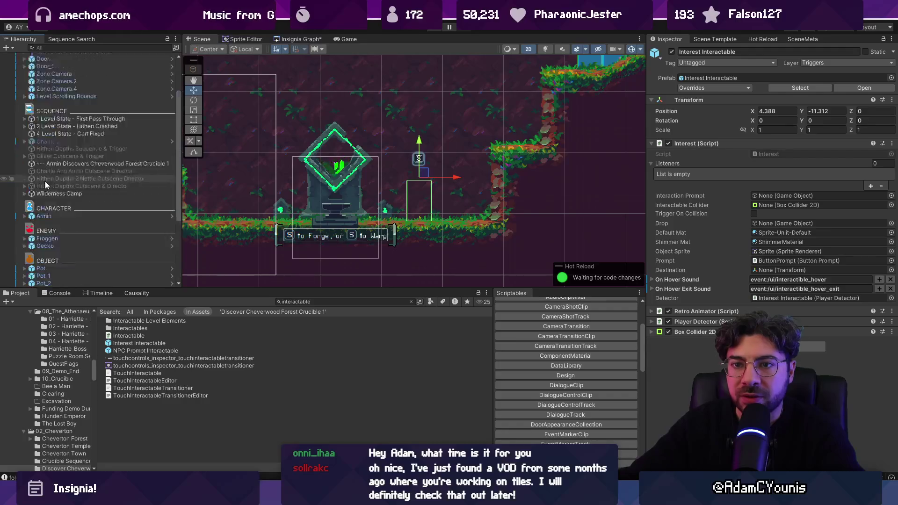
left_click(72, 107)
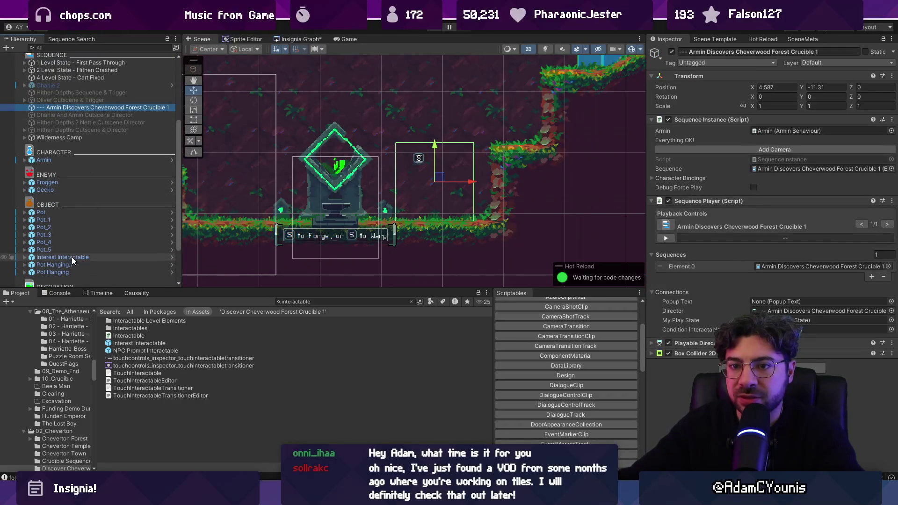
Make Interest Interactable the sequence's Condition Interactable, disable its Box Collider 2D, and test.
left_click_drag(72, 257, 720, 293)
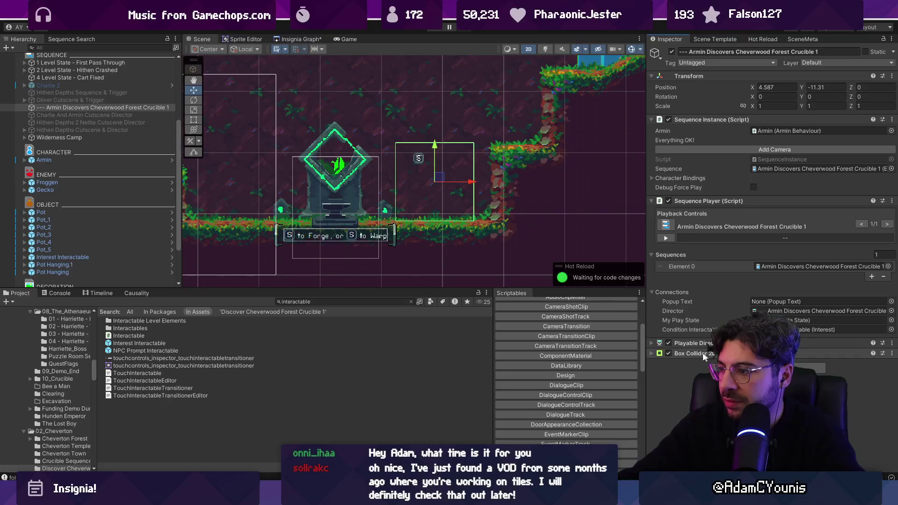
left_click(669, 354)
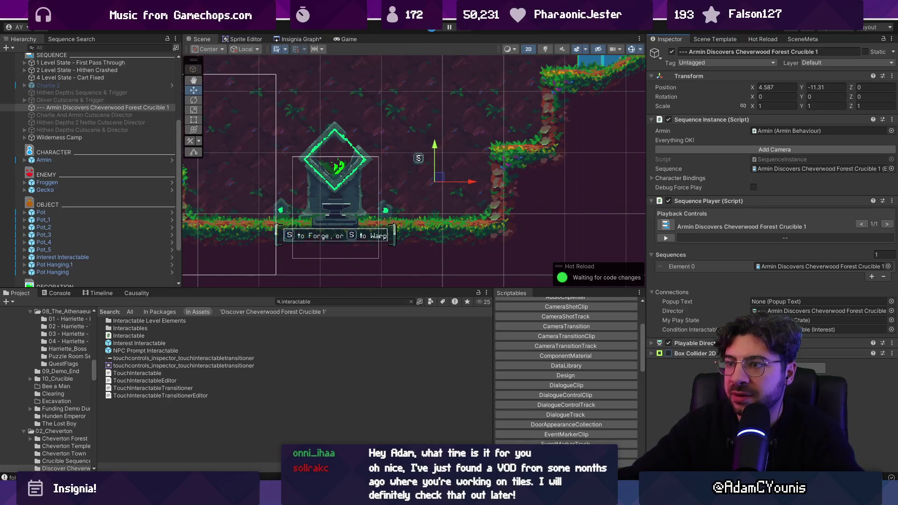
left_click(432, 29)
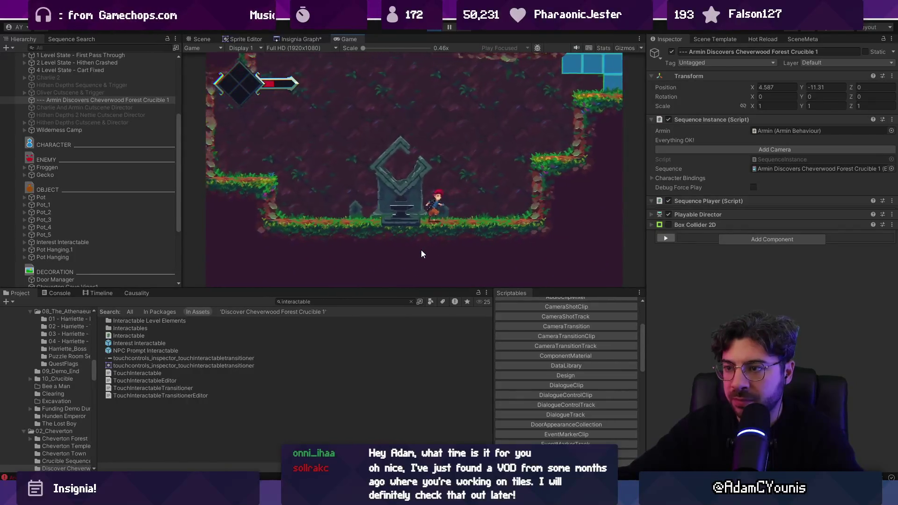
left_click(434, 27)
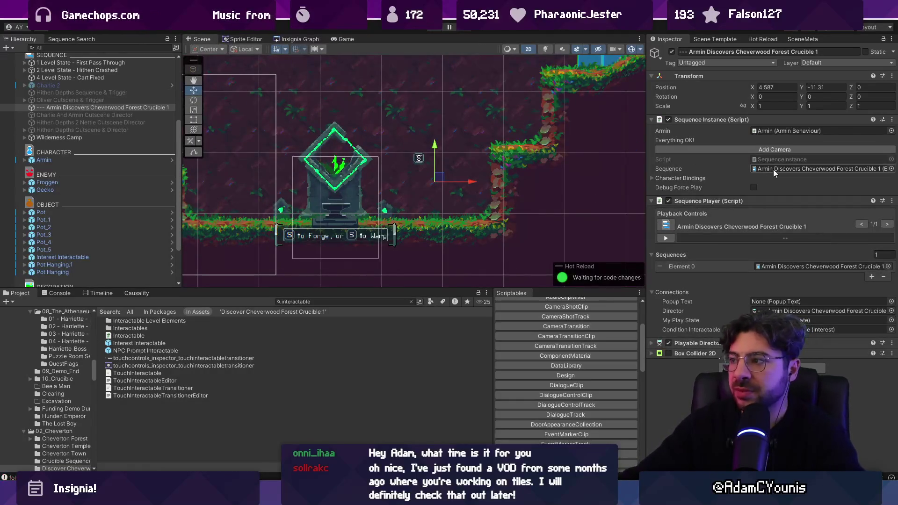
Untick isTrue in the Crucible 1 Event Sequence's flag condition and play again.
double_click(774, 169)
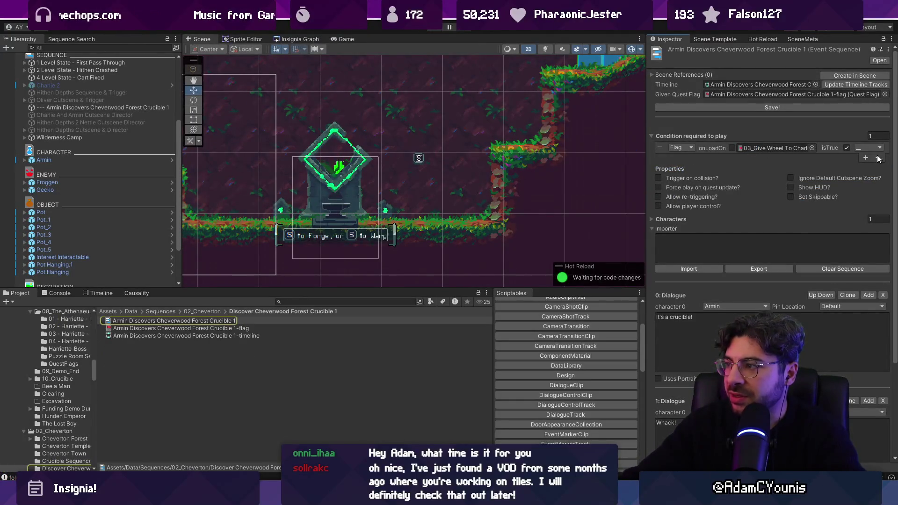
left_click(847, 148)
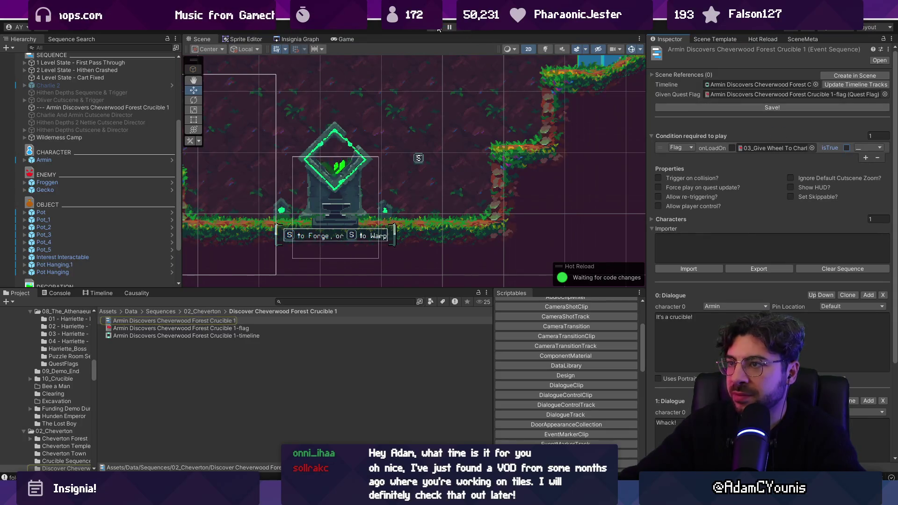
key("ctrl+p")
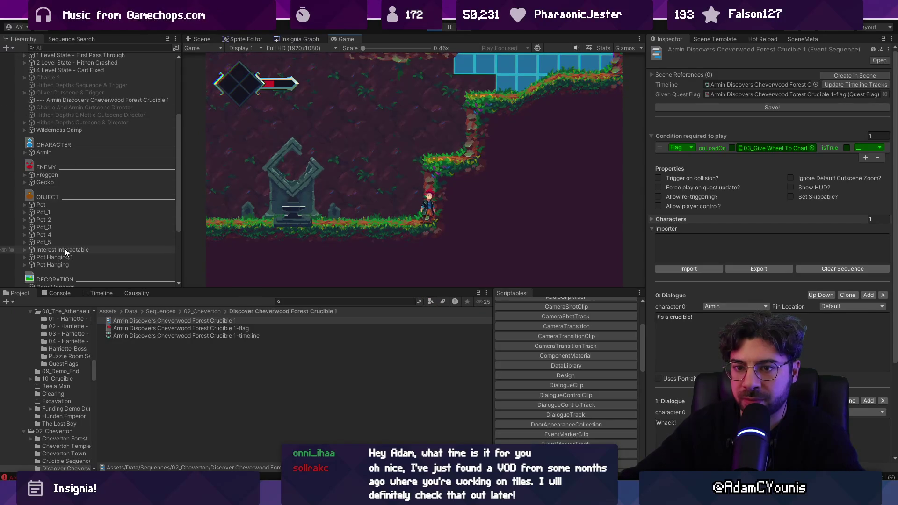
Inspect Interest Interactable and its ButtonPrompt child during play, then stop the play test.
left_click(62, 249)
left_click(200, 39)
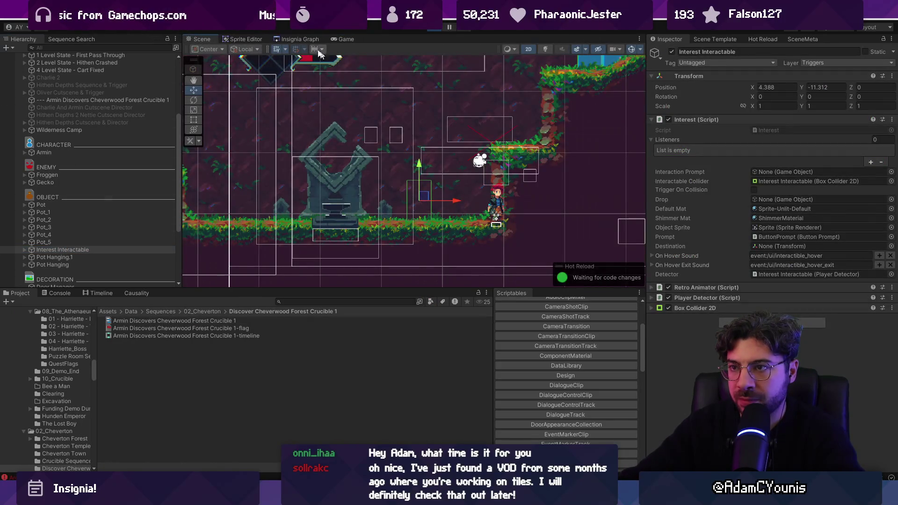
left_click(346, 39)
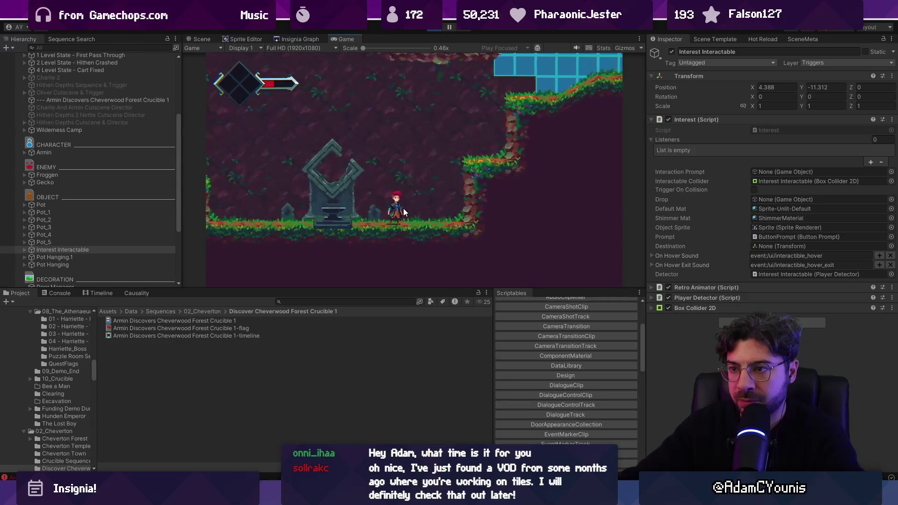
left_click(24, 250)
left_click(50, 258)
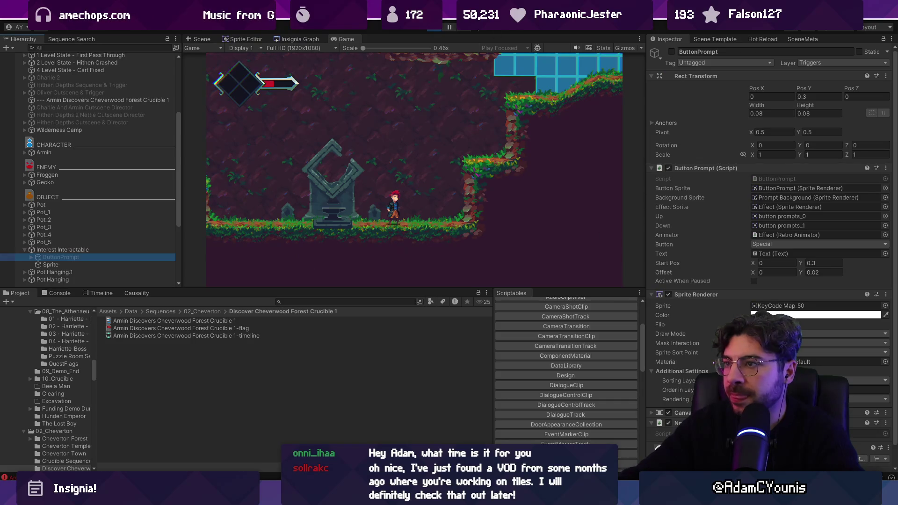
left_click(433, 27)
Delete Interest Interactable and open the Ohrenstead Excavation Entrance scene from the Insignia Graph.
left_click(93, 258)
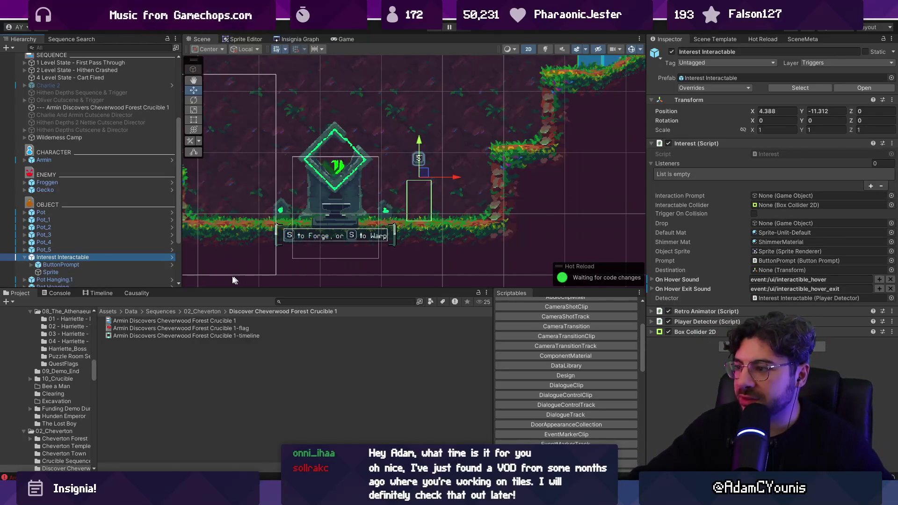
key("Delete")
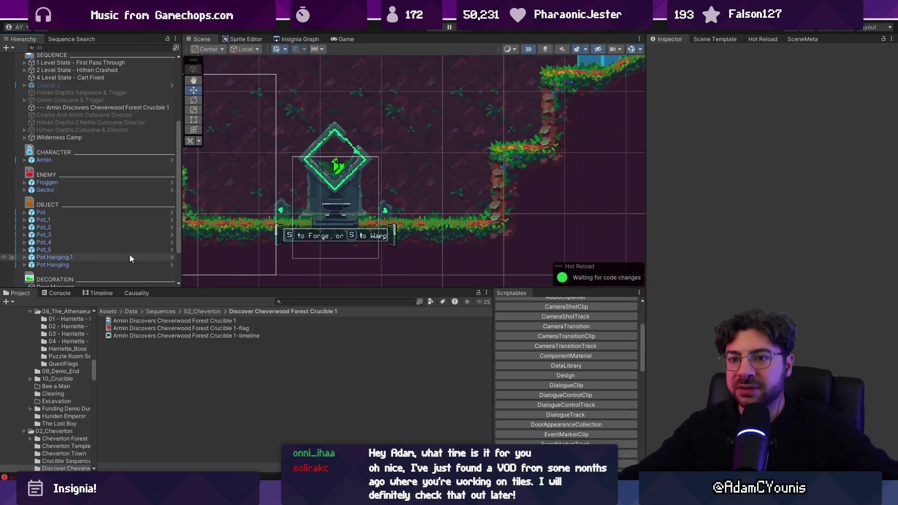
left_click(301, 39)
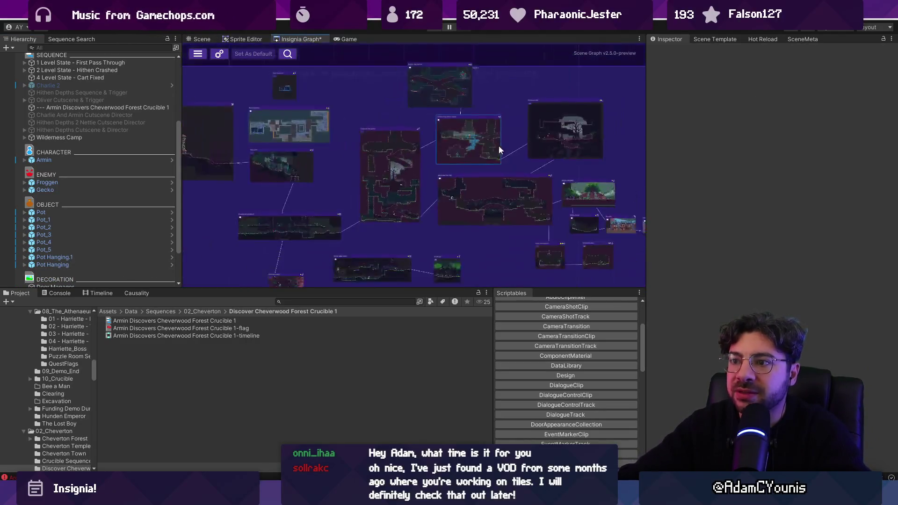
scroll(430, 197, "up", 5)
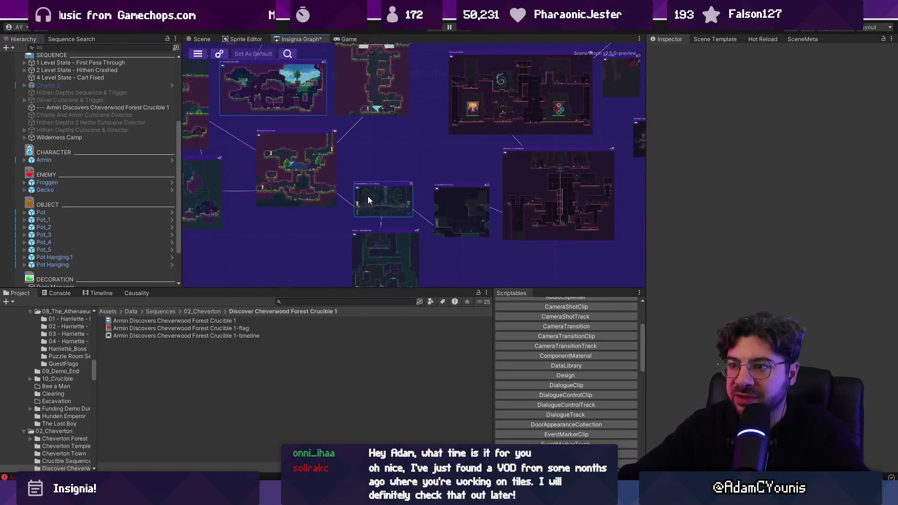
scroll(367, 200, "up", 2)
double_click(385, 195)
Frame and expand 01 - Discover Crucible Sequence and locate its Anvil - Interest condition.
scroll(74, 224, "up", 4)
double_click(38, 176)
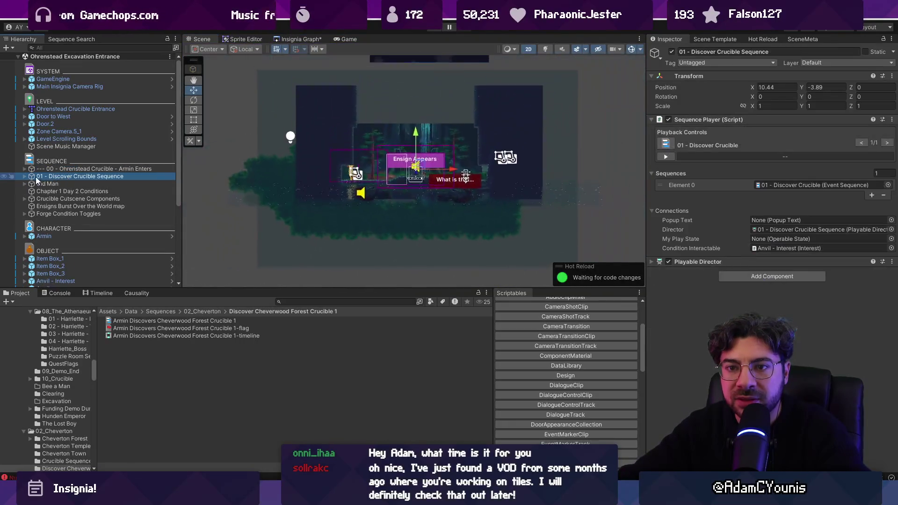
left_click(24, 177)
scroll(446, 182, "up", 5)
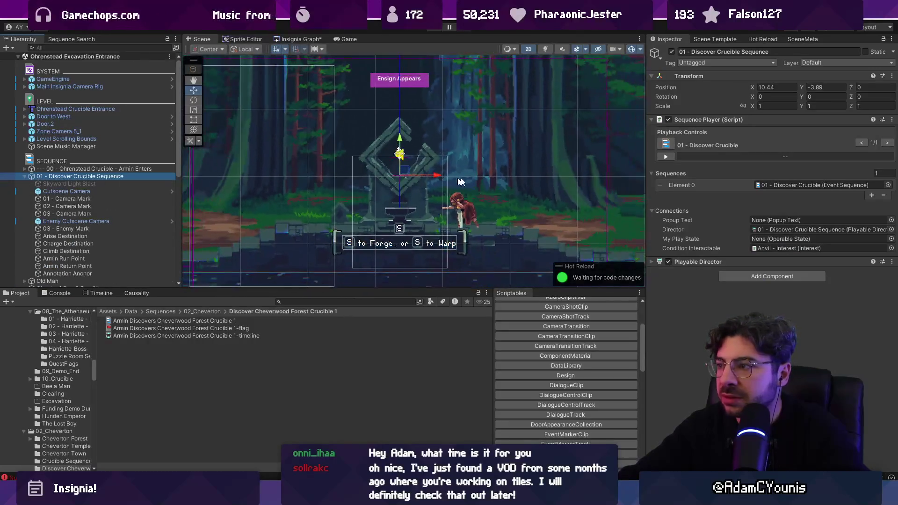
left_click(770, 247)
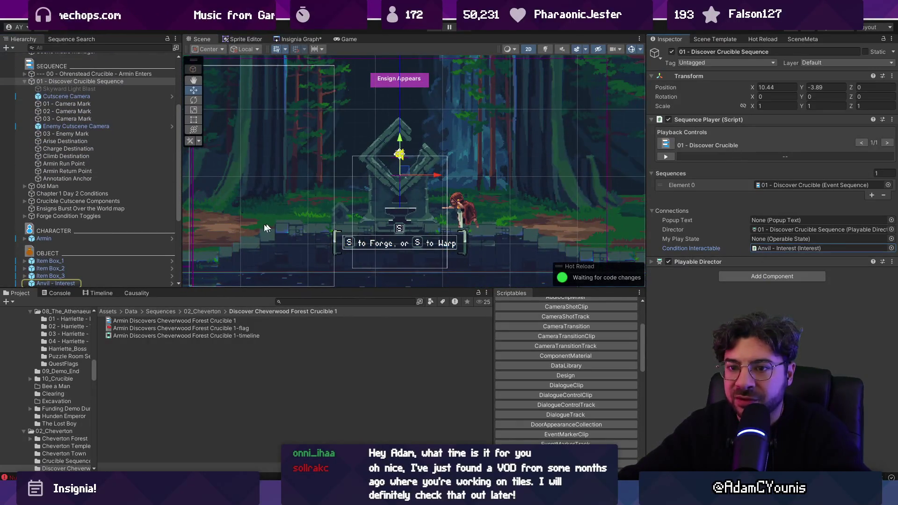
Reopen the forest level from the Insignia Graph and select the Armin Discovers Cheverwood Forest Crucible 1 sequence.
left_click(316, 41)
scroll(286, 197, "down", 3)
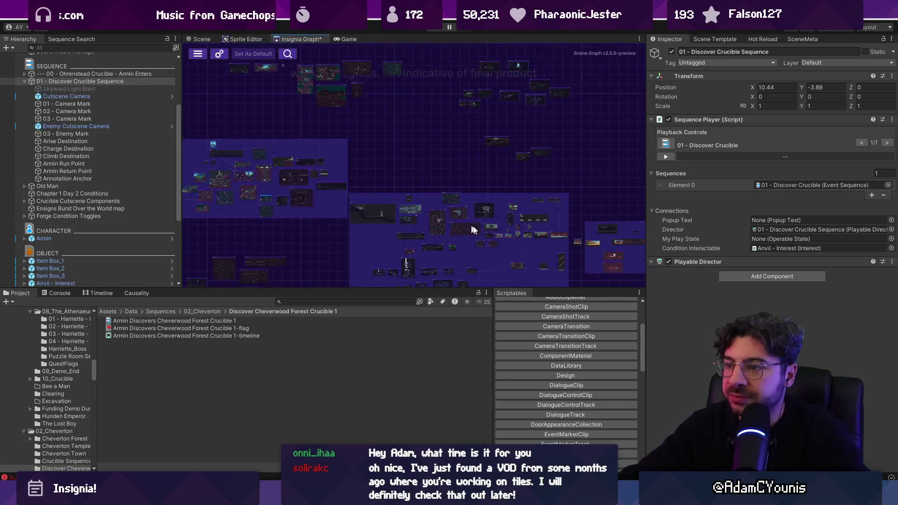
scroll(343, 116, "up", 8)
double_click(414, 200)
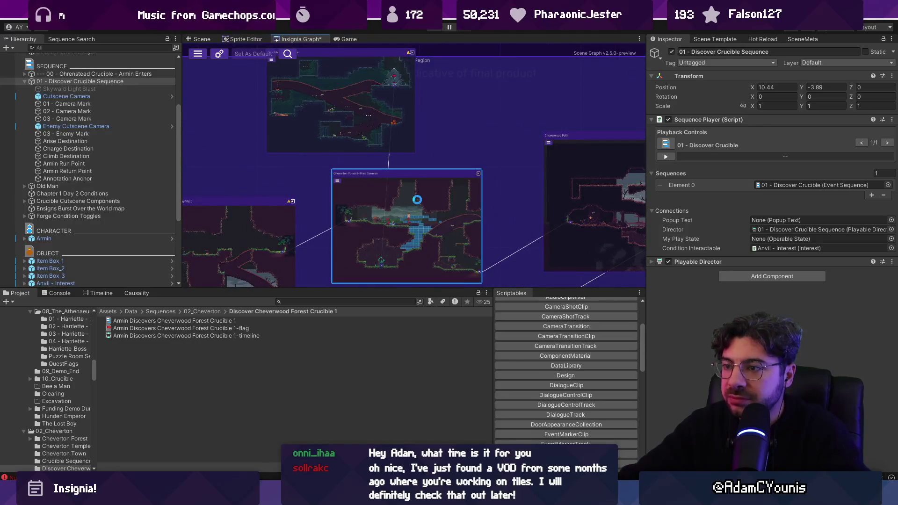
left_click(91, 127)
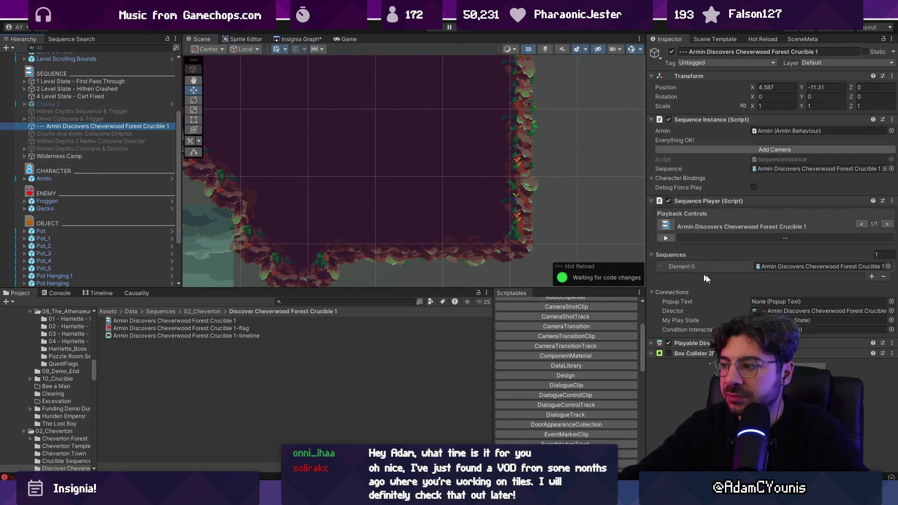
Assign the Anvil's Interest child as Crucible 1's Condition Interactable.
left_click(892, 330)
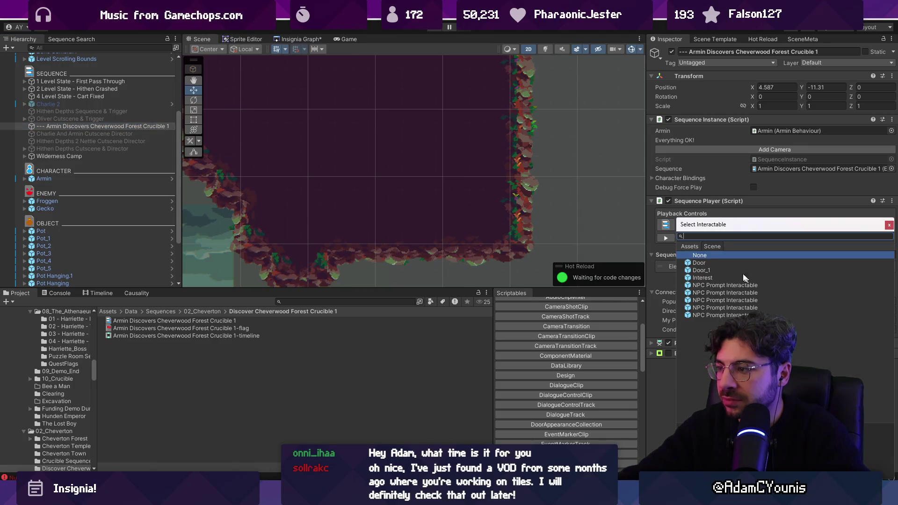
type("an")
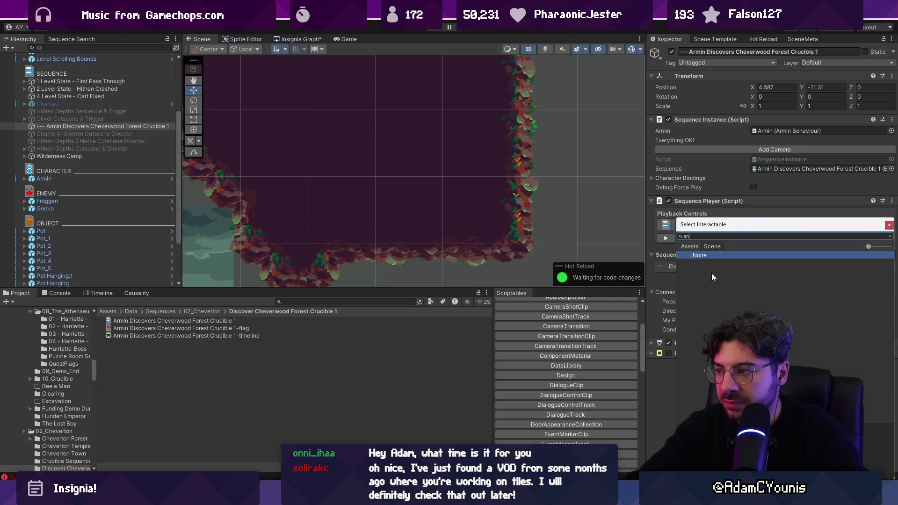
key("BackSpace")
key("BackSpace")
scroll(63, 188, "down", 3)
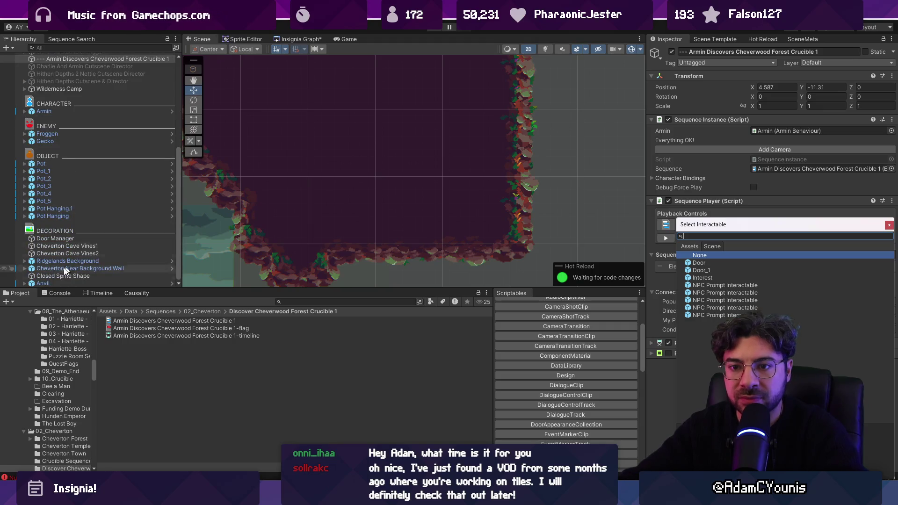
left_click(25, 284)
left_click_drag(88, 248, 796, 330)
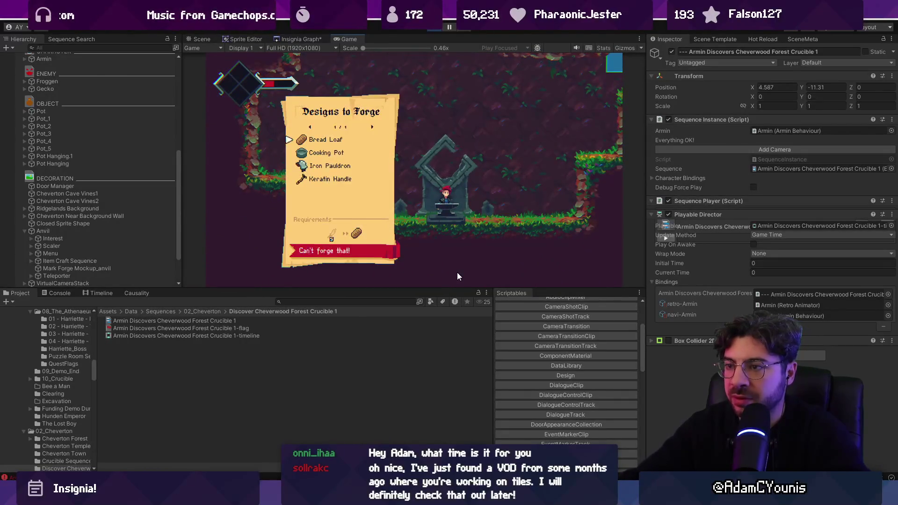
Stop the play test, review the Anvil's children and Little Forge Menu settings, then view the Insignia Graph.
key("Escape")
left_click(433, 29)
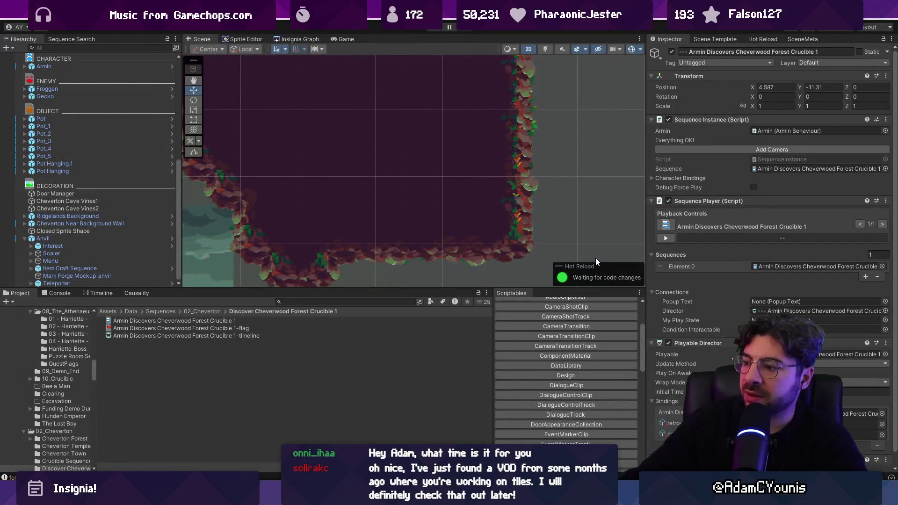
left_click(84, 276)
left_click(83, 269)
left_click(75, 246)
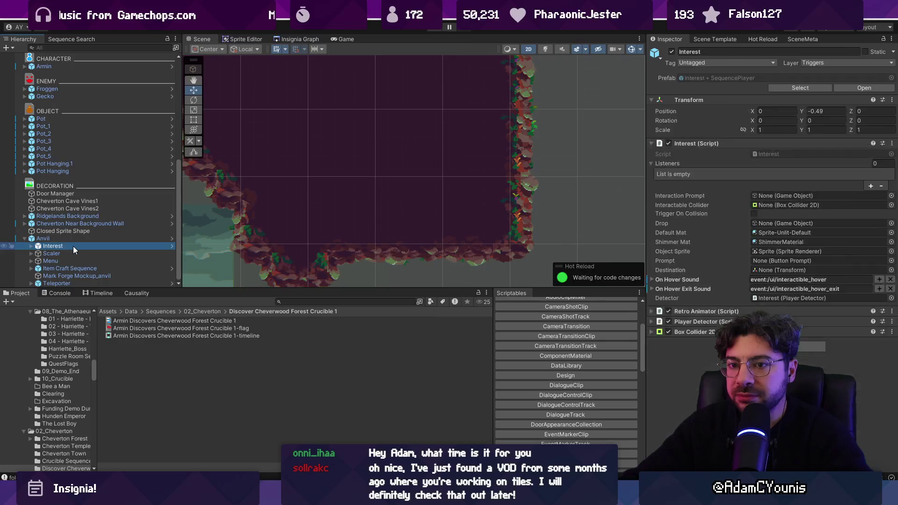
left_click(43, 239)
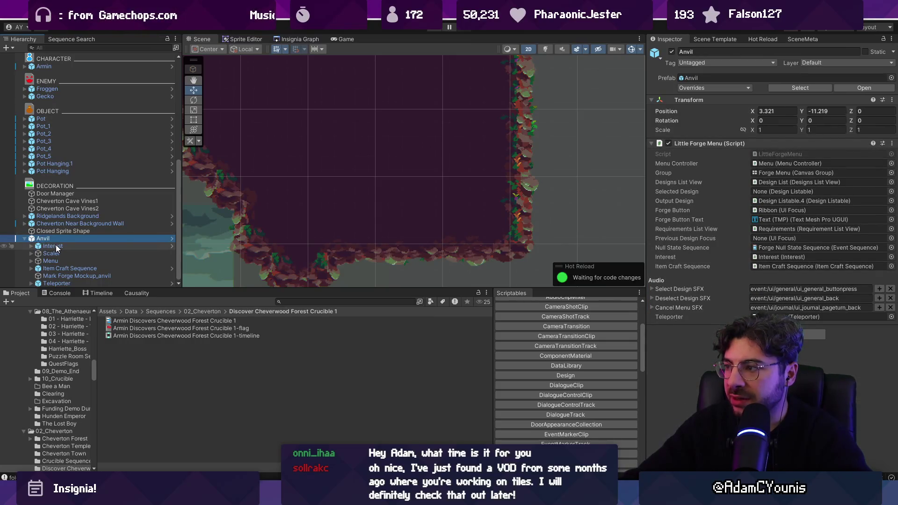
left_click(300, 39)
scroll(570, 201, "down", 5)
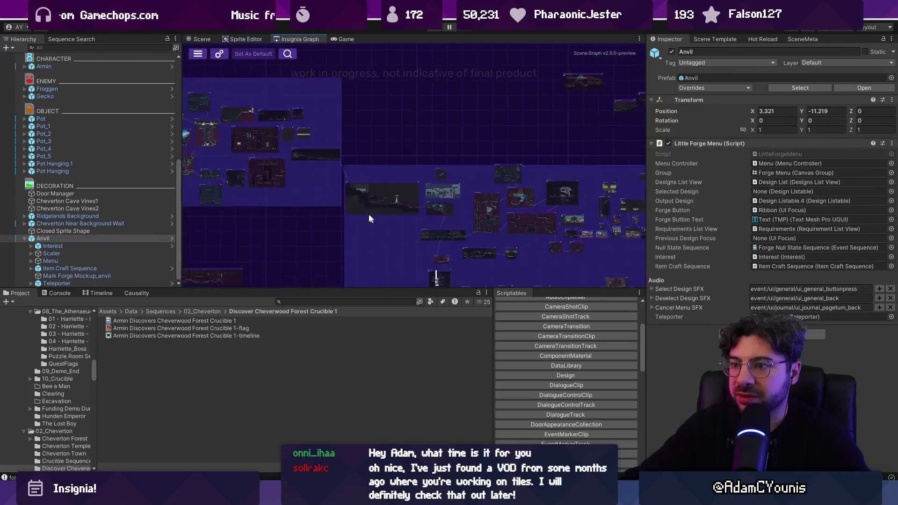
Open the Ohrenstead Excavation Entrance crucible scene from its graph node, answering the unsaved-scene prompt.
scroll(374, 215, "up", 3)
scroll(299, 206, "up", 3)
scroll(304, 212, "up", 2)
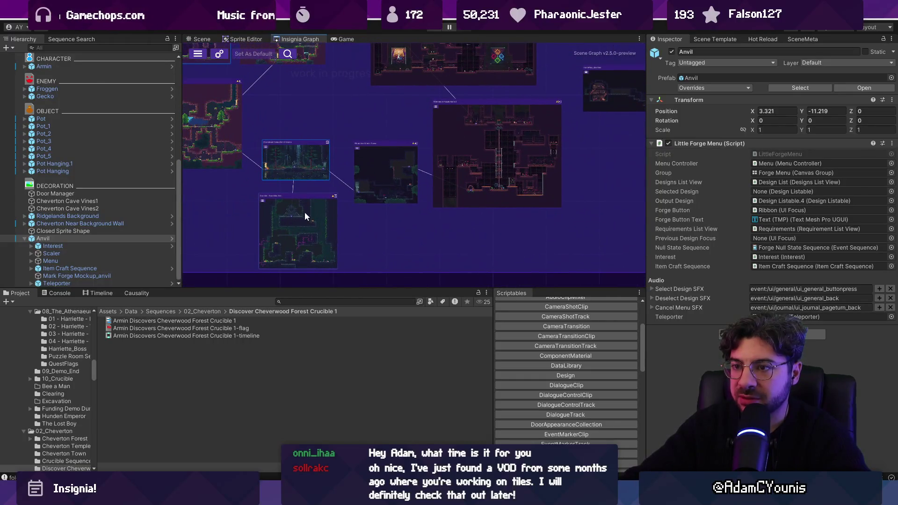
double_click(314, 167)
left_click(438, 266)
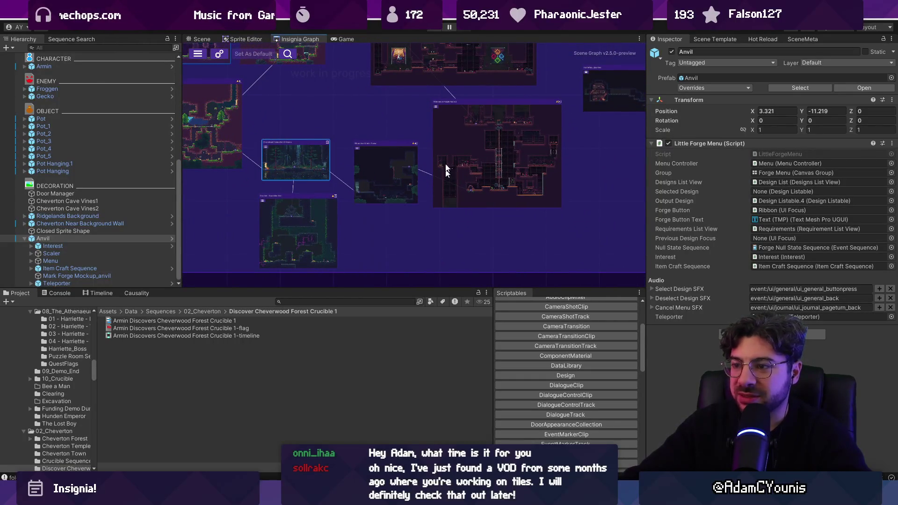
Run a brief play test, then select 01 - Discover Crucible Sequence.
left_click(437, 29)
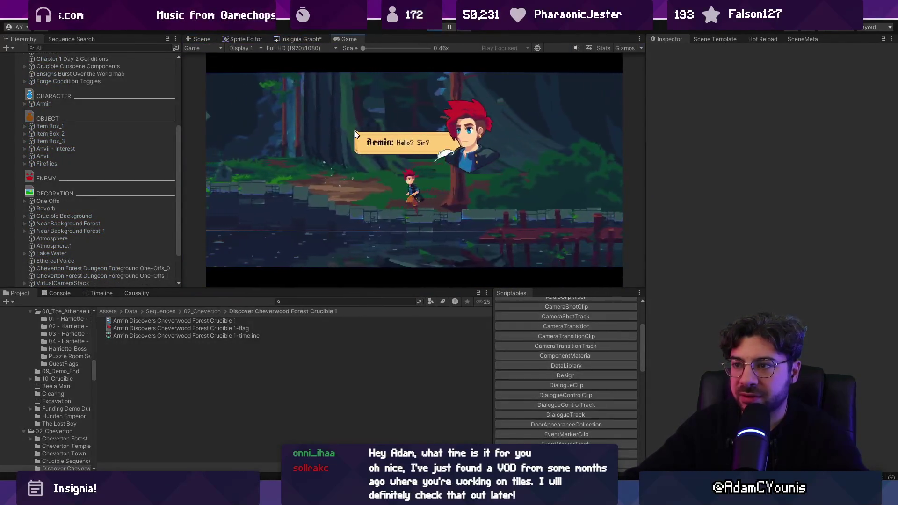
left_click(434, 29)
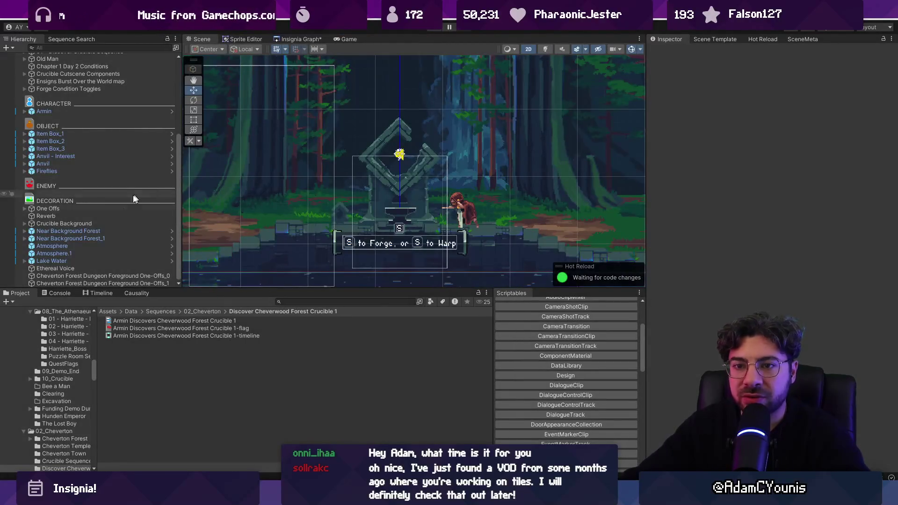
scroll(112, 246, "up", 5)
left_click(92, 177)
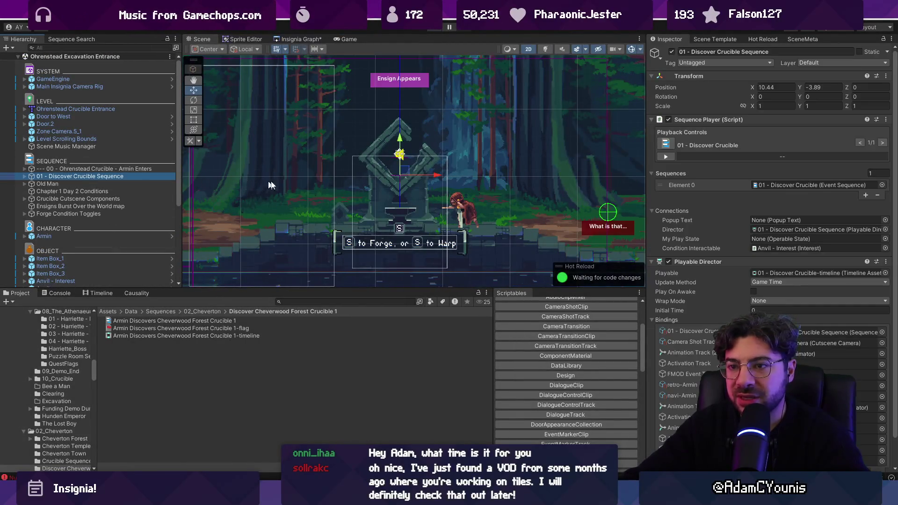
scroll(365, 180, "down", 2)
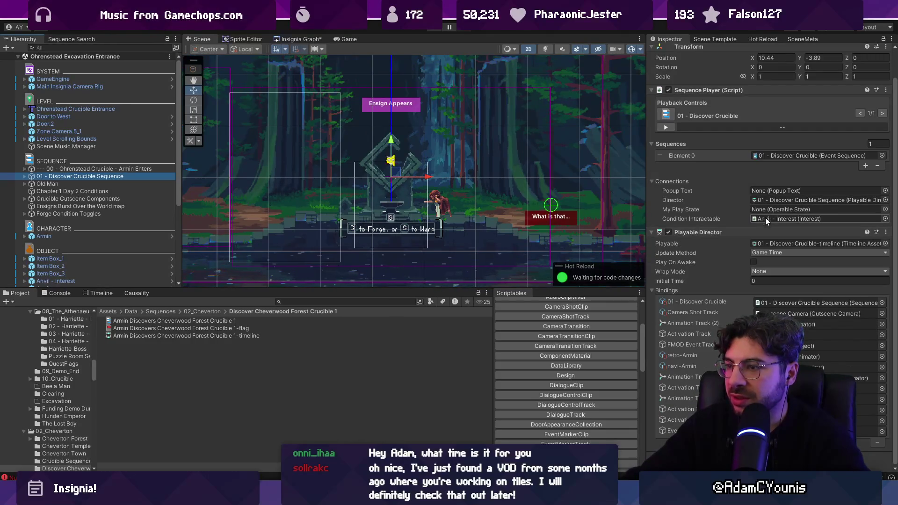
Ping and inspect Anvil - Interest from the Condition Interactable field, then start a play test.
left_click(768, 219)
left_click(72, 225)
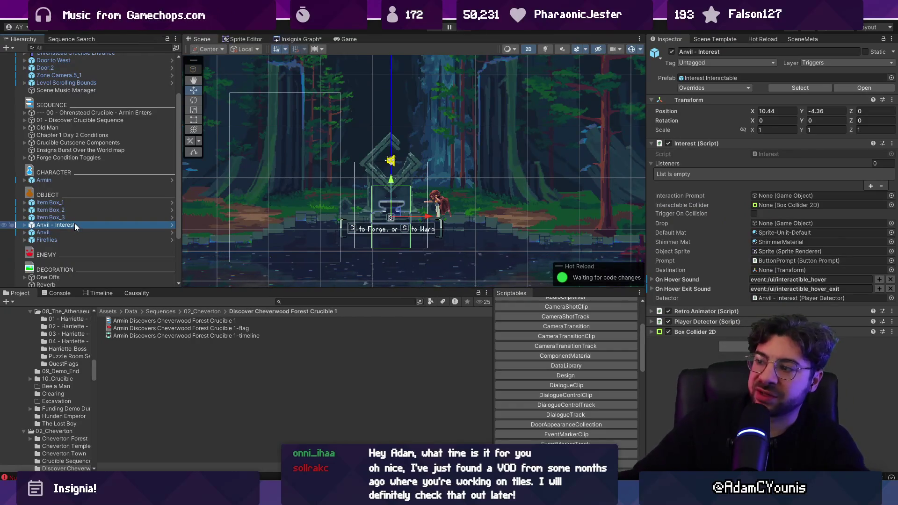
left_click(391, 213)
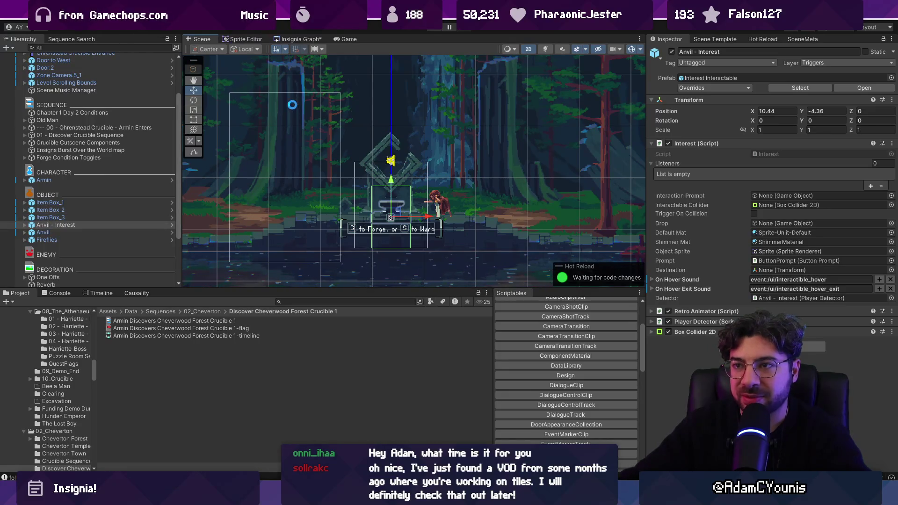
left_click(299, 37)
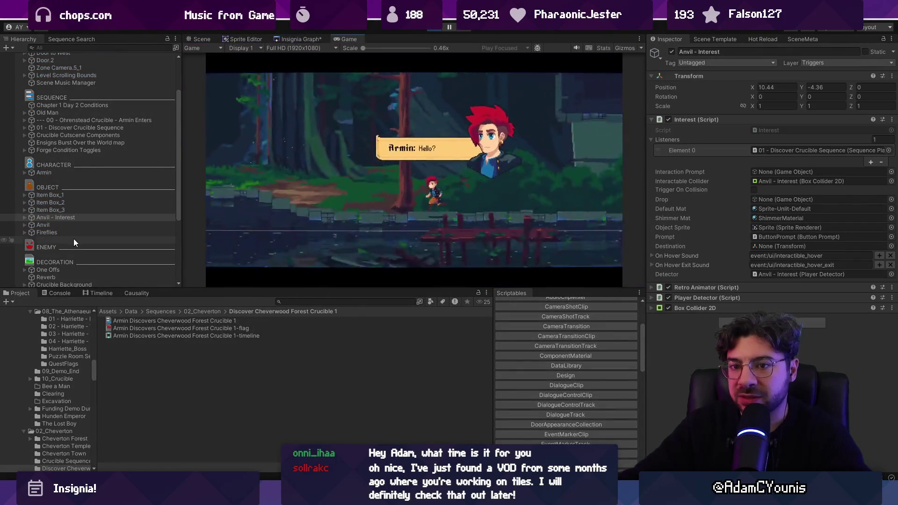
During play, inspect the Anvil's Interest child, advance the dialogue, and walk Armin right.
left_click(74, 225)
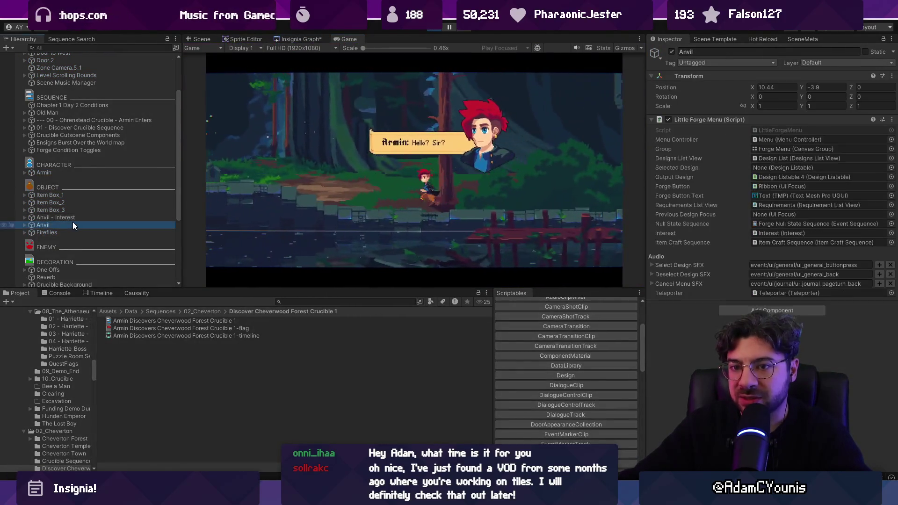
left_click(25, 225)
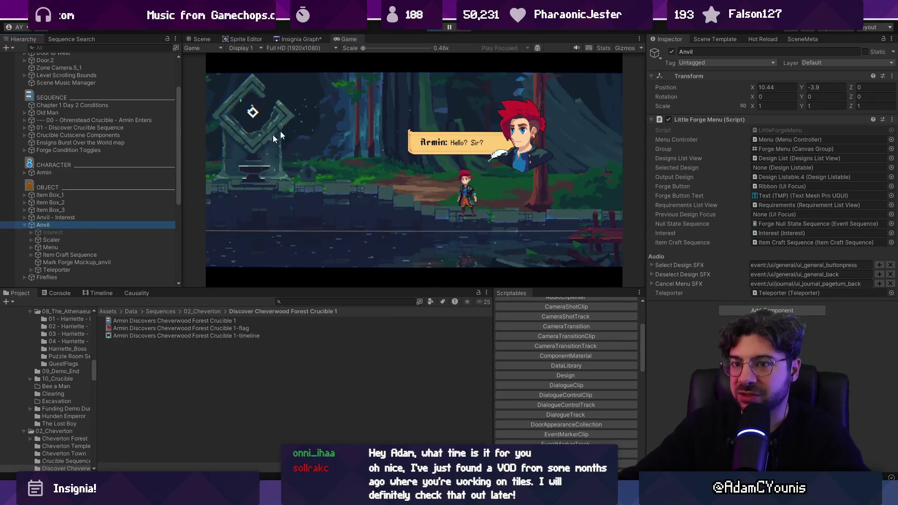
left_click(103, 232)
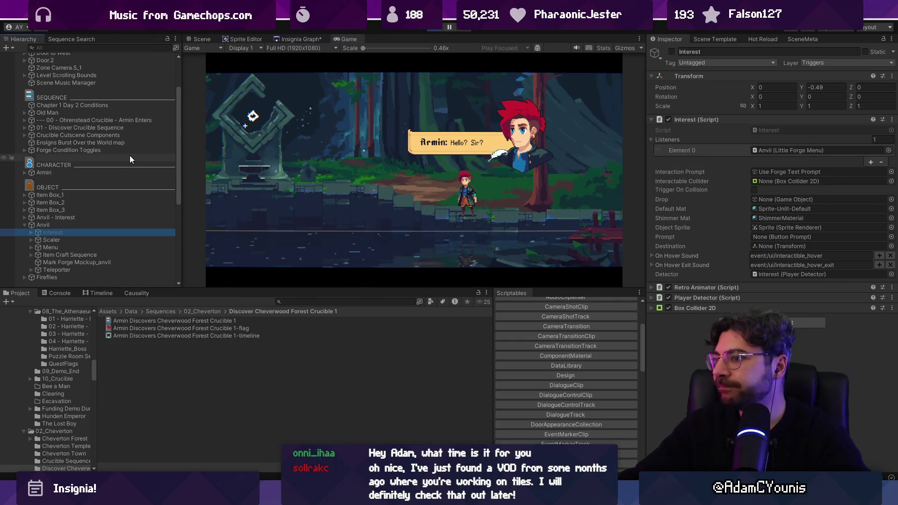
scroll(130, 155, "up", 2)
left_click(459, 139)
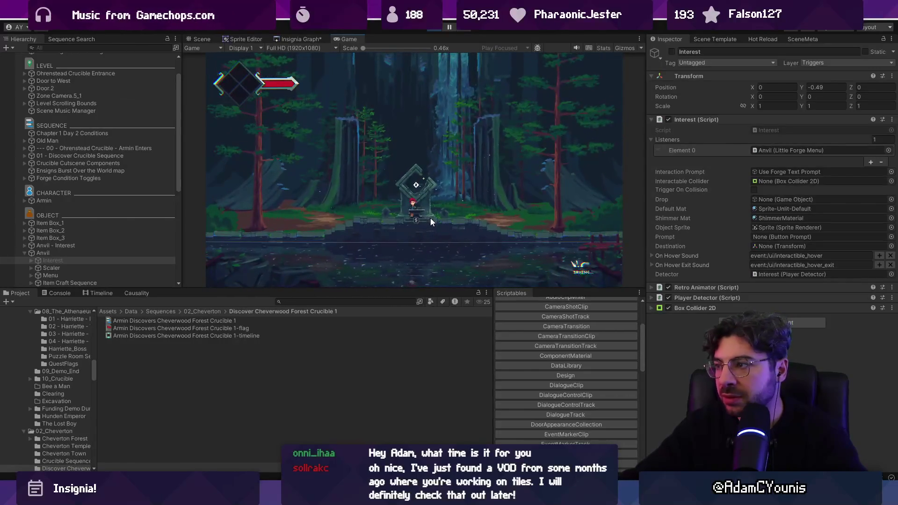
key("Right")
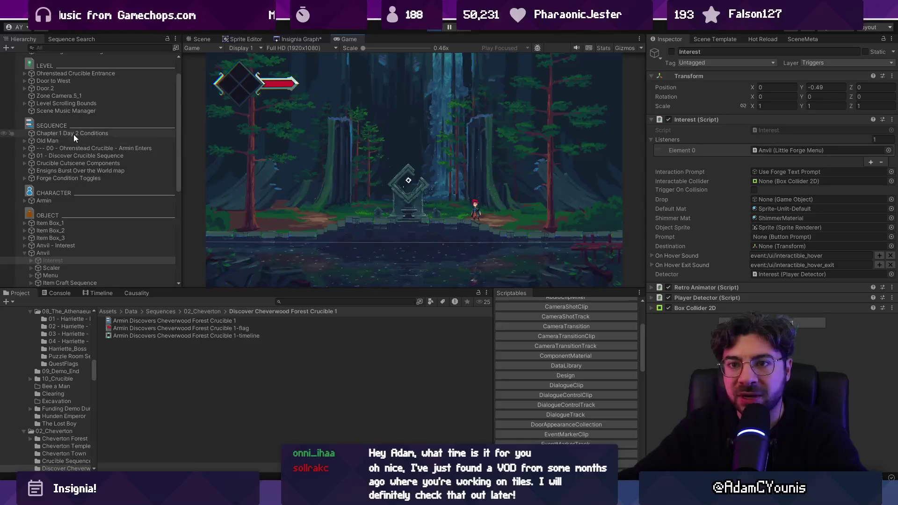
Check which objects Chapter 1 Day 2 Conditions toggles and expand Crucible Cutscene Components.
left_click(74, 133)
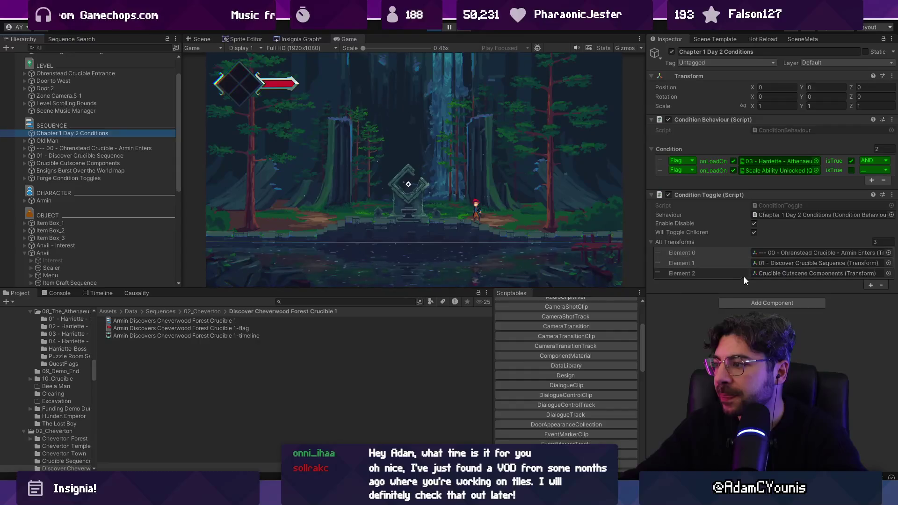
left_click(765, 271)
left_click(103, 165)
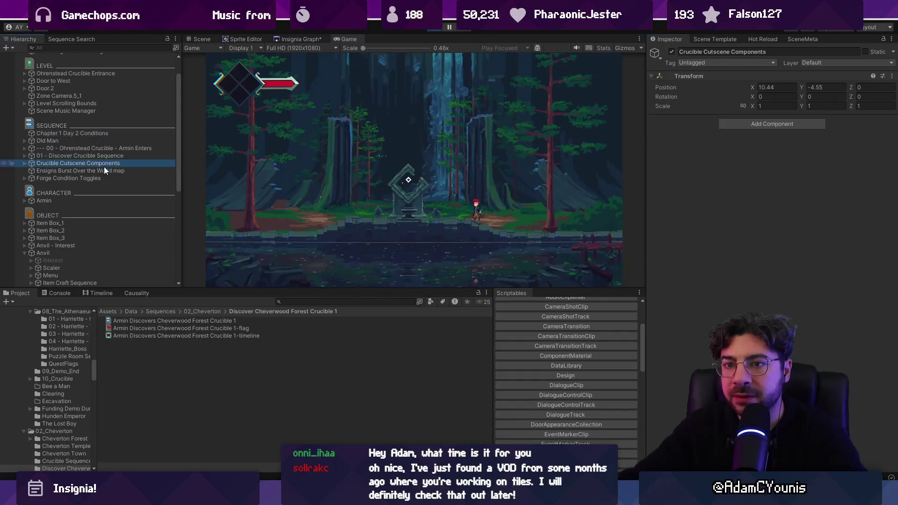
left_click(105, 168)
left_click(69, 165)
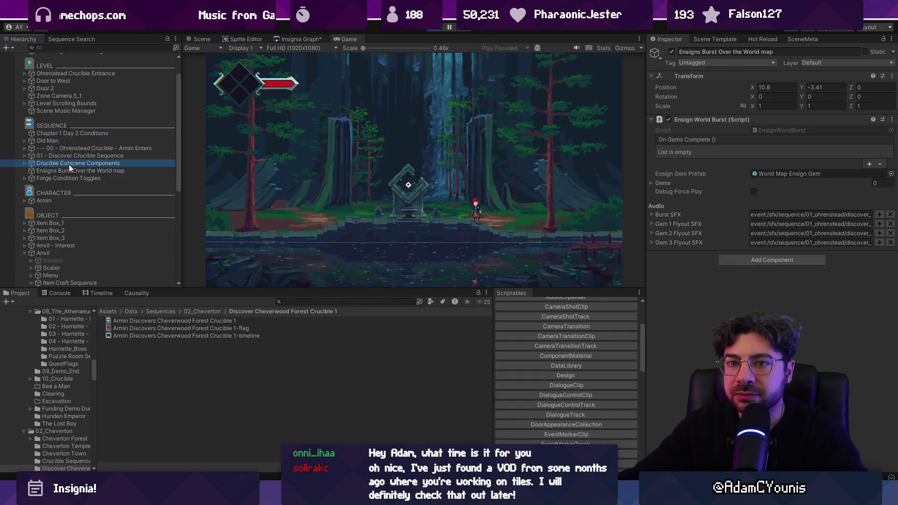
left_click(25, 163)
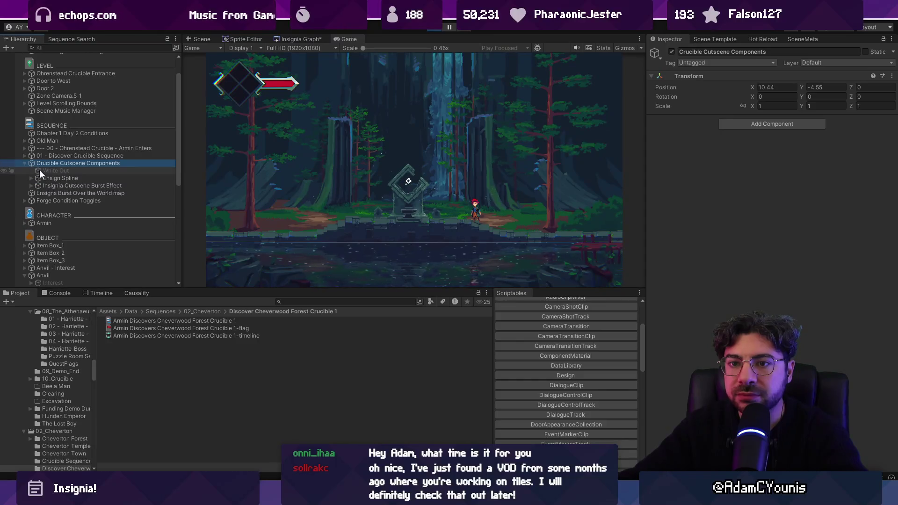
Review the Ensign Spline and Armin Enters sequence, then filter the Hierarchy with t:conditiontoggle.
left_click(103, 179)
left_click(96, 134)
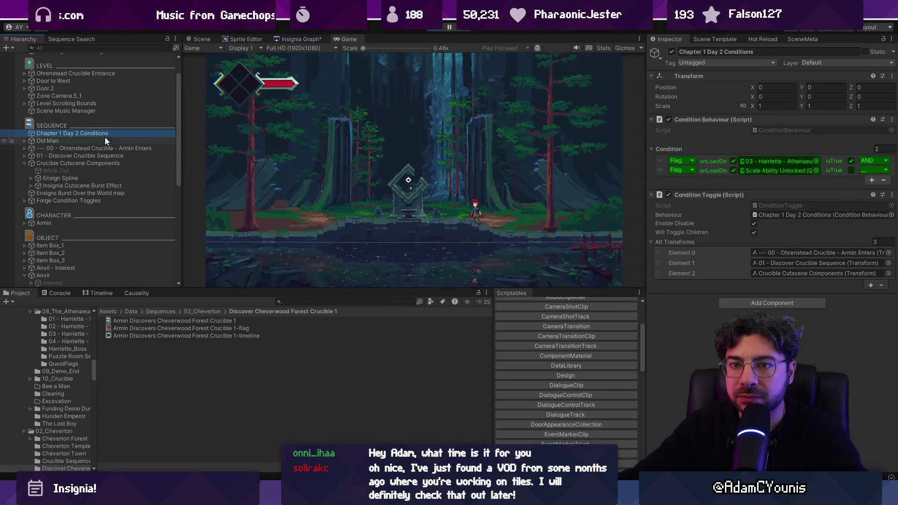
left_click(123, 162)
left_click(125, 148)
left_click(139, 47)
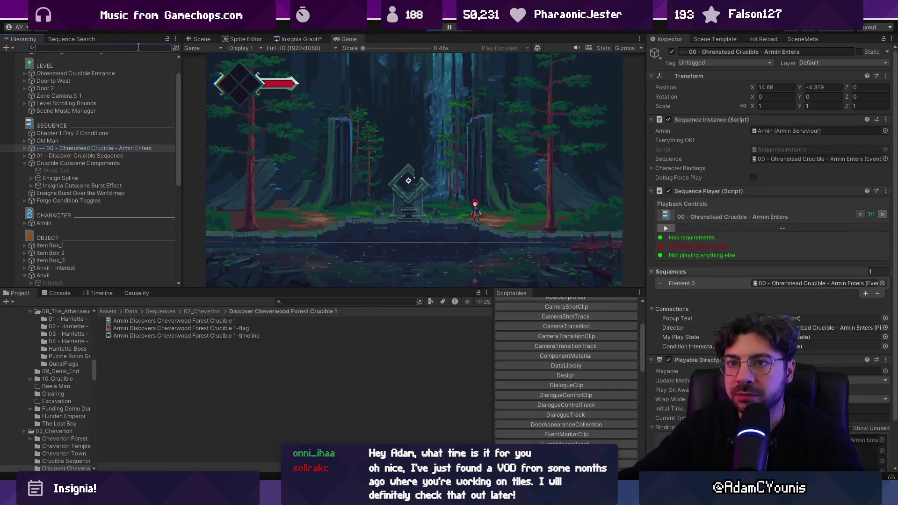
type("t")
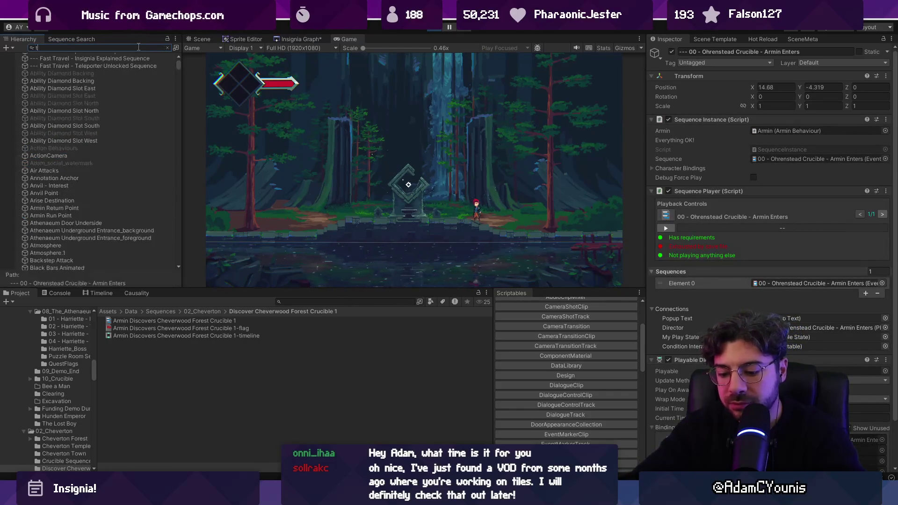
type(":conditiontoggle")
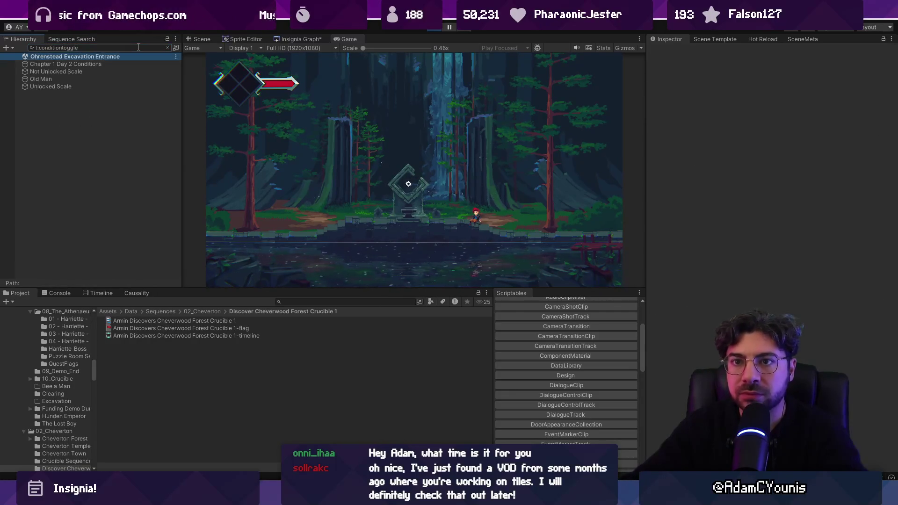
Step through the ConditionToggle results to Not Unlocked Scale and view its Scale Ability Unlocked condition.
key("Down")
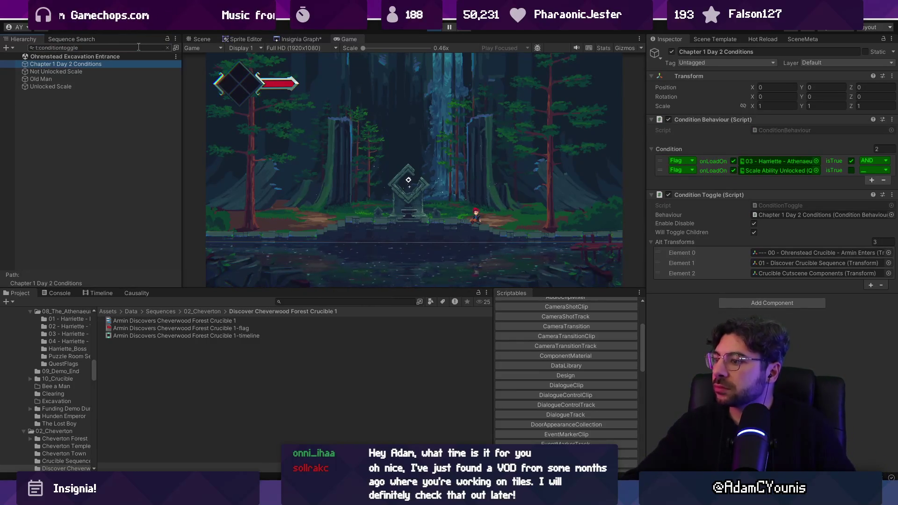
key("Down")
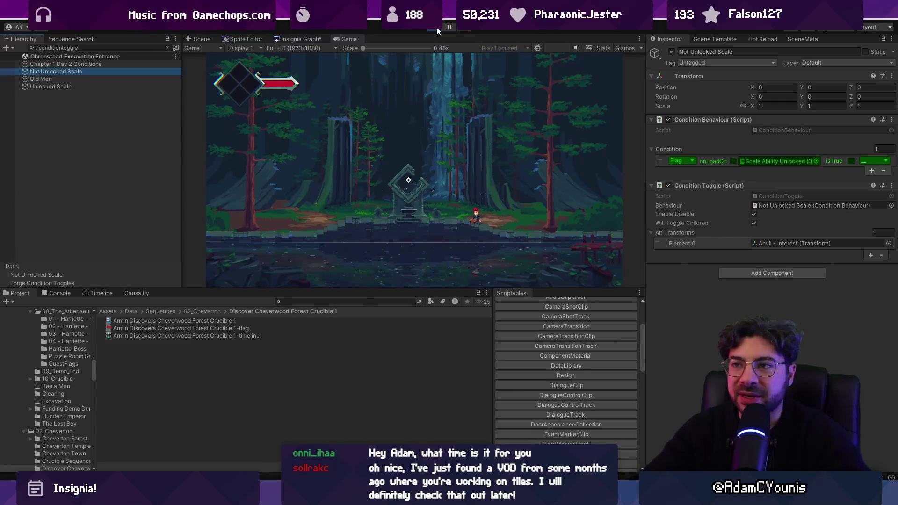
Stop play mode, clear the search, and select Not Unlocked Scale under Forge Condition Toggles.
left_click(437, 28)
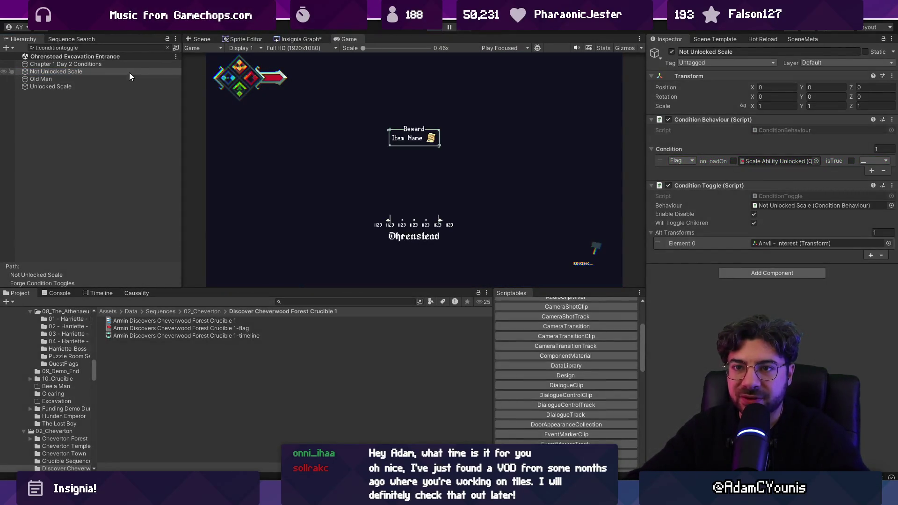
left_click(168, 47)
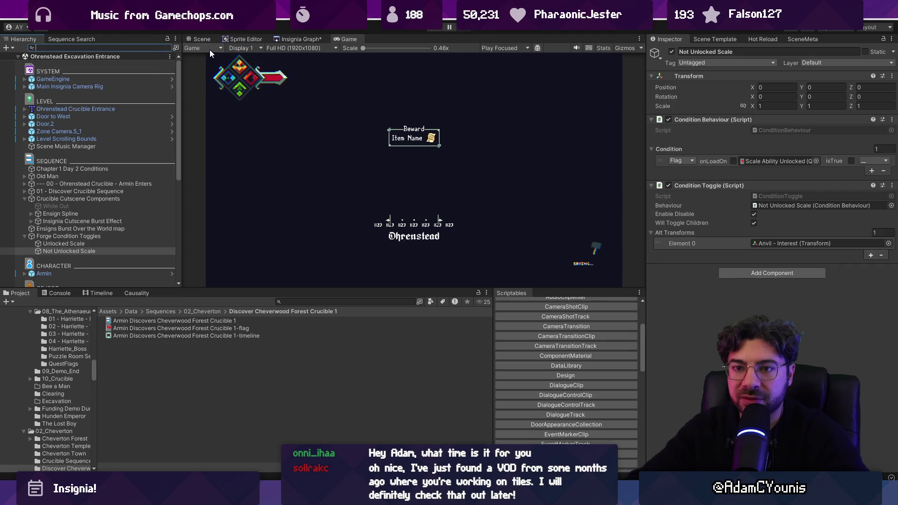
left_click(201, 38)
left_click(92, 235)
left_click(94, 244)
left_click(95, 251)
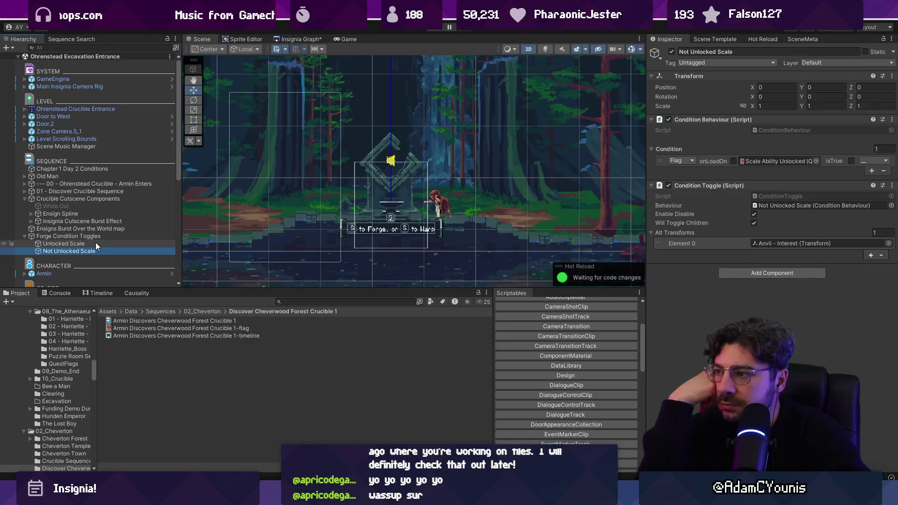
Compare Unlocked Scale with Not Unlocked Scale, then add Anvil - Interest to the selection.
left_click(95, 243)
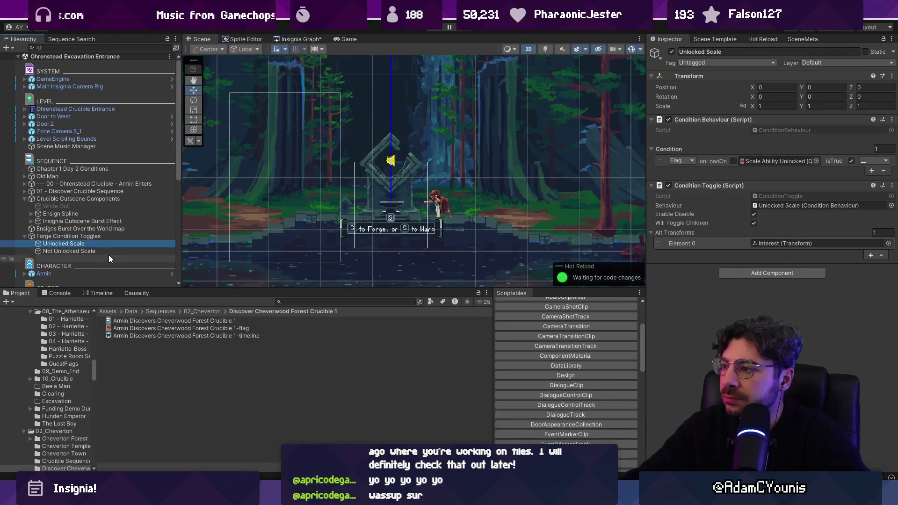
left_click(103, 252)
left_click(81, 244)
left_click(86, 252)
left_click(83, 243)
left_click(86, 249)
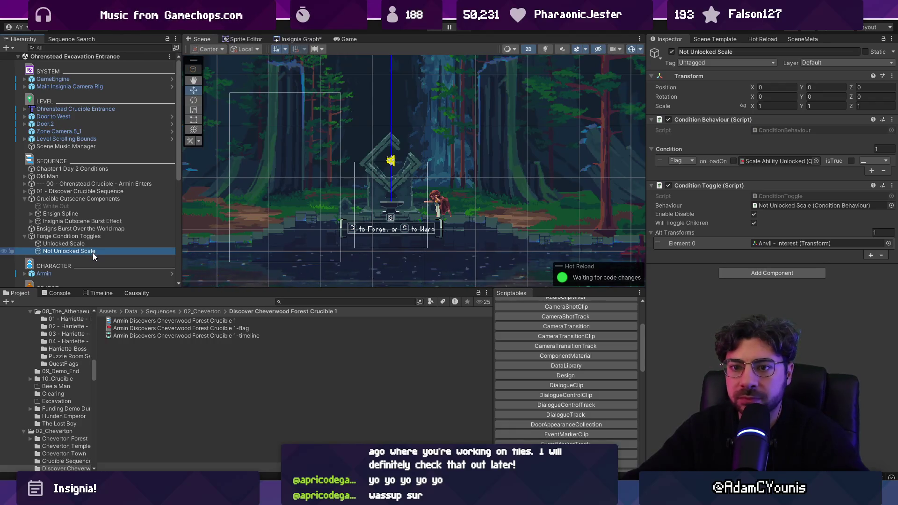
scroll(94, 253, "down", 8)
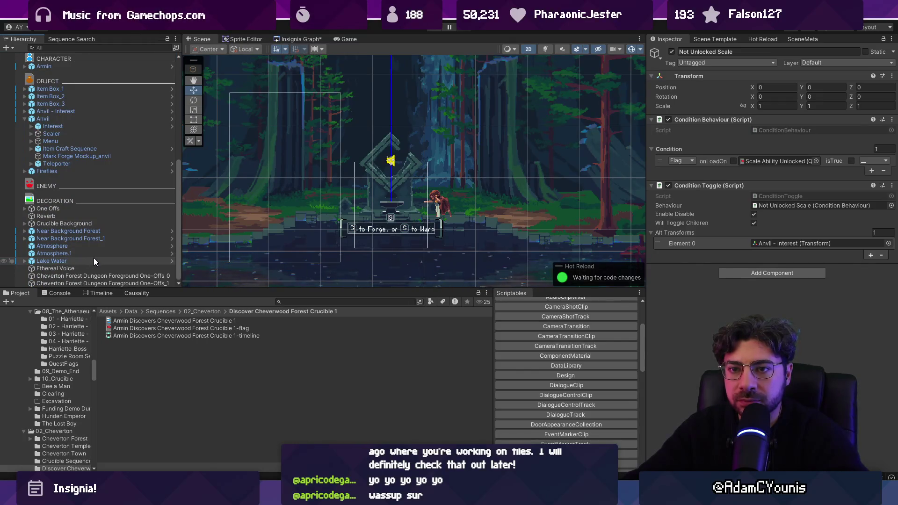
left_click(96, 112, "ctrl")
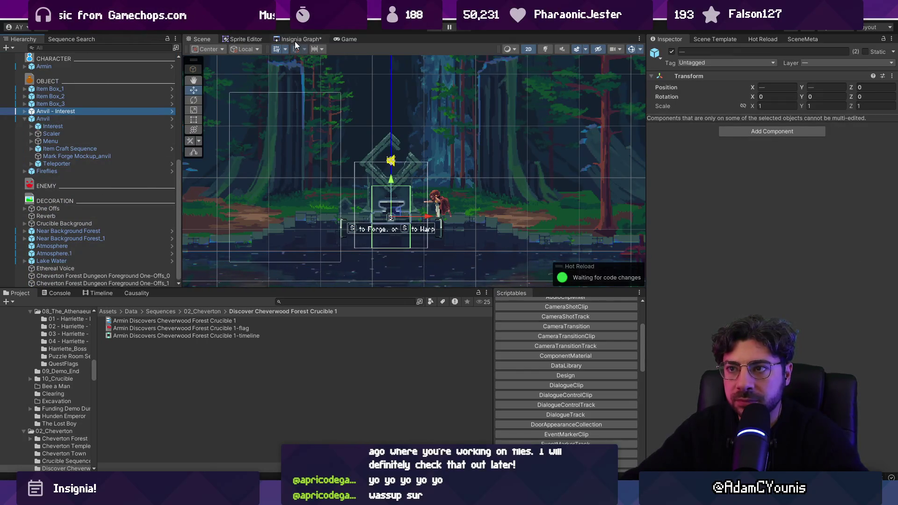
Open the Cheverton level from the Insignia Graph and frame the pasted Anvil - Interest.
left_click(297, 42)
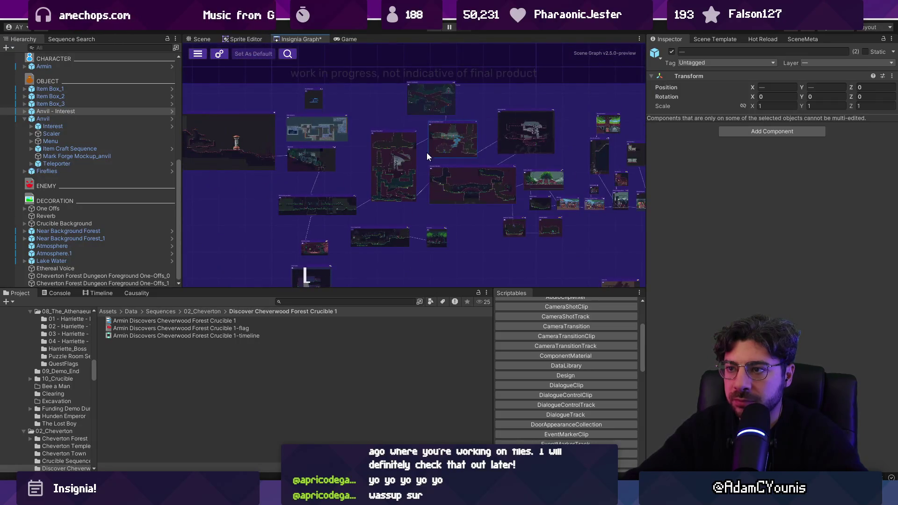
double_click(468, 150)
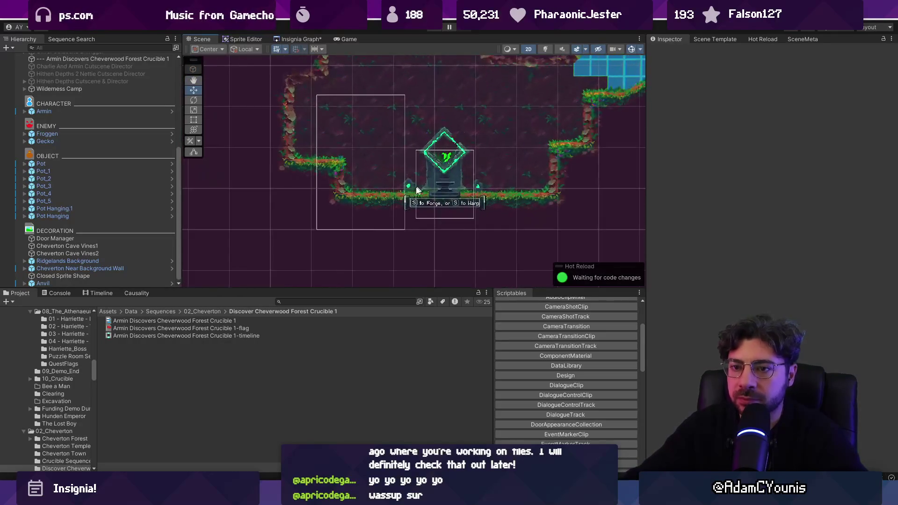
scroll(111, 222, "down", 1)
double_click(107, 276)
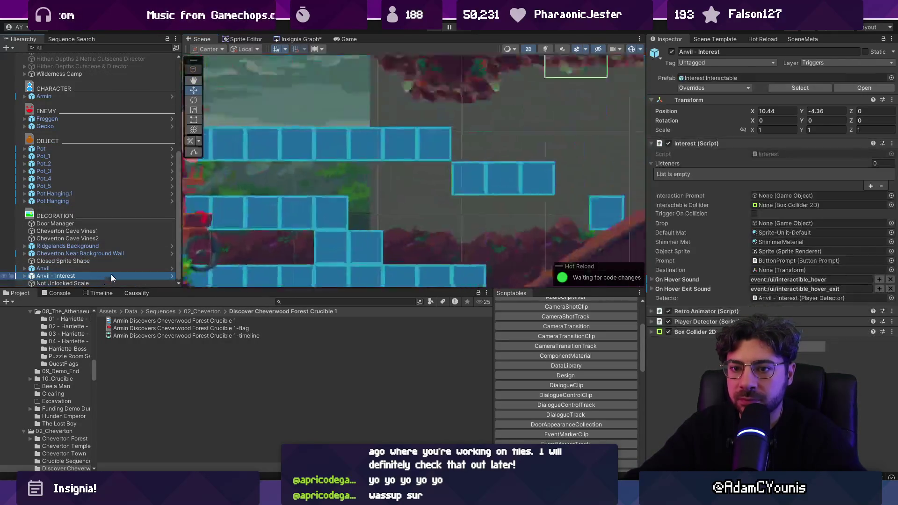
Place Anvil - Interest on the shrine's anvil at position 3.32, -11.68.
left_click_drag(383, 201, 333, 253)
key("f")
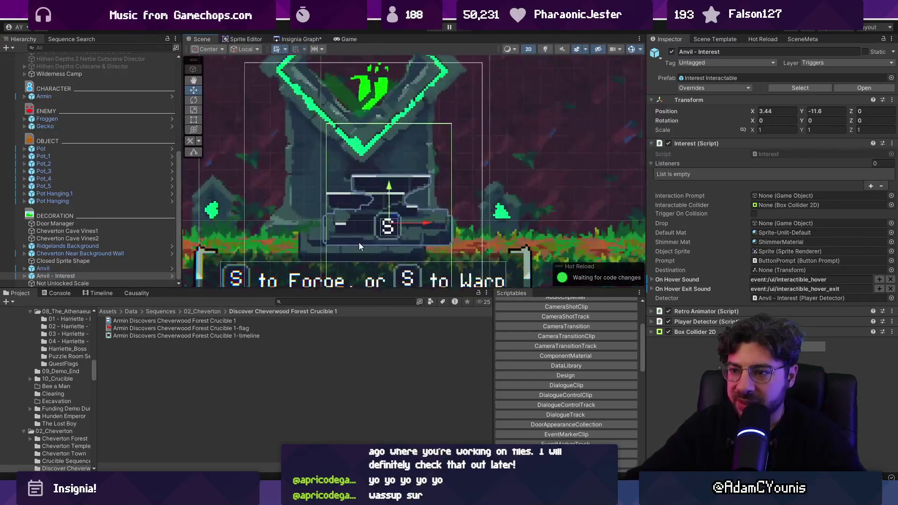
left_click_drag(400, 215, 369, 236)
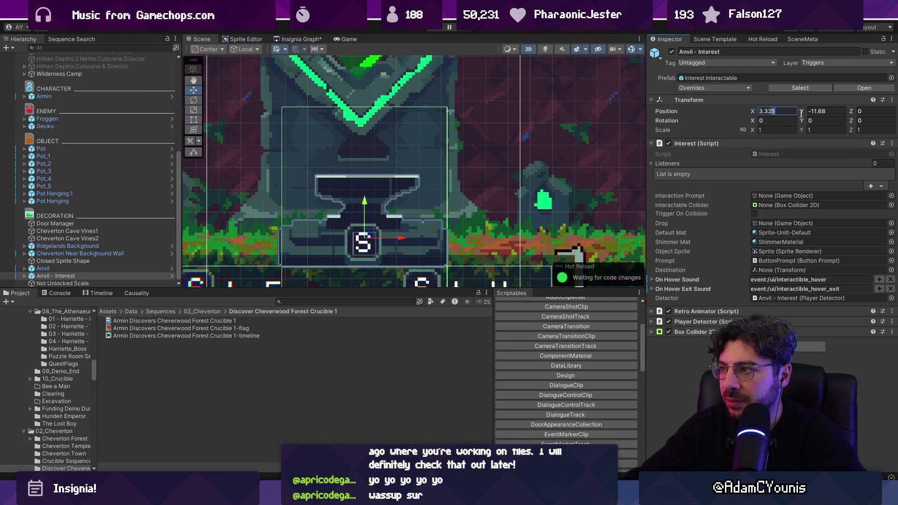
key("BackSpace")
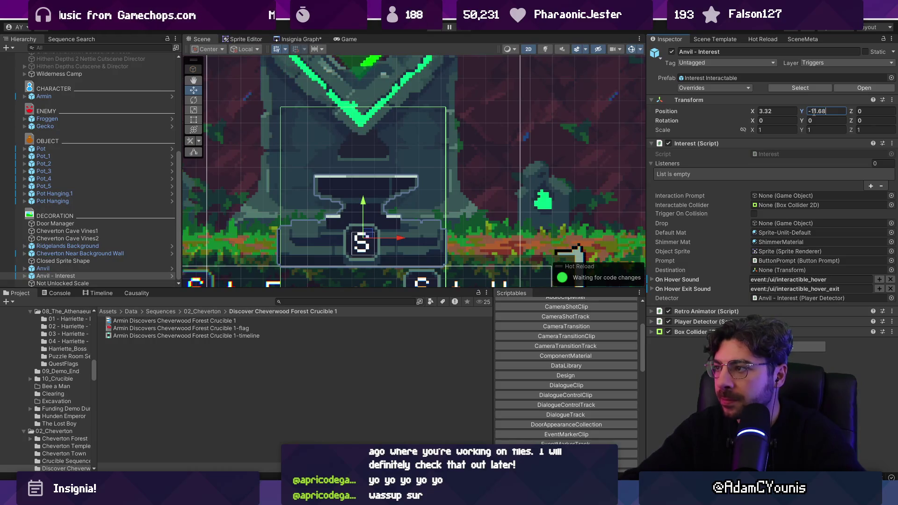
Move Anvil - Interest under the OBJECT group, check the Anvil's Interest child, and select Not Unlocked Scale.
mouse_move(61, 275)
left_mouse_down()
mouse_move(99, 258)
mouse_move(85, 201)
left_mouse_up()
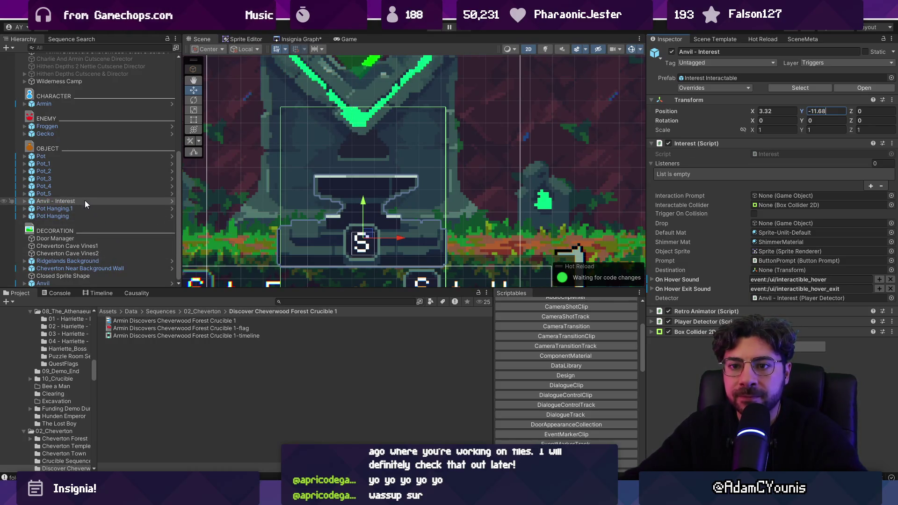
left_click(24, 283)
scroll(57, 254, "down", 3)
left_click(57, 248)
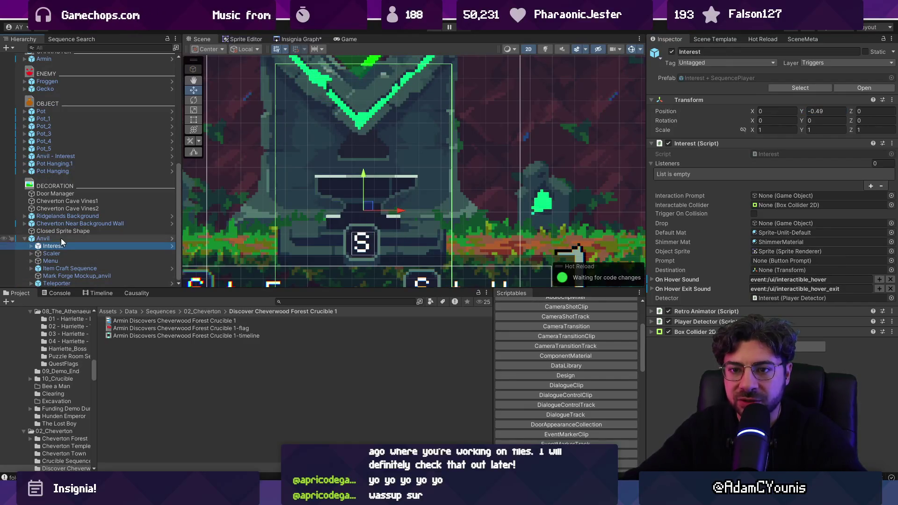
scroll(68, 193, "up", 4)
scroll(68, 194, "up", 7)
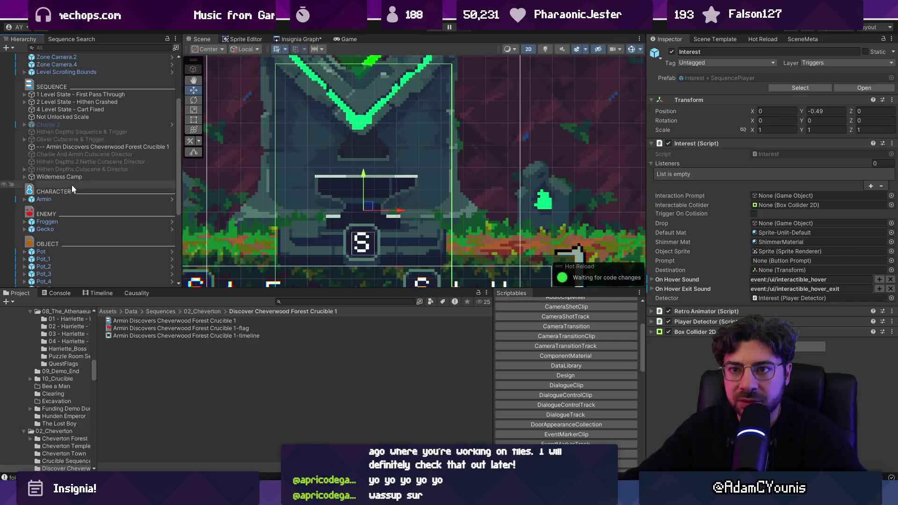
scroll(89, 143, "up", 3)
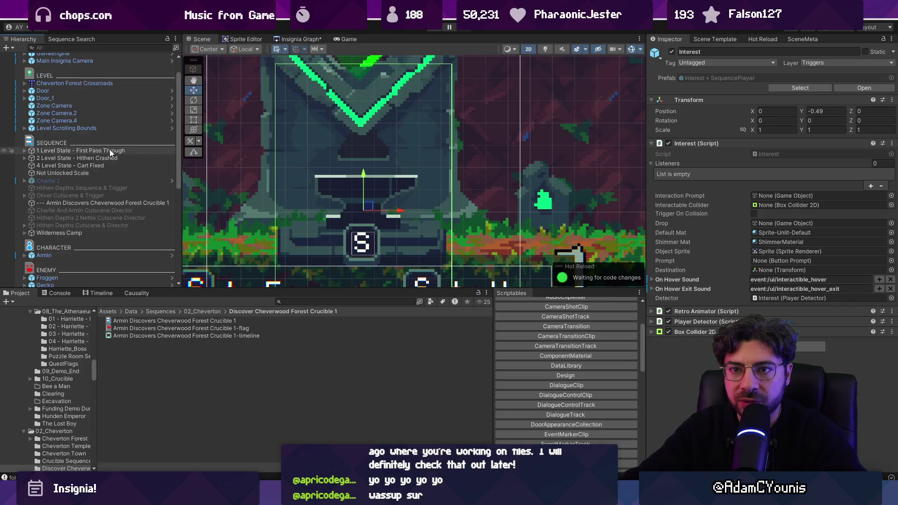
left_click(91, 174)
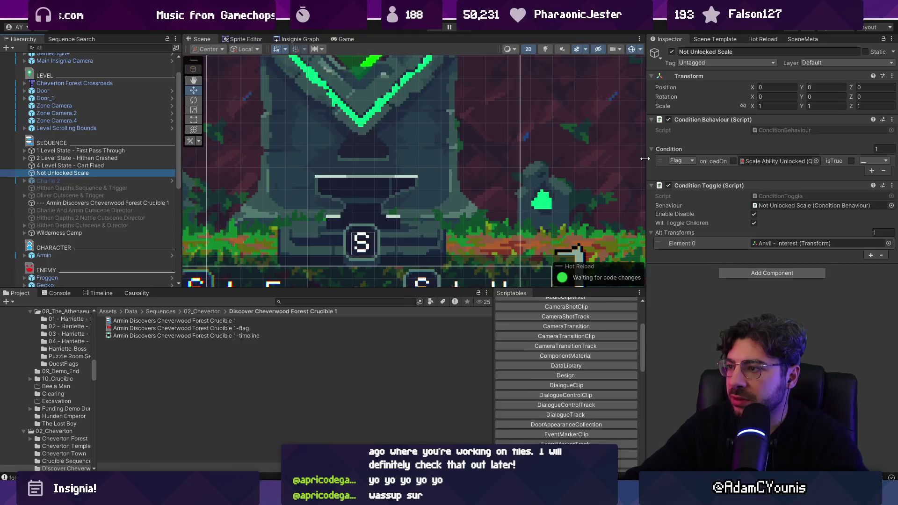
Switch the toggle's condition flag to WallRide Unlocked.
left_click_drag(646, 158, 579, 159)
left_click(798, 161)
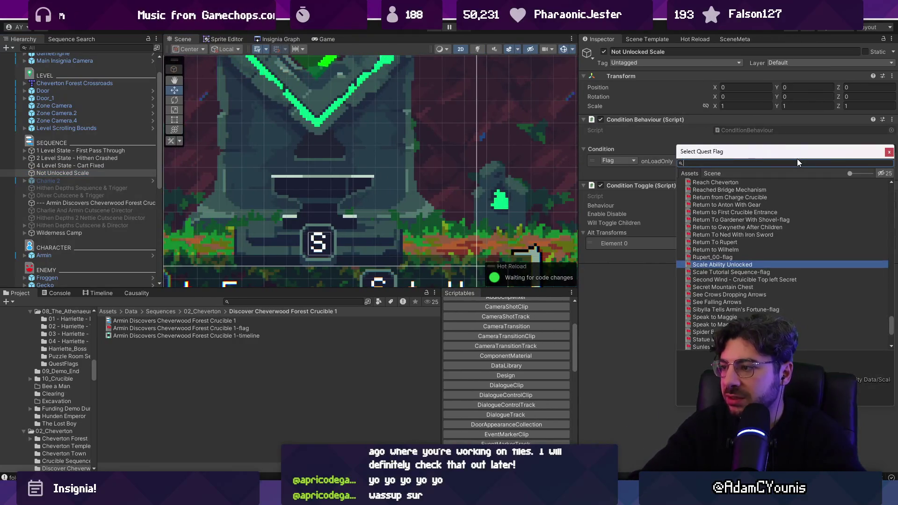
type("wall")
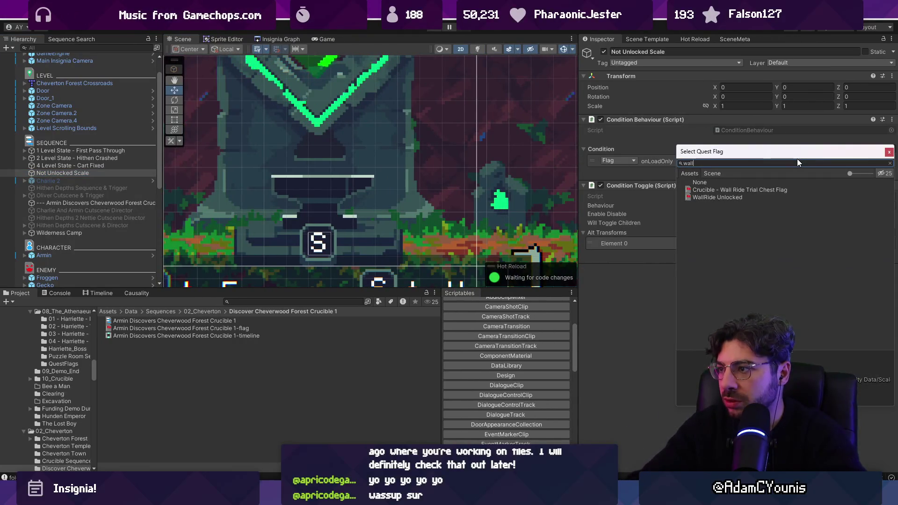
key("Return")
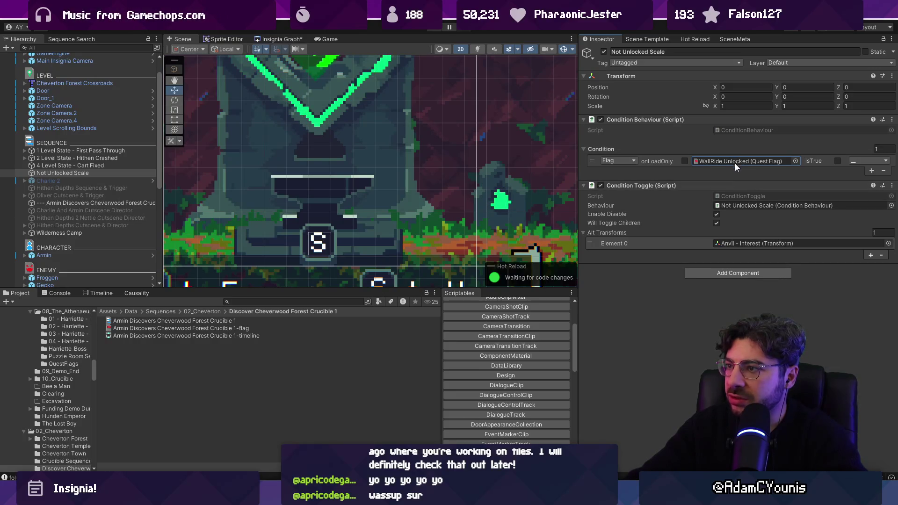
Rename the toggle to Not Unlocked WallRide.
type("WallRide")
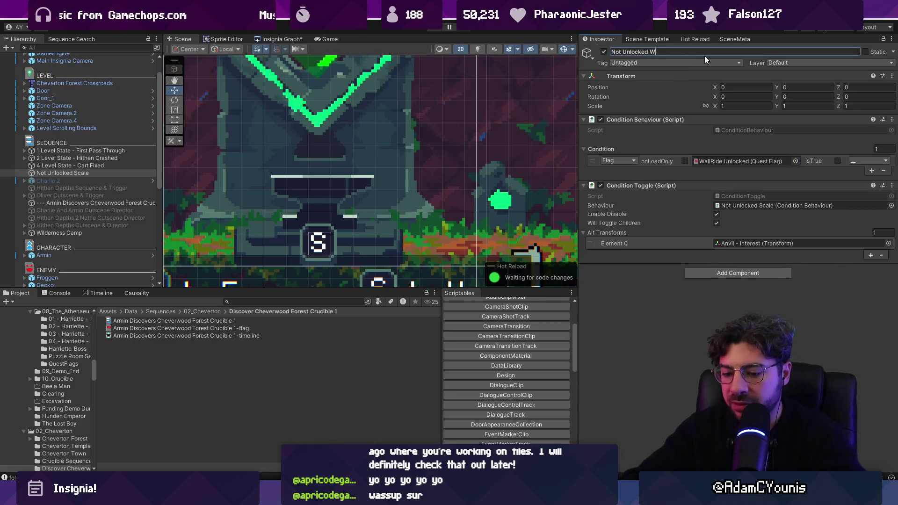
key("Return")
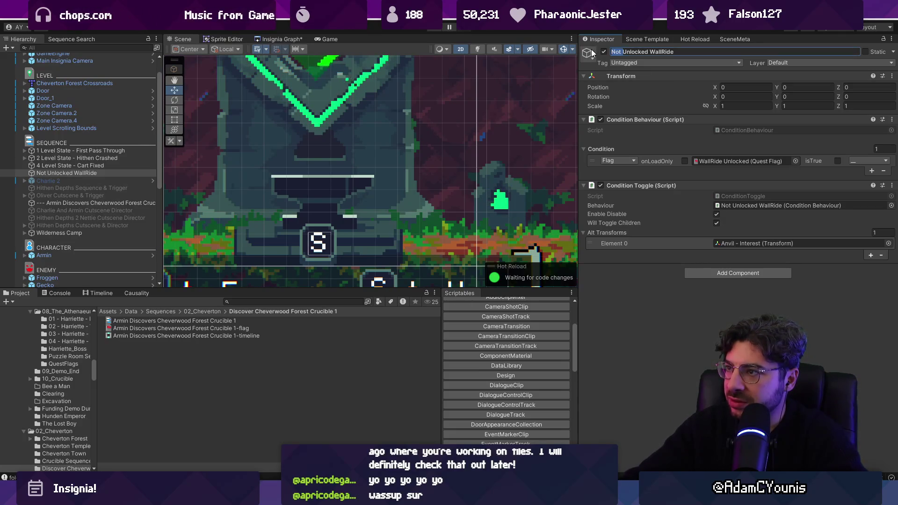
key("BackSpace")
key("Return")
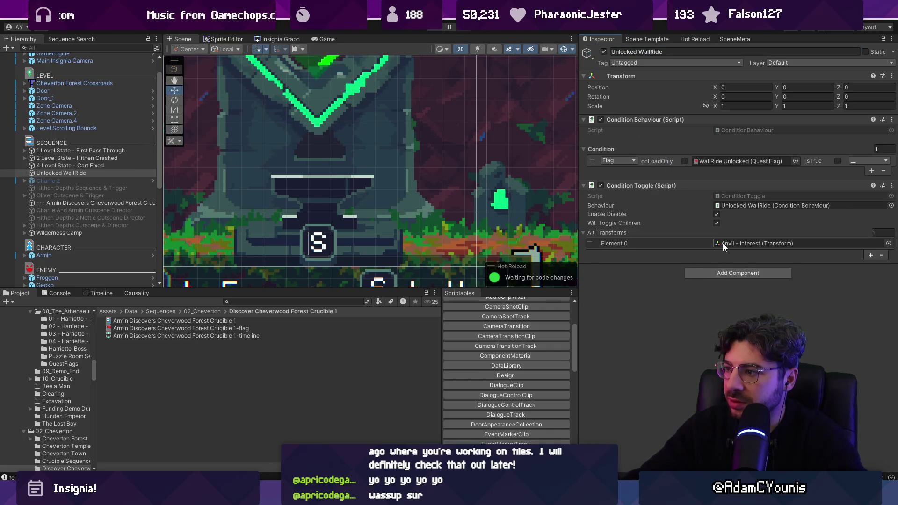
left_click(723, 243)
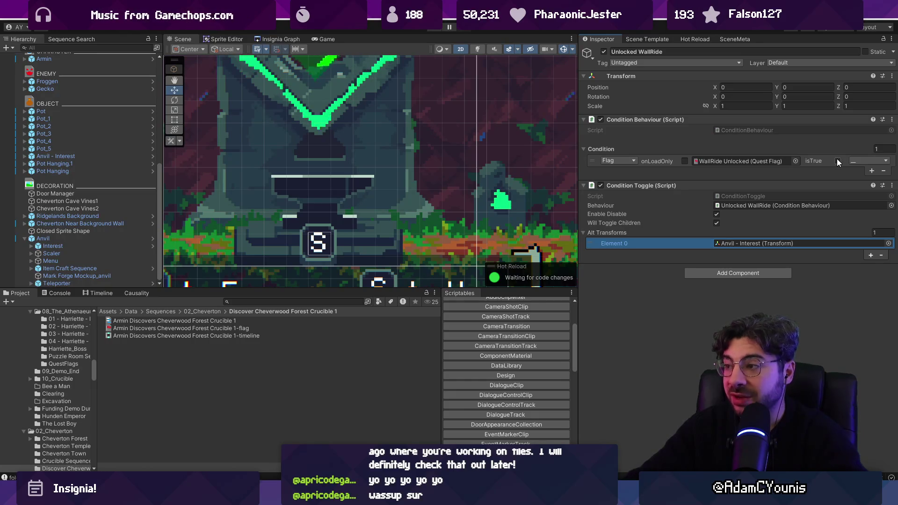
left_click(683, 52)
type("Not")
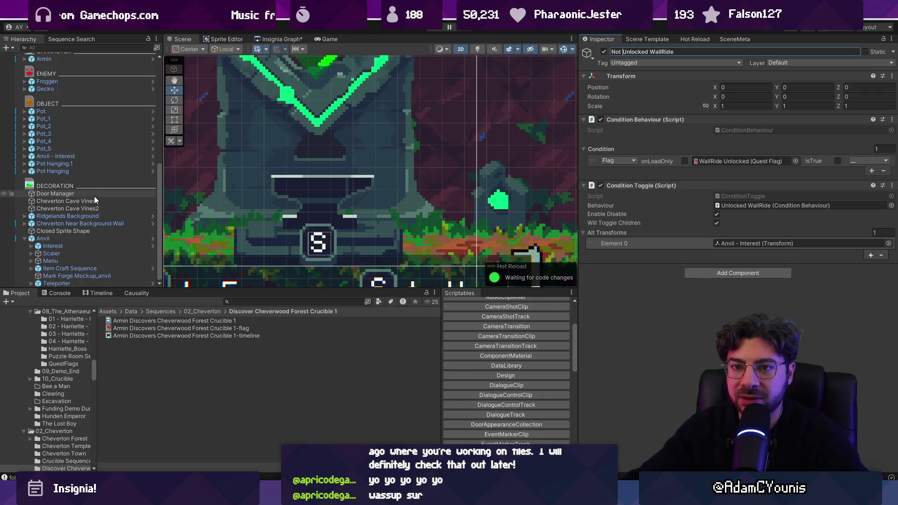
scroll(80, 199, "up", 6)
left_click(61, 143)
Duplicate it as Unlocked WallRide with isTrue ticked, Interest in Element 0, and play-test.
key("ctrl+d")
left_click(101, 152)
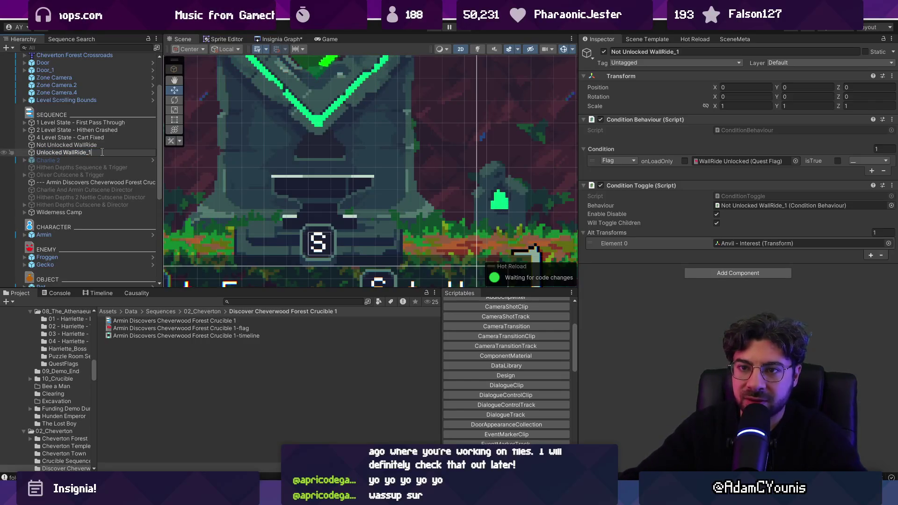
key("Return")
left_click(837, 160)
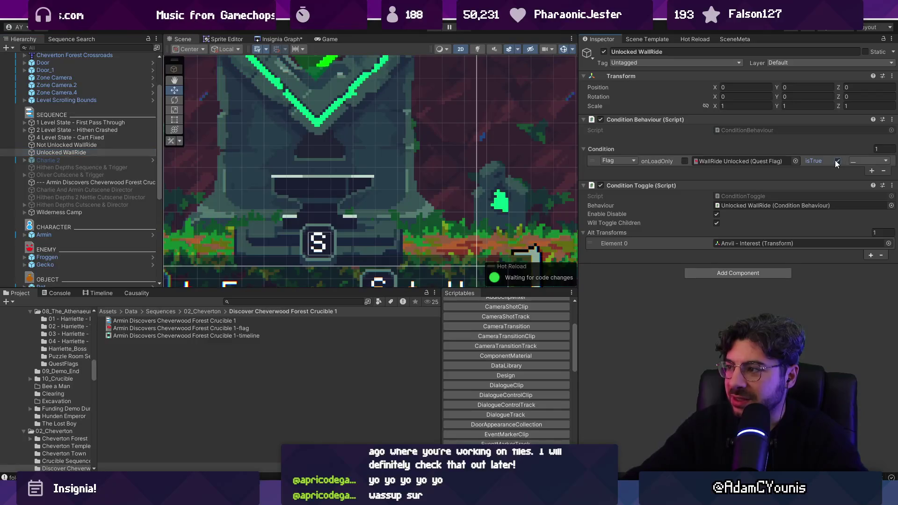
left_click(889, 243)
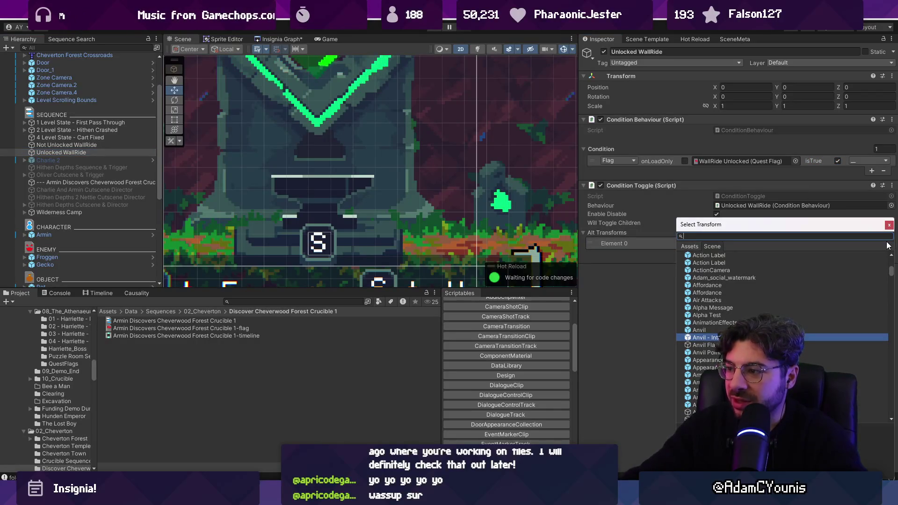
scroll(68, 251, "down", 8)
left_click_drag(63, 247, 745, 243)
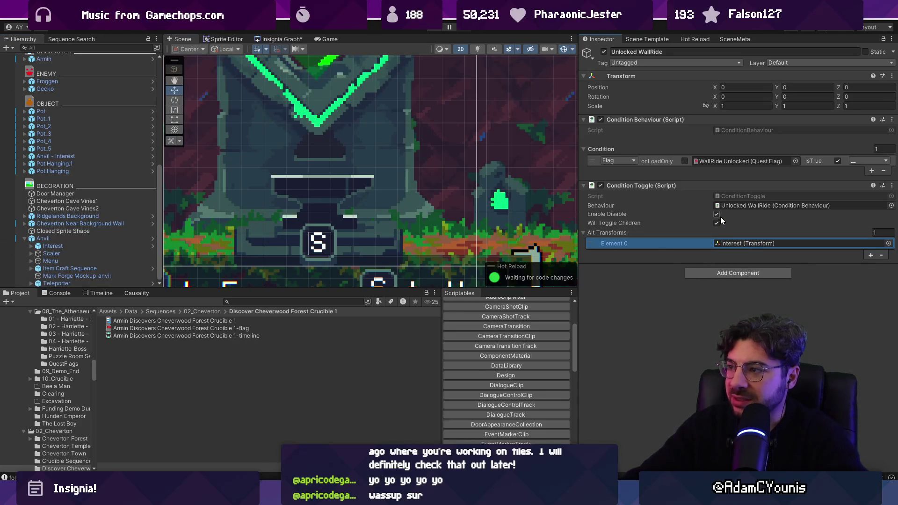
left_click(431, 29)
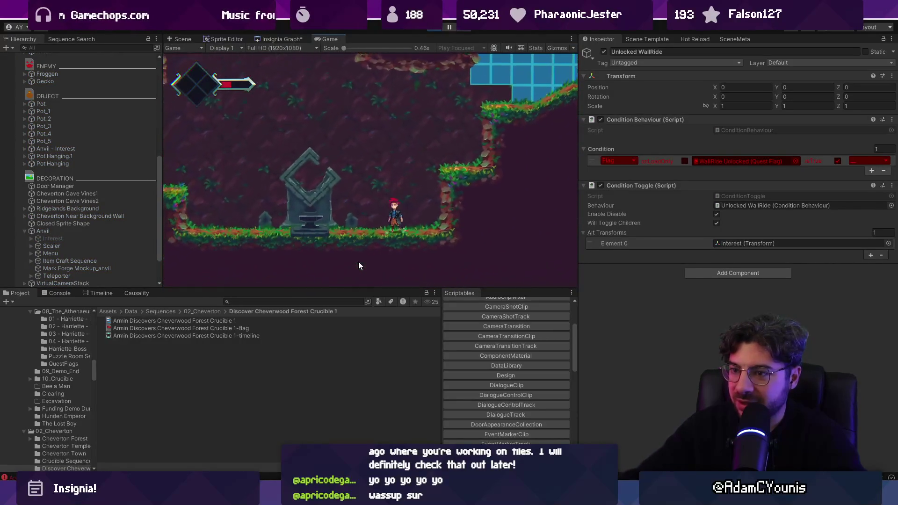
Set the Crucible 1 sequence's Condition Interactable to Anvil - Interest and save the scene.
left_click(430, 27)
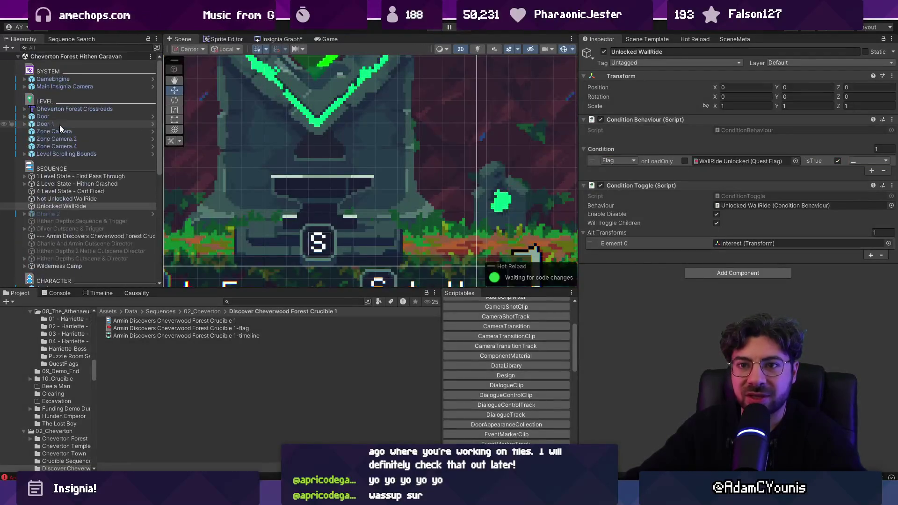
left_click(94, 236)
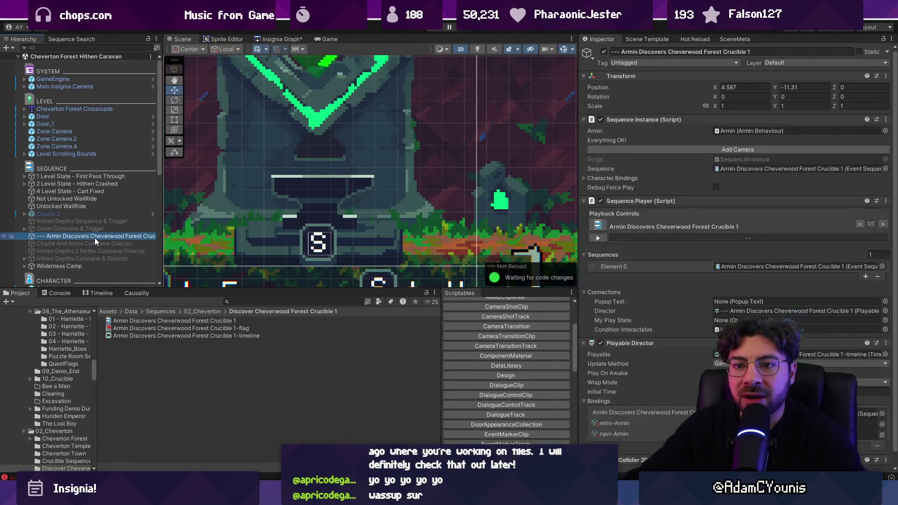
scroll(686, 232, "down", 1)
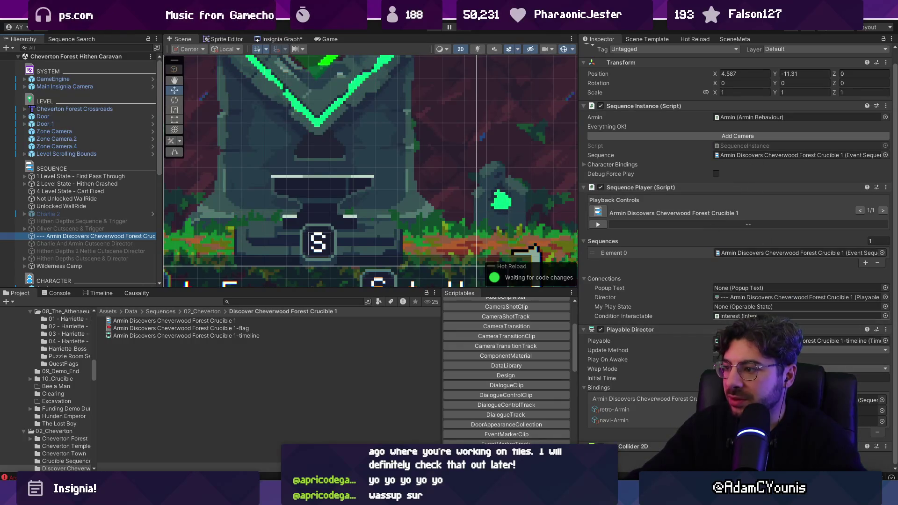
left_click(886, 317)
double_click(723, 265)
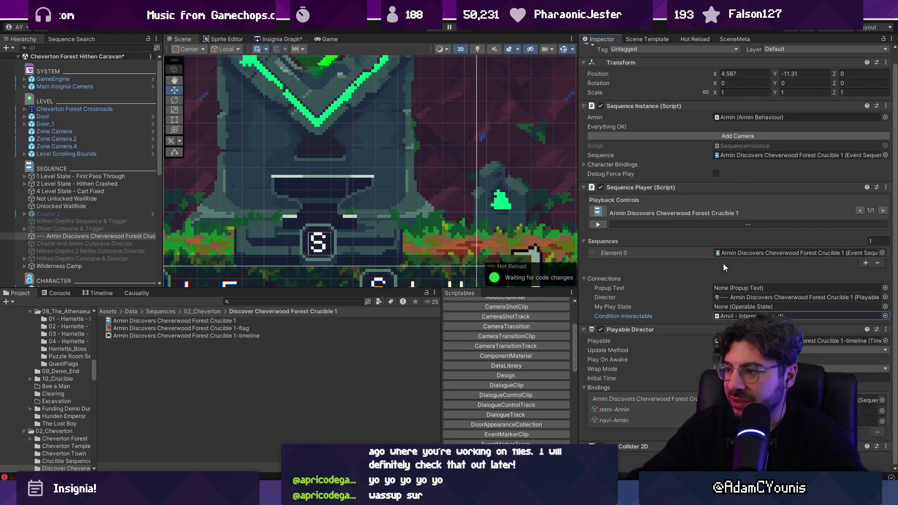
key("ctrl+s")
Play-test by walking the character through the cave to the anvil shrine.
left_click(436, 30)
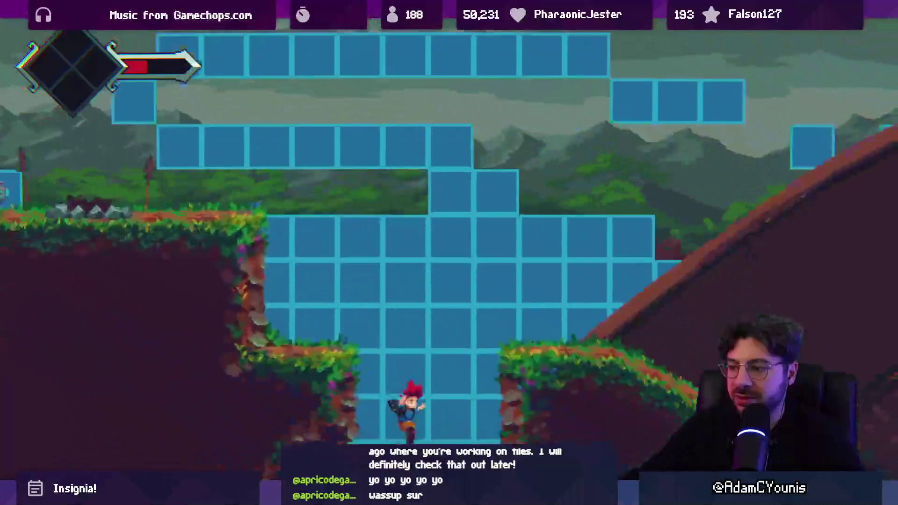
key("Right")
key("space")
key("Left")
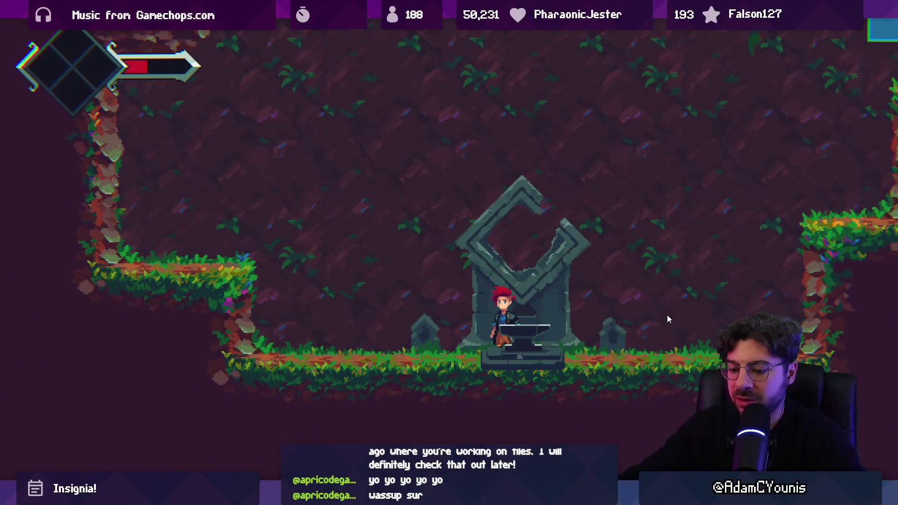
key("shift+space")
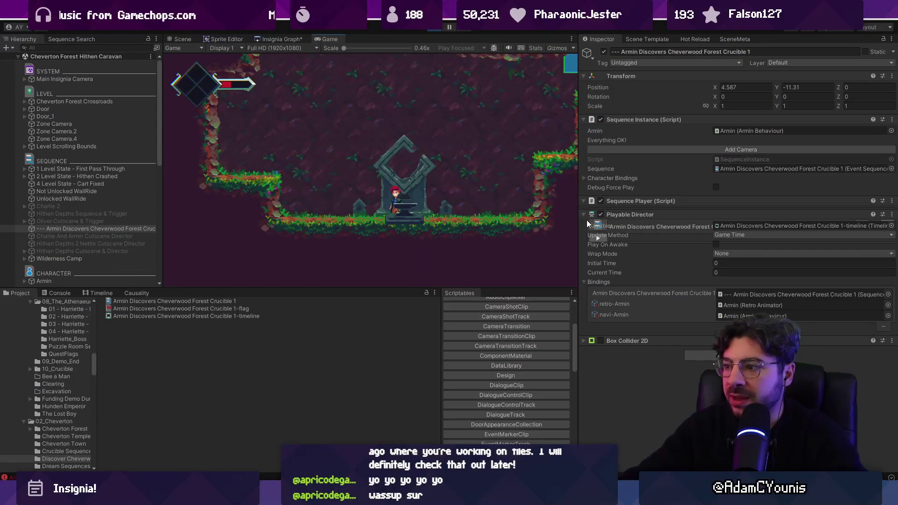
Inspect the discovery sequence and the Console's ArgumentNullException errors, then pause the game.
left_click(103, 208)
left_click(106, 227)
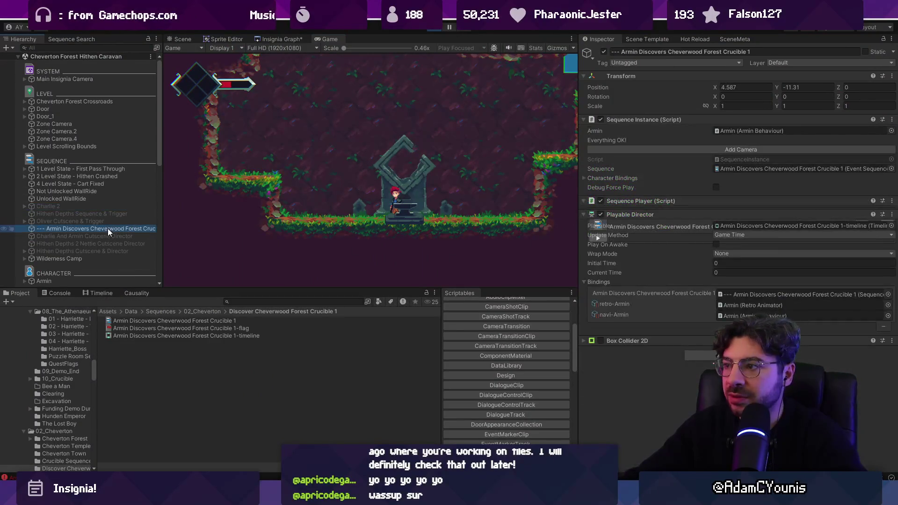
left_click(643, 214)
left_click(645, 213)
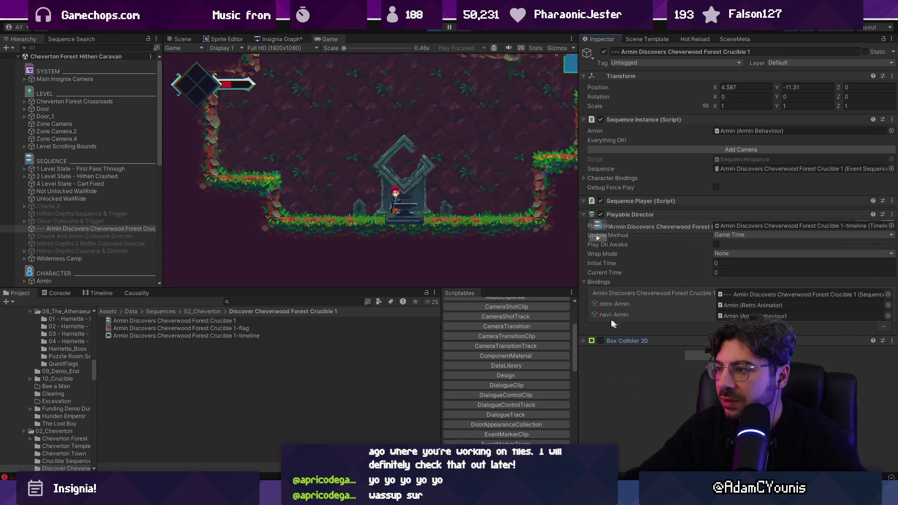
left_click(60, 293)
left_click(88, 312)
left_click(83, 330)
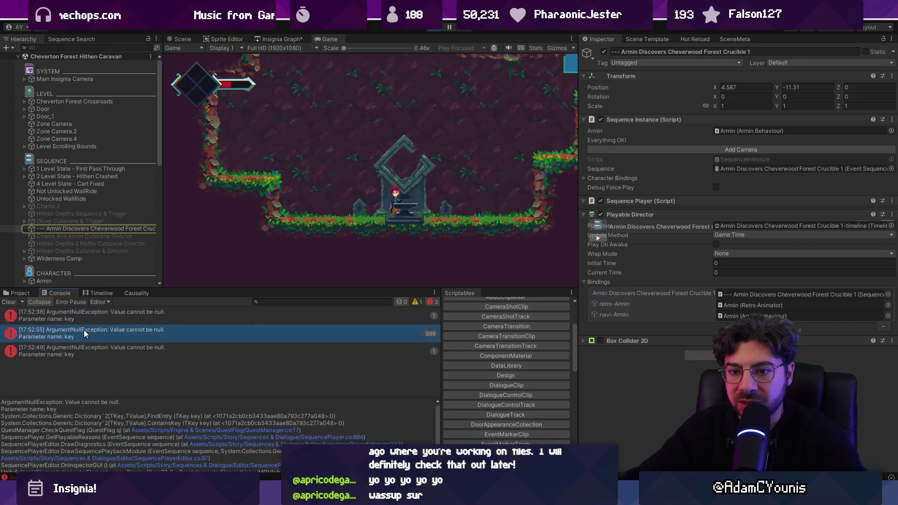
left_click(443, 27)
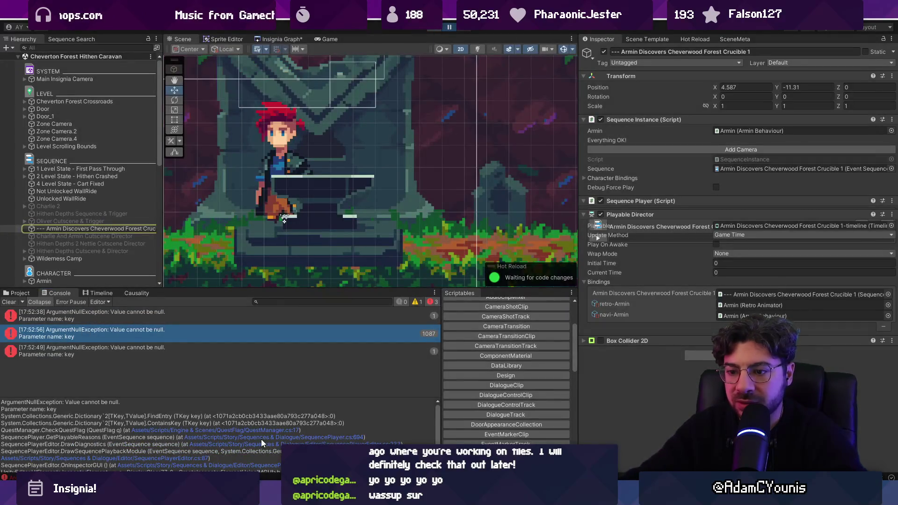
left_click(11, 294)
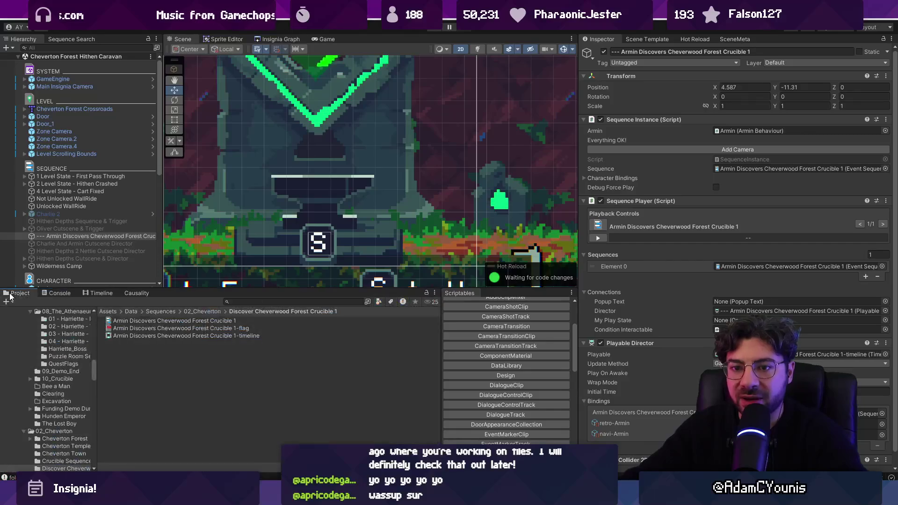
Find the DataLibrary asset and update its data dictionary GUIDs (327 quest flags, 29 designs).
left_click(291, 304)
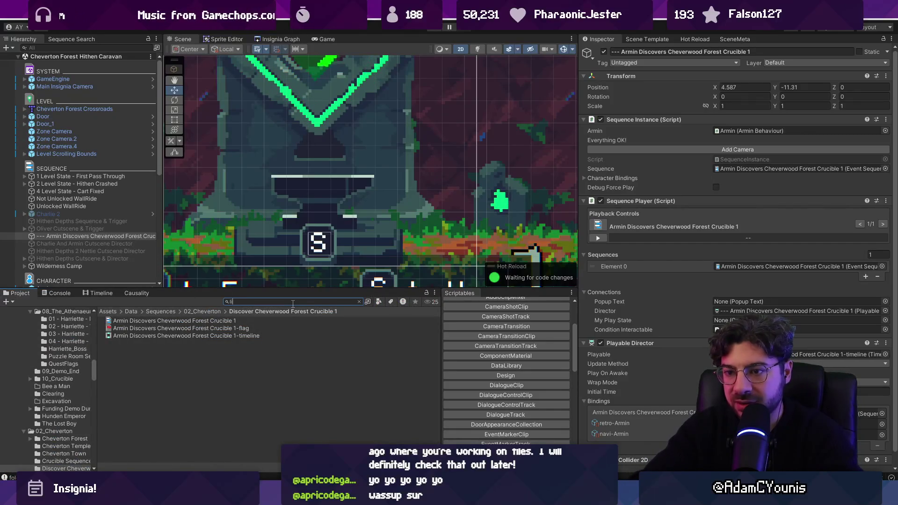
type("livbr")
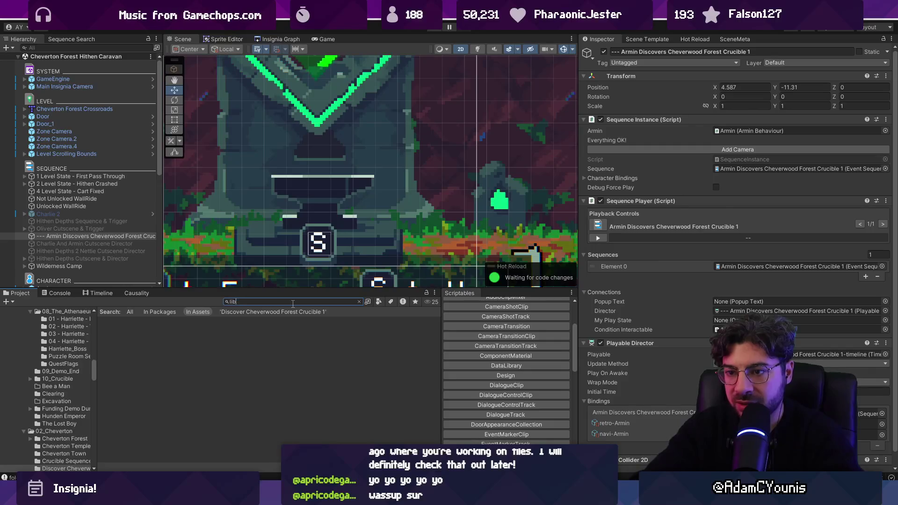
left_click(122, 336)
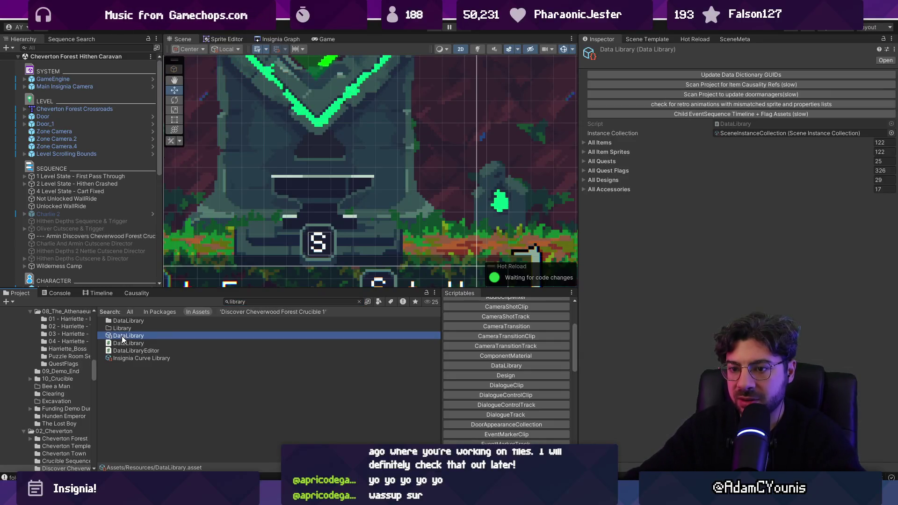
left_click(631, 76)
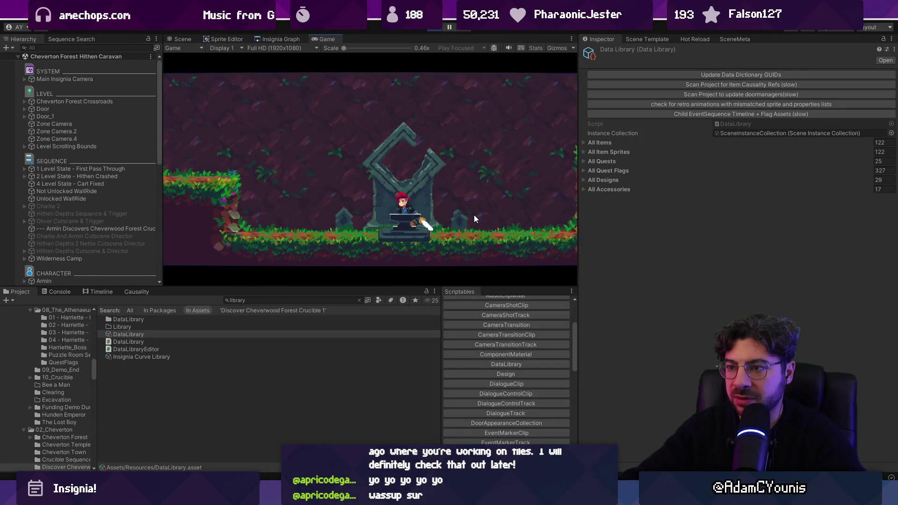
View the Causality overview, then show the discovery sequence in the Timeline.
left_click(135, 292)
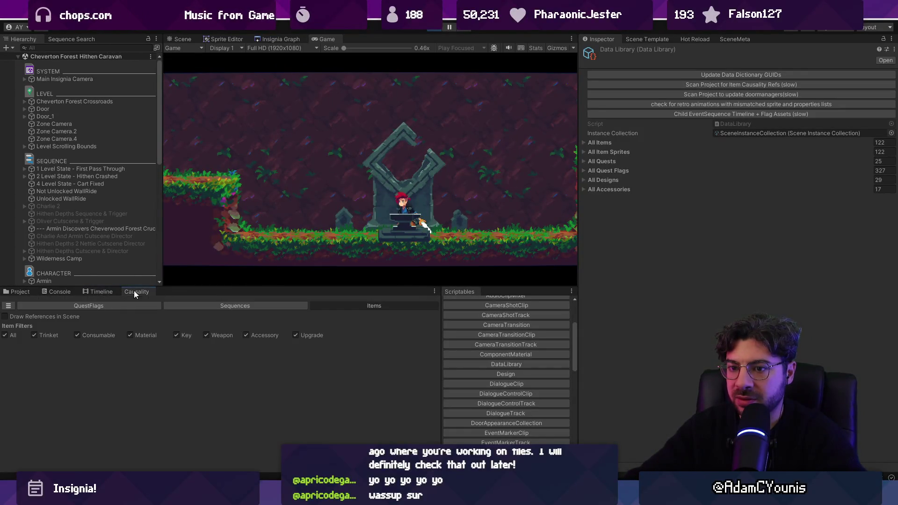
left_click(116, 292)
left_click(94, 229)
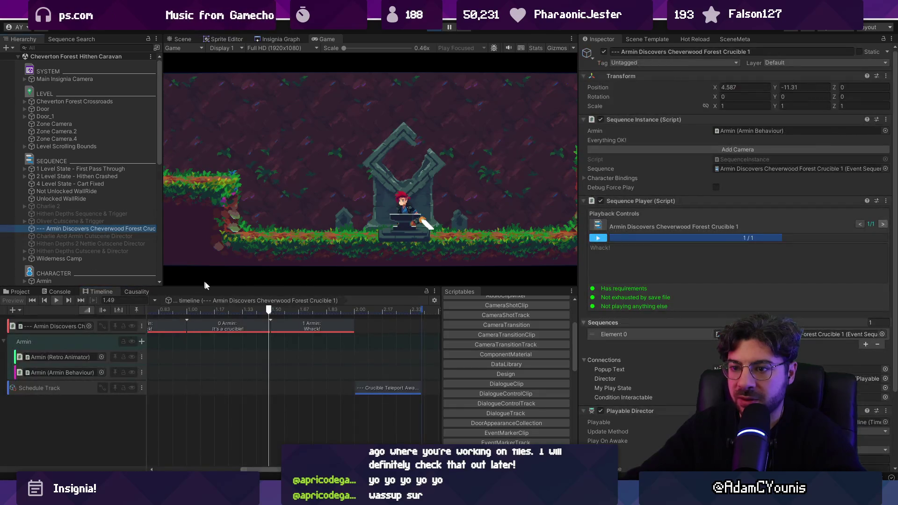
Delete the duplicate "It's a crucible!" and "Whack!" dialogue clips from the timeline.
left_click(427, 29)
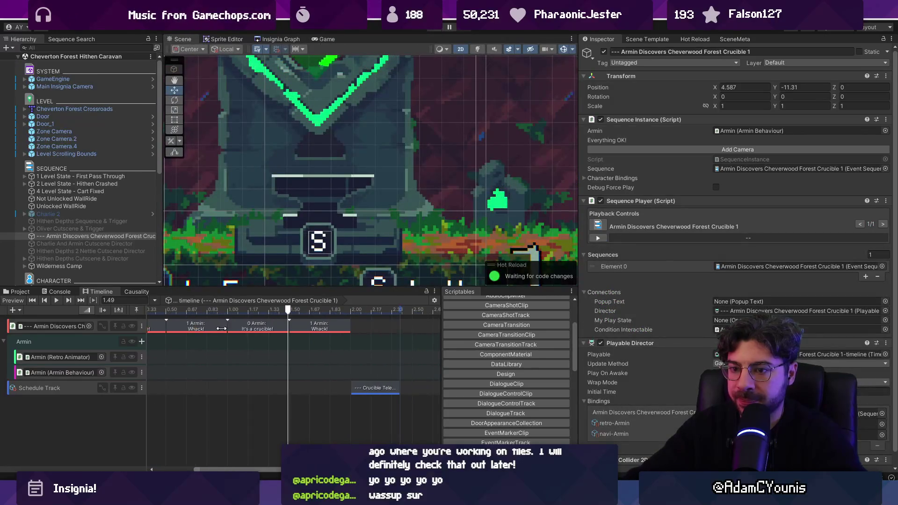
scroll(229, 330, "up", 2)
left_click(252, 326)
left_click(305, 329, "shift")
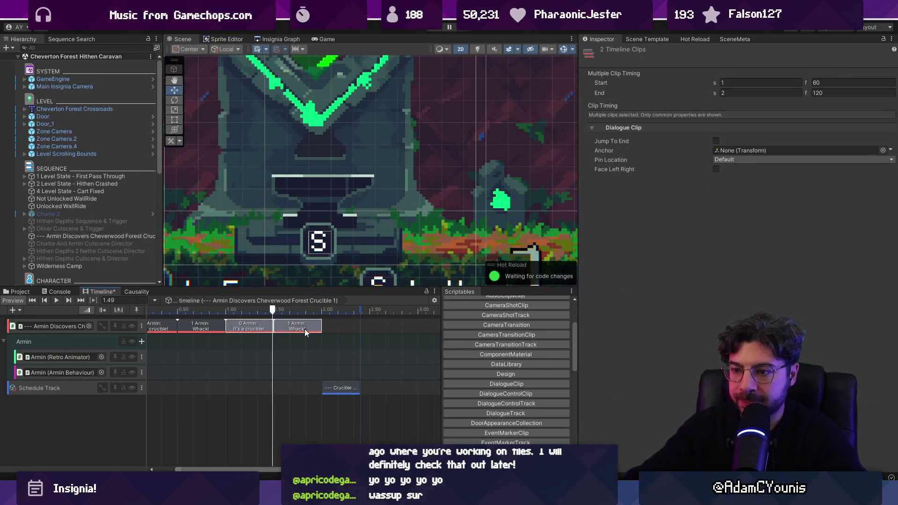
key("Delete")
Move the teleport clip to run 1–1.4 s and play-test the retimed sequence.
left_click_drag(349, 387, 261, 388)
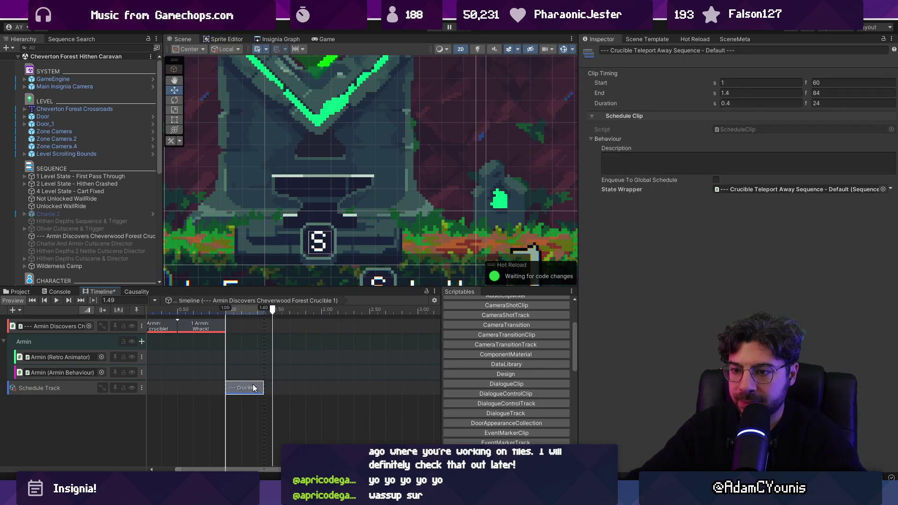
left_click_drag(309, 350, 333, 349)
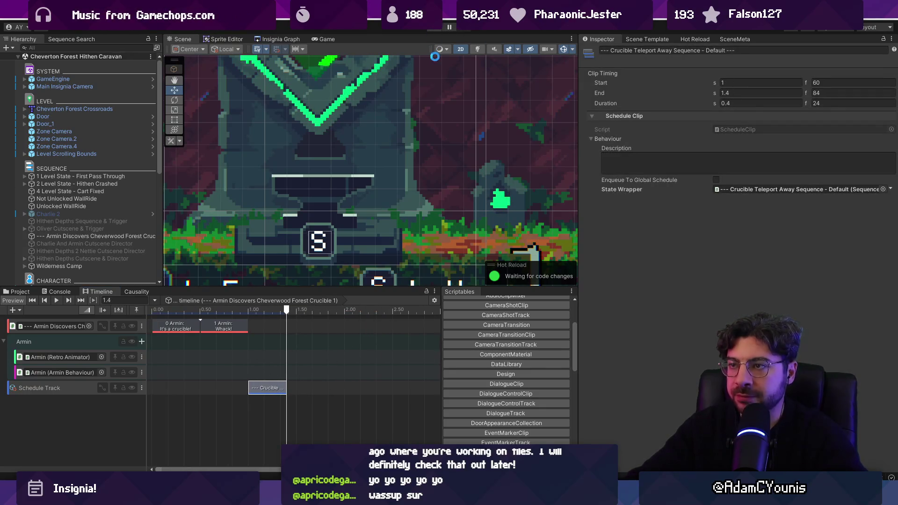
key("ctrl+p")
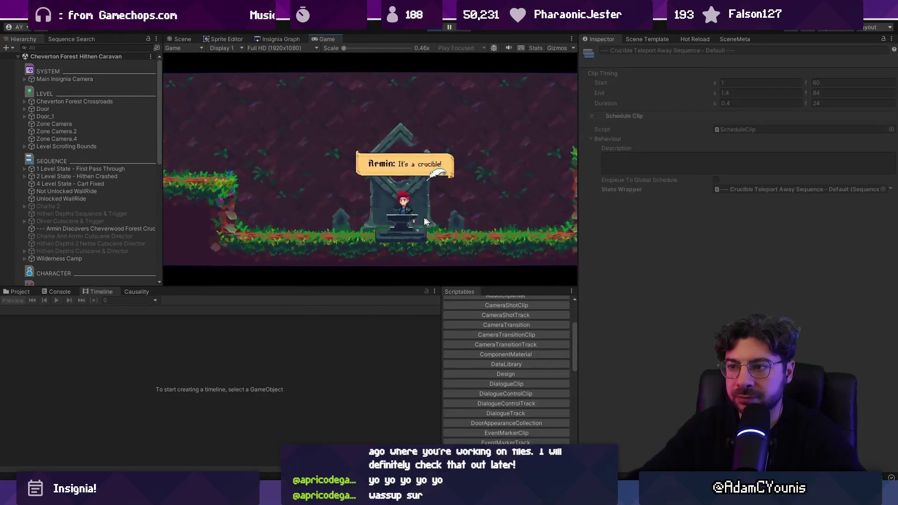
left_click(115, 229)
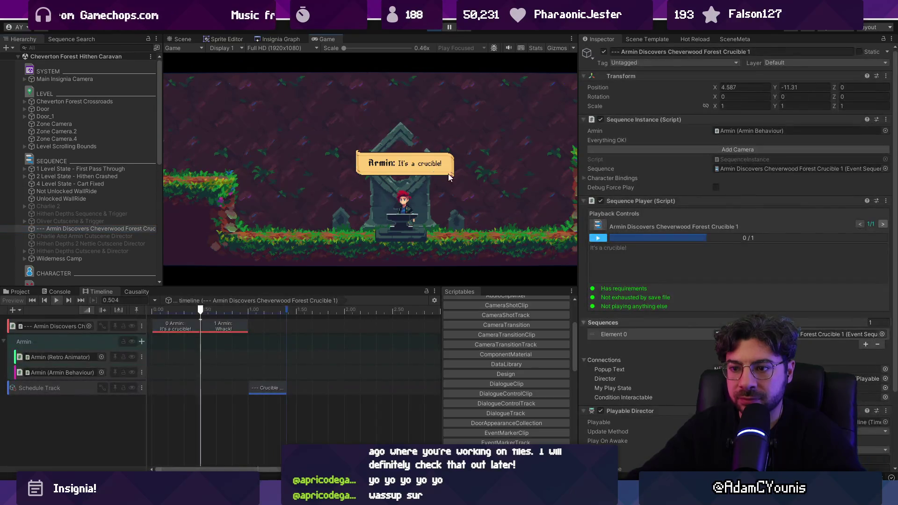
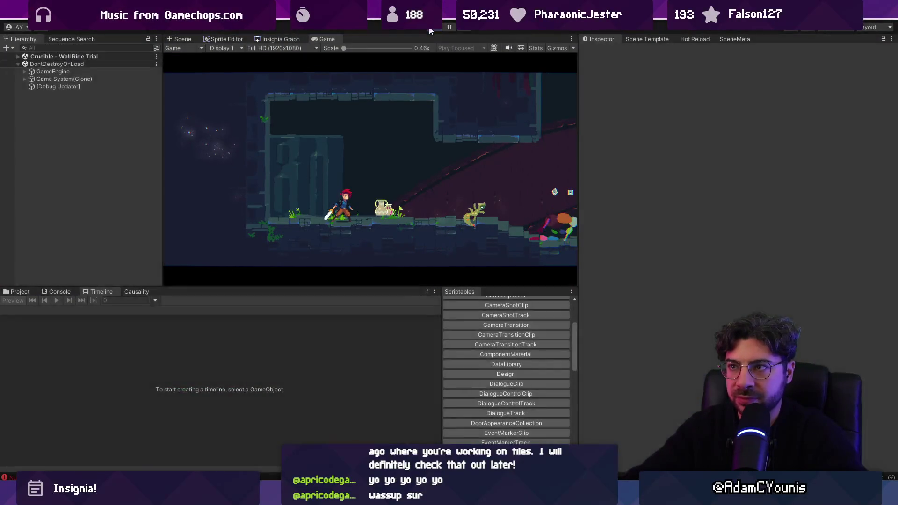
In the Insignia Graph, select the Armin Discovers Cheverwood Forest Crucible 1 sequence and its Schedule Track.
left_click(281, 39)
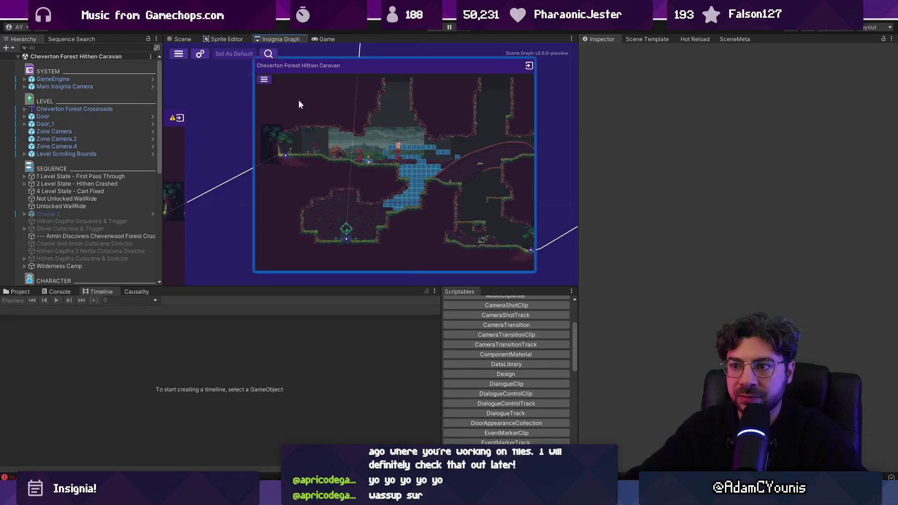
scroll(118, 176, "down", 5)
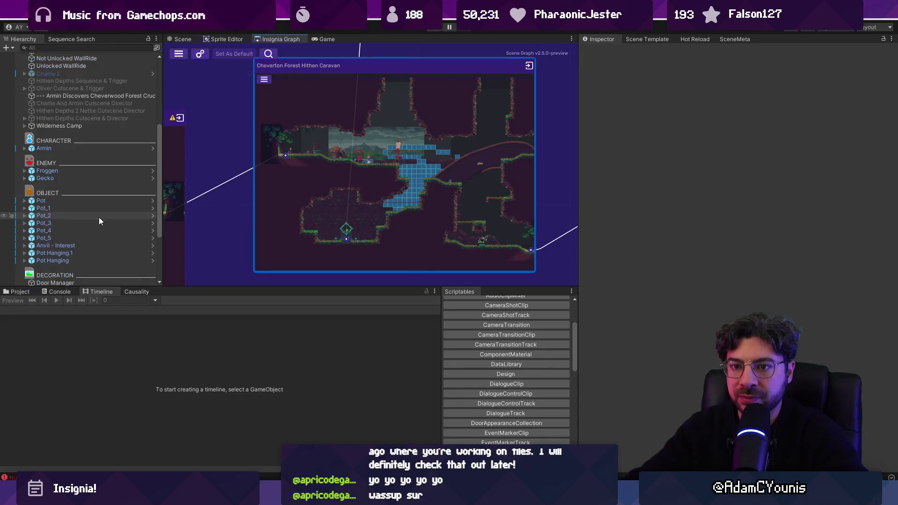
left_click(96, 96)
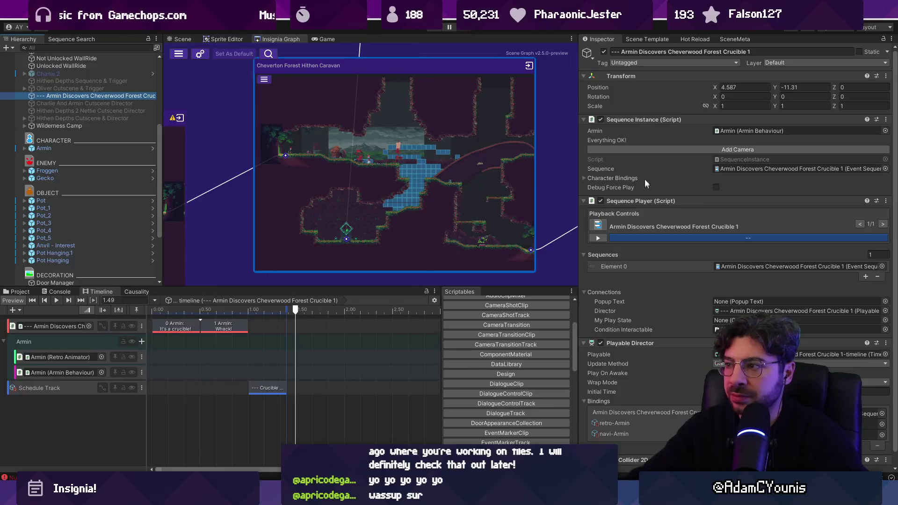
left_click(346, 385)
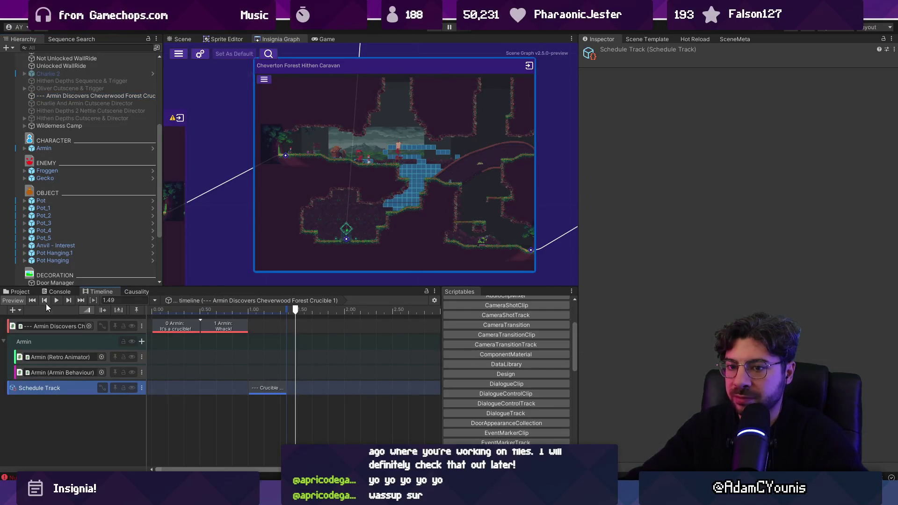
left_click(16, 292)
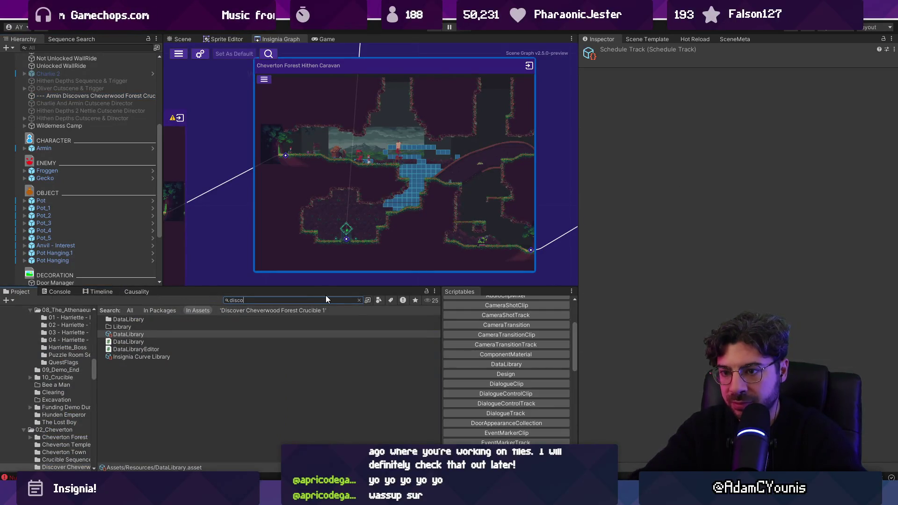
Search the Project for 'discover', inspect 01 - Discover Crucible, then search for Cheverwood assets.
type("discover")
left_click(181, 334)
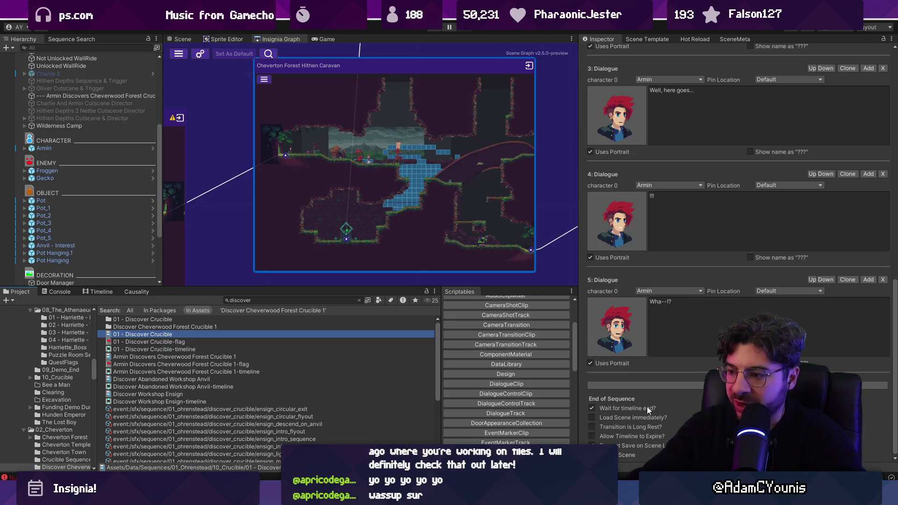
left_click(259, 300)
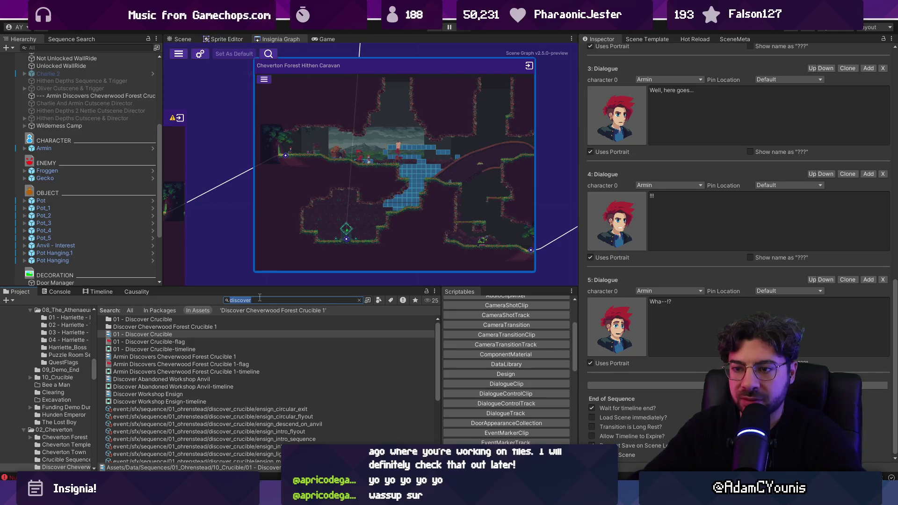
type("wall")
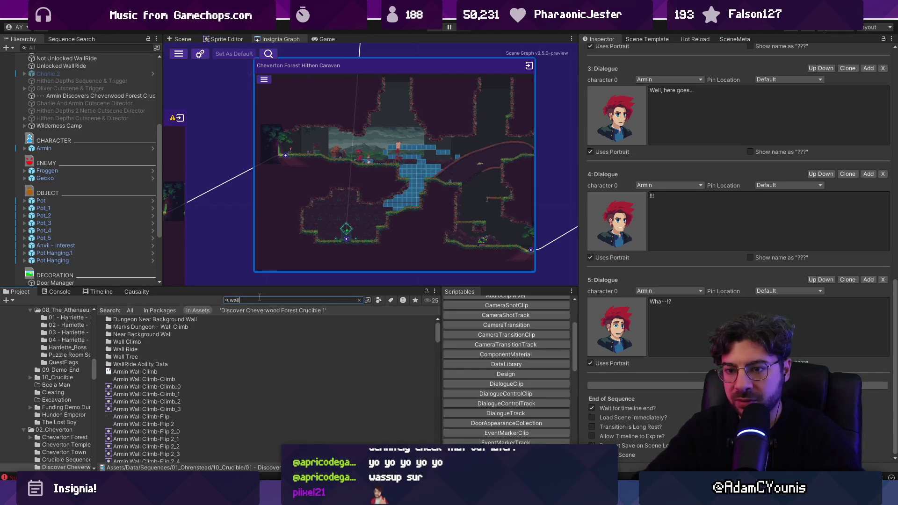
type("chevert")
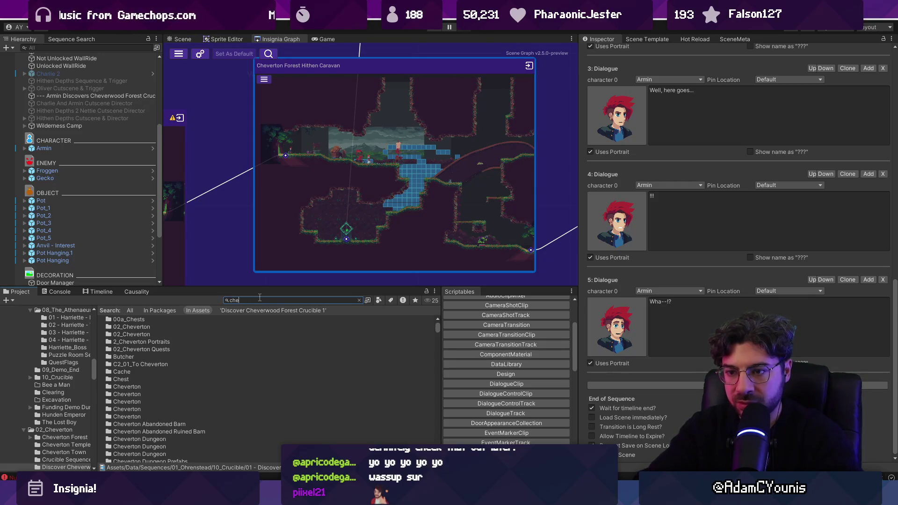
type("wood")
Select the Armin Discovers Cheverwood Forest Crucible 1 asset, review its Inspector, and start play mode.
key("Down")
key("Down")
key("Down")
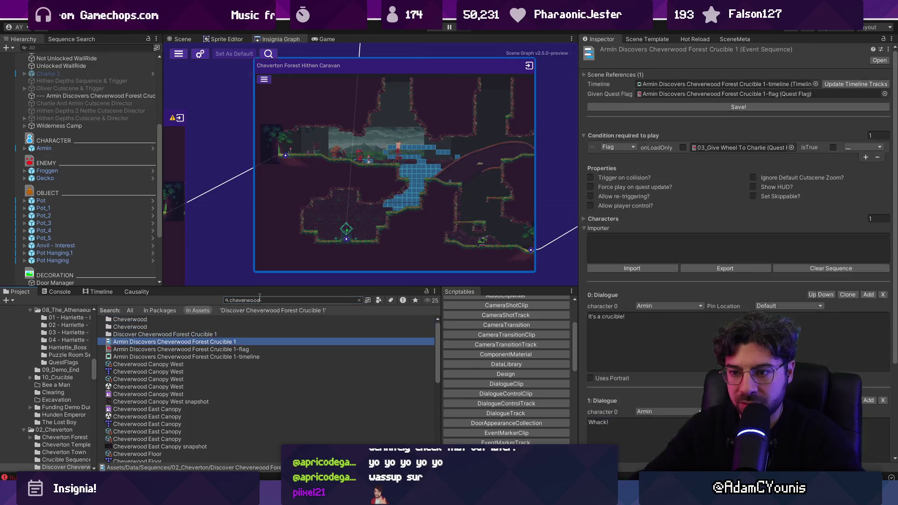
scroll(622, 324, "down", 5)
left_click(605, 440)
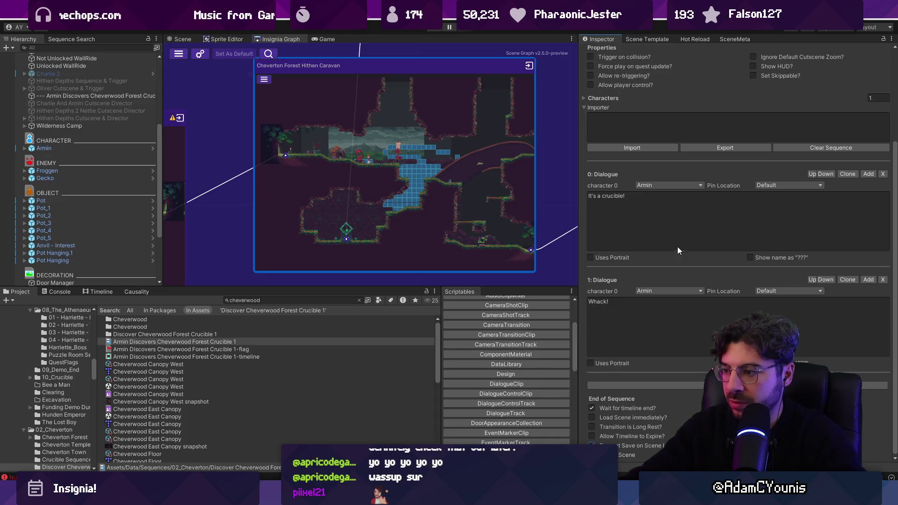
scroll(671, 257, "up", 5)
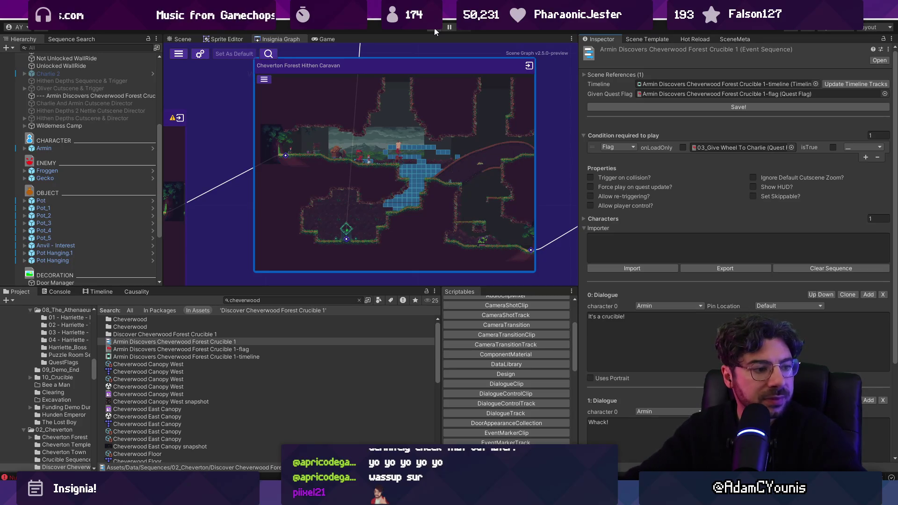
left_click(435, 30)
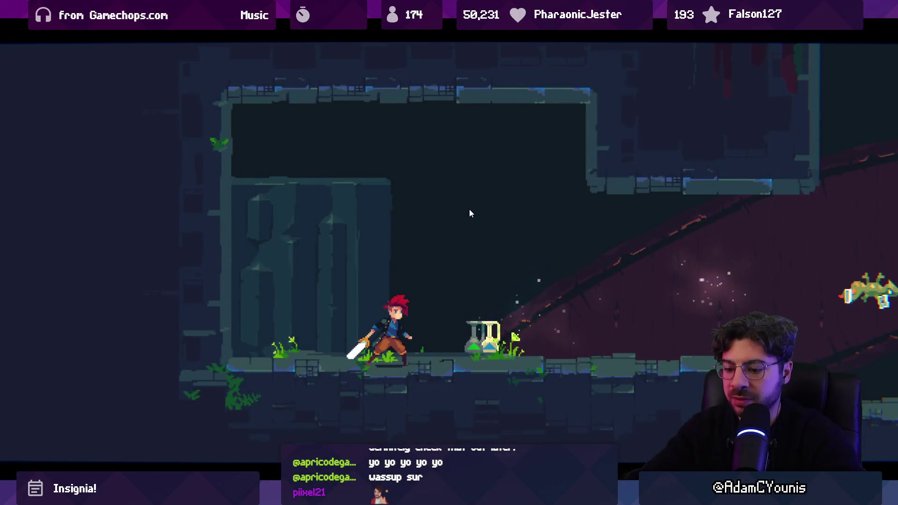
Open the NullReferenceException's stack trace in the Console and jump to its SequencePlayer.cs line.
key("shift+space")
left_click(66, 293)
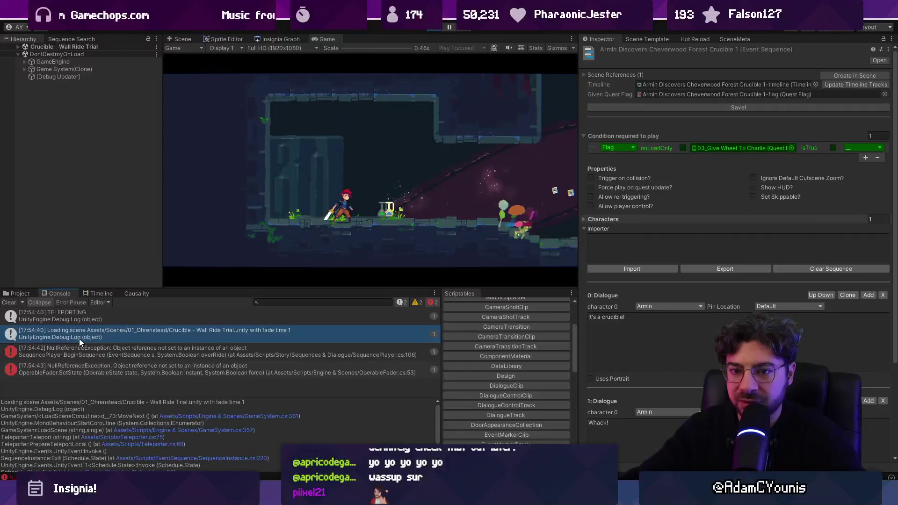
left_click(112, 355)
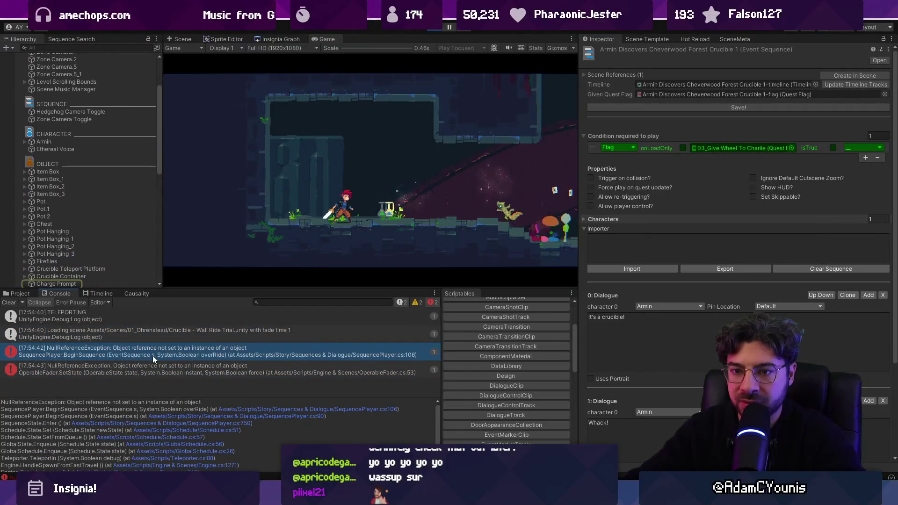
left_click(229, 410)
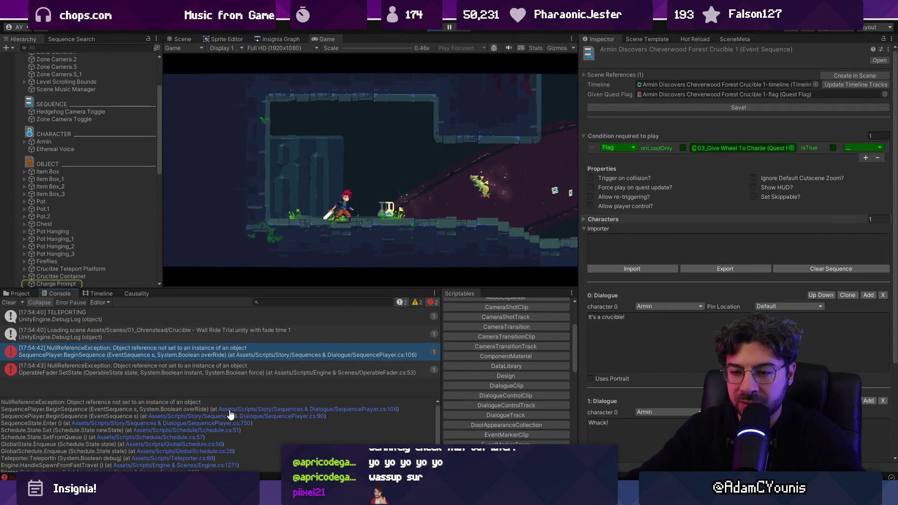
key("alt+Tab")
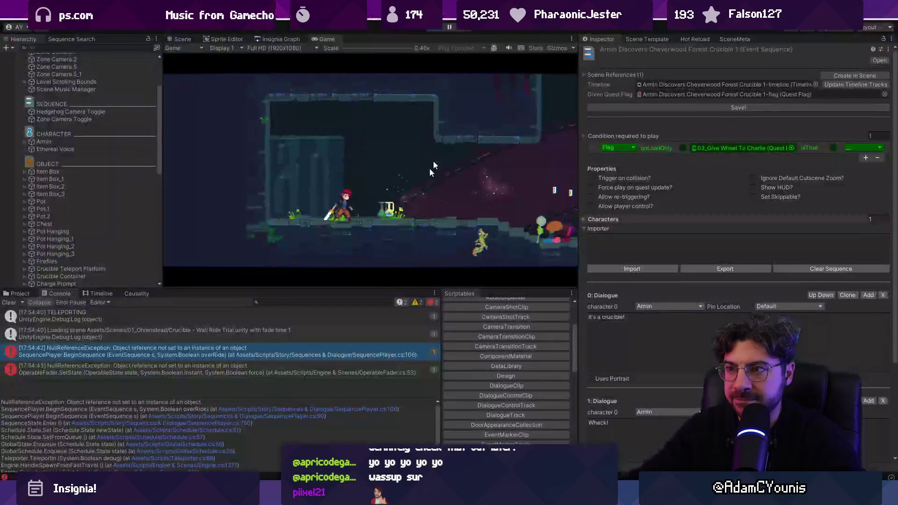
Stop play mode and open the Crucible - Wall Ride Trial scene from the Insignia scene graph.
left_click(440, 29)
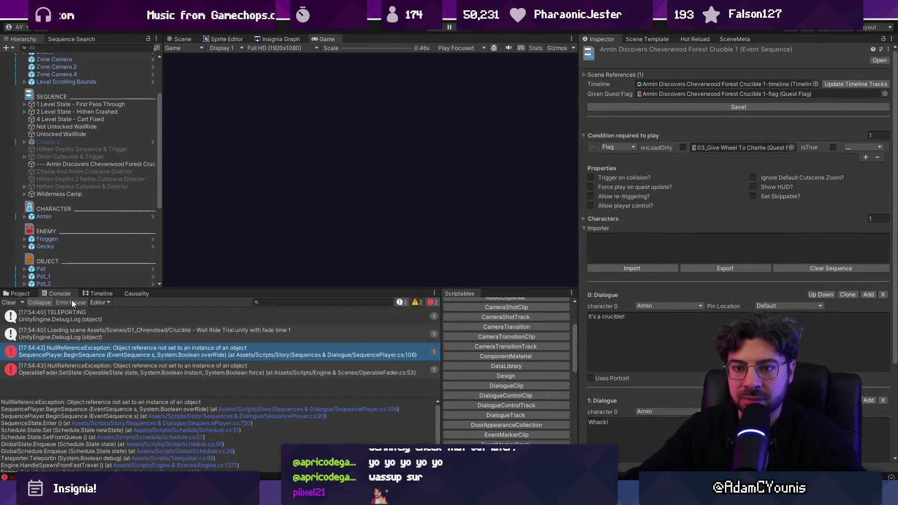
scroll(108, 211, "down", 3)
left_click(276, 39)
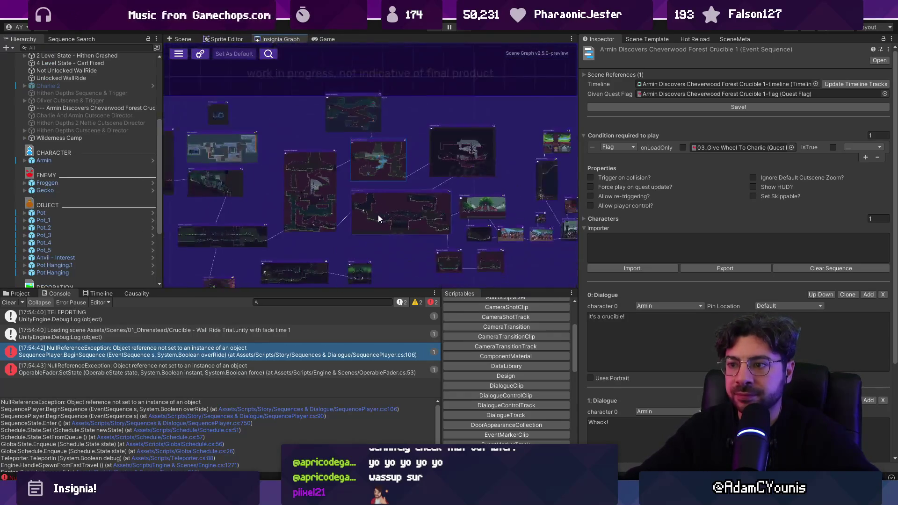
scroll(372, 122, "up", 3)
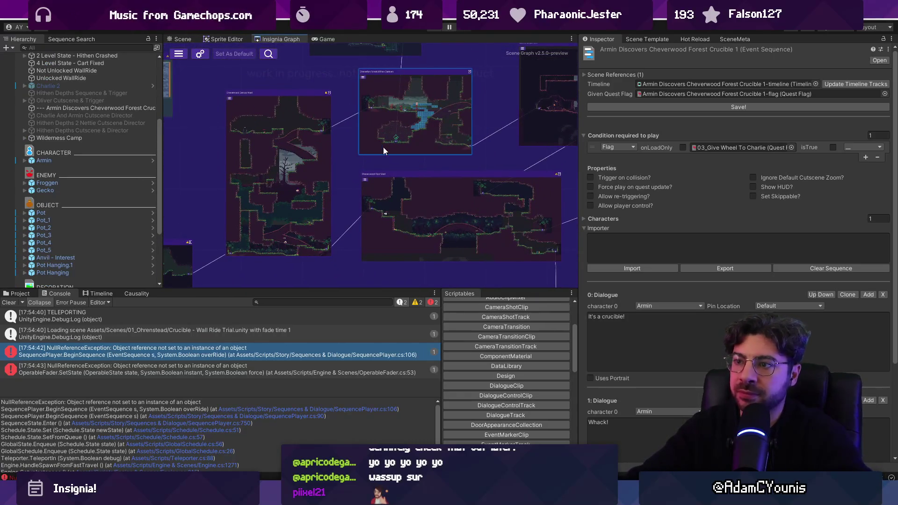
scroll(404, 234, "down", 5)
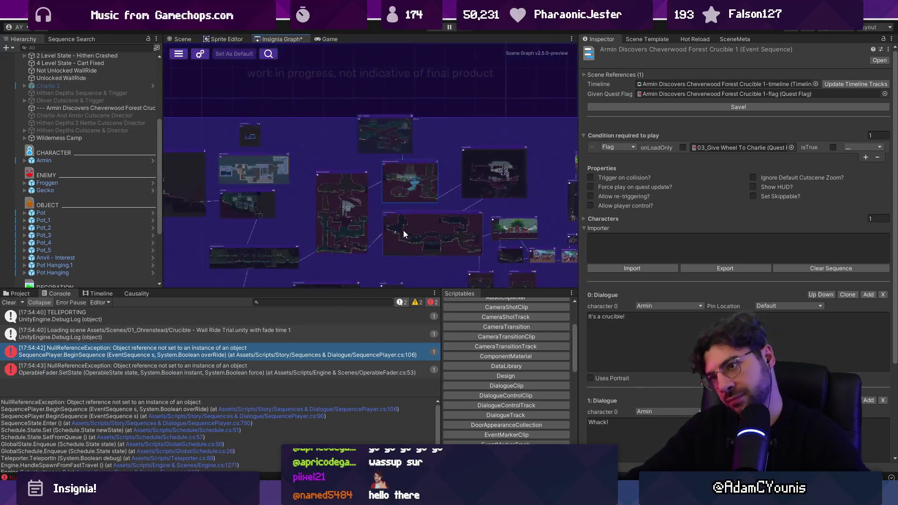
double_click(403, 139)
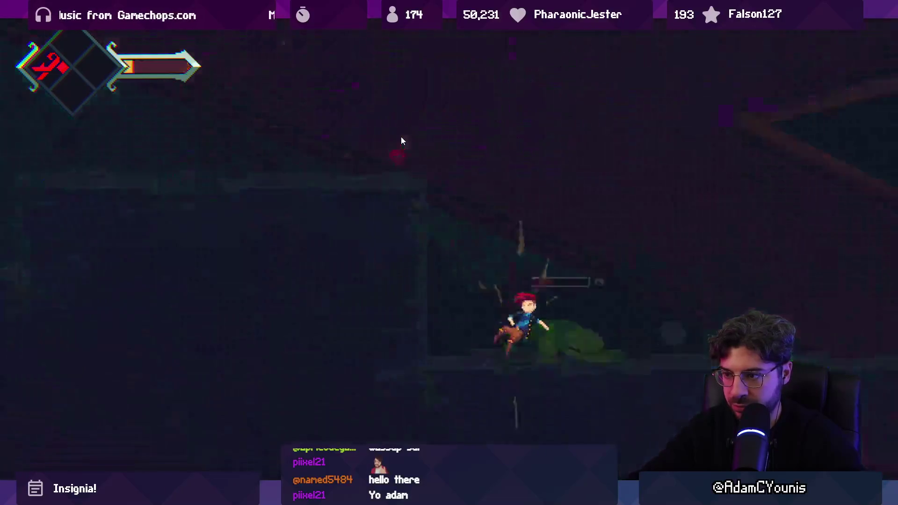
Playtest the Crucible - Wall Ride Trial level with Armin, then stop play mode.
key("Return")
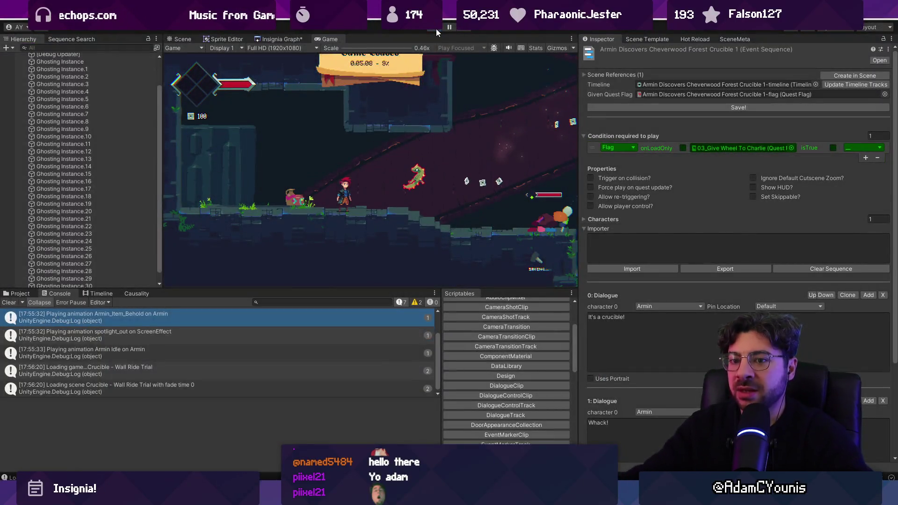
left_click(436, 29)
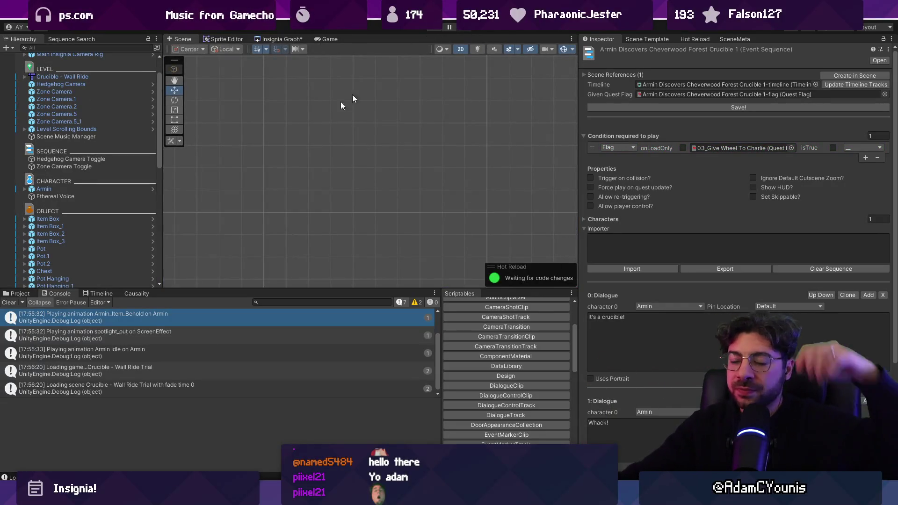
Back in the scene graph, select Hedgehog Camera Toggle to view its conditions.
scroll(117, 159, "up", 3)
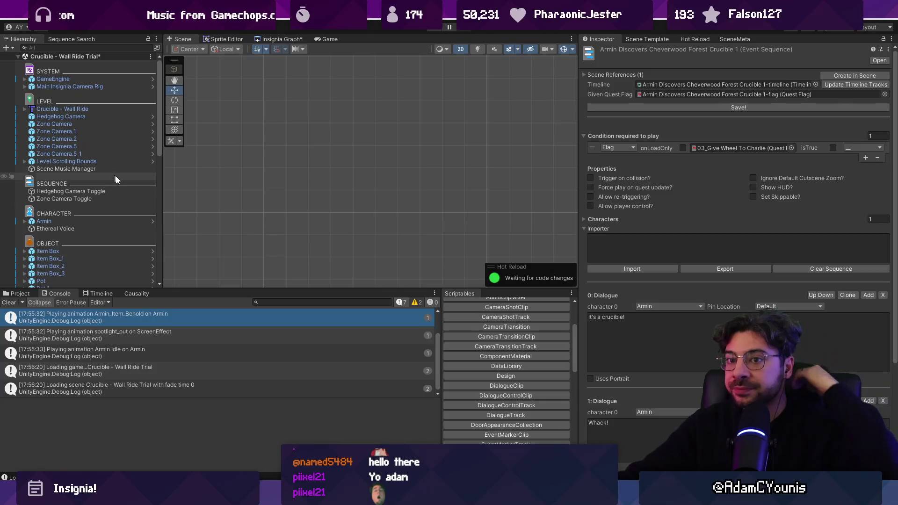
scroll(113, 171, "down", 3)
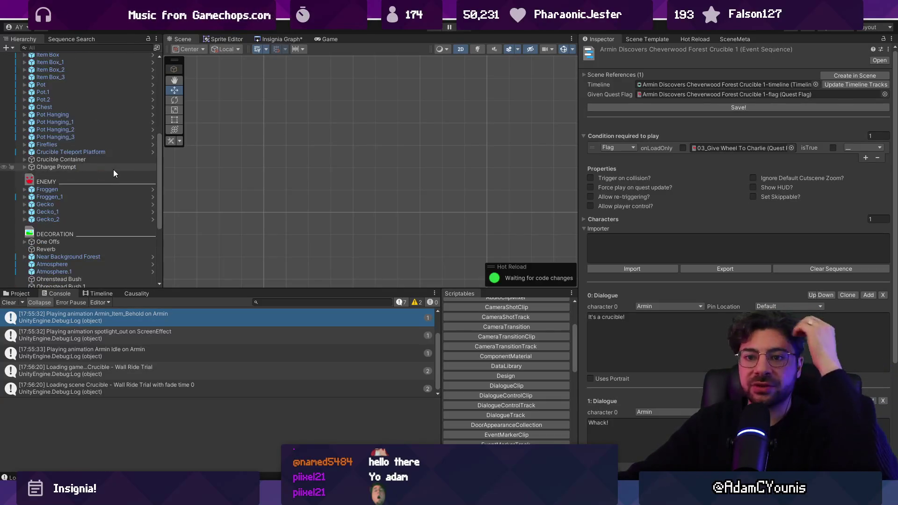
scroll(113, 170, "down", 5)
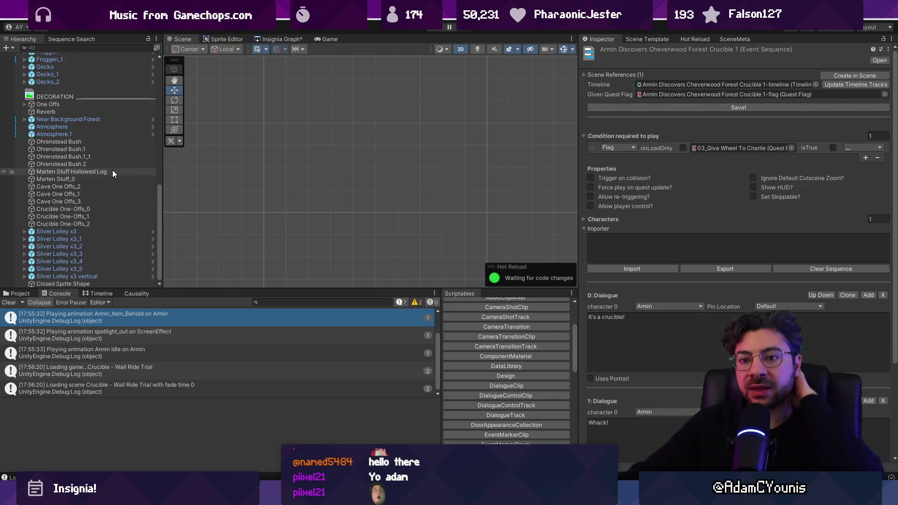
scroll(112, 172, "up", 3)
left_click(278, 39)
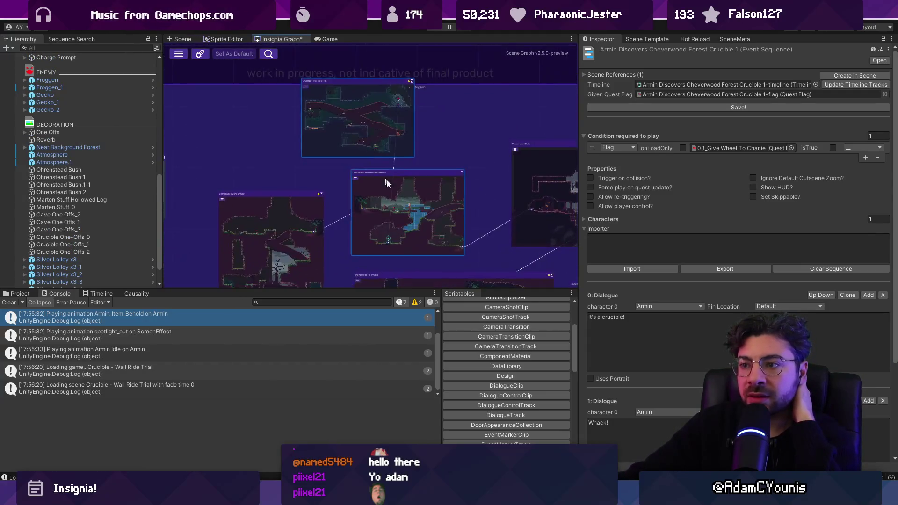
scroll(384, 178, "up", 3)
scroll(360, 116, "down", 3)
scroll(359, 116, "up", 5)
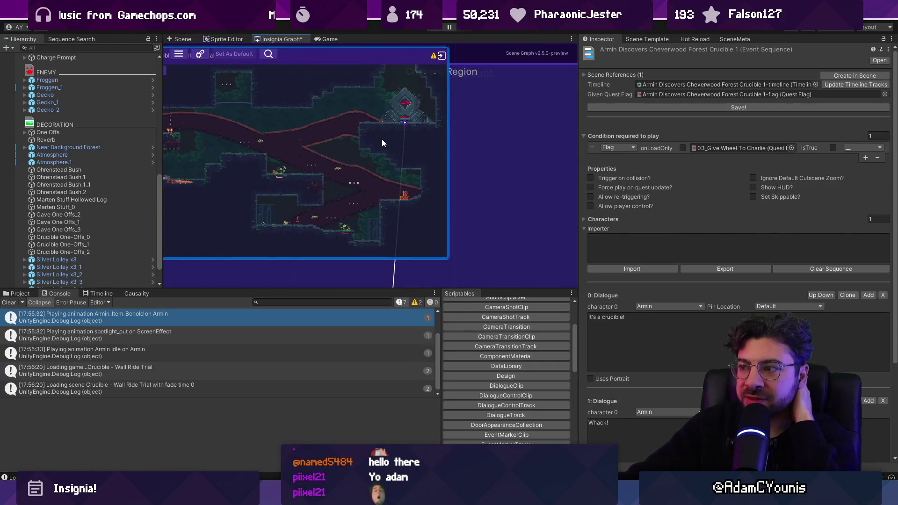
scroll(89, 201, "up", 8)
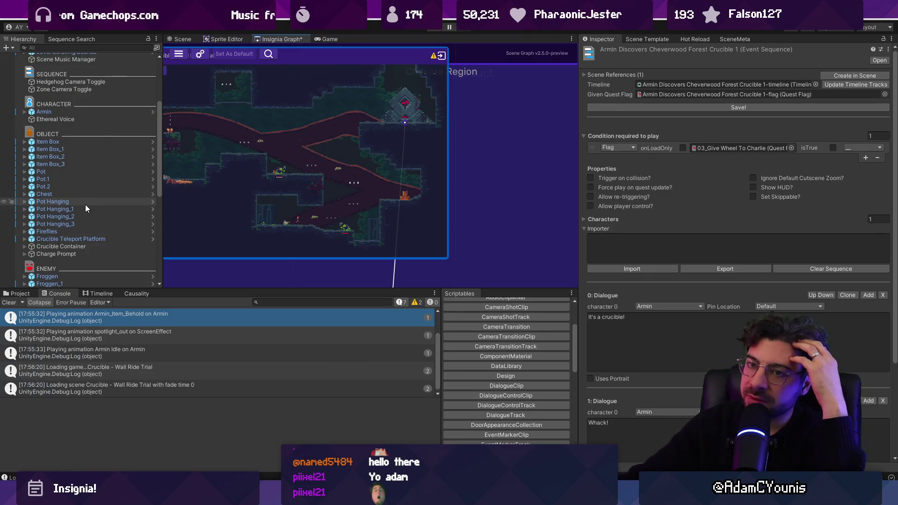
scroll(69, 137, "up", 2)
left_click(69, 139)
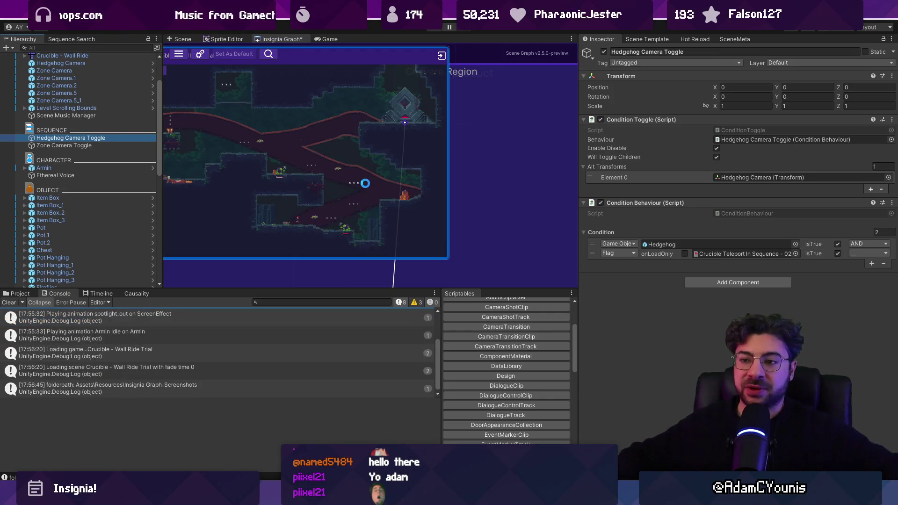
Move the Crucible - Wall Ride Trial node into its region, save, and view the Armin Idle log's trace.
scroll(366, 184, "down", 1)
scroll(372, 185, "down", 1)
mouse_move(328, 174)
left_mouse_down()
mouse_move(332, 164)
mouse_move(380, 158)
left_mouse_up()
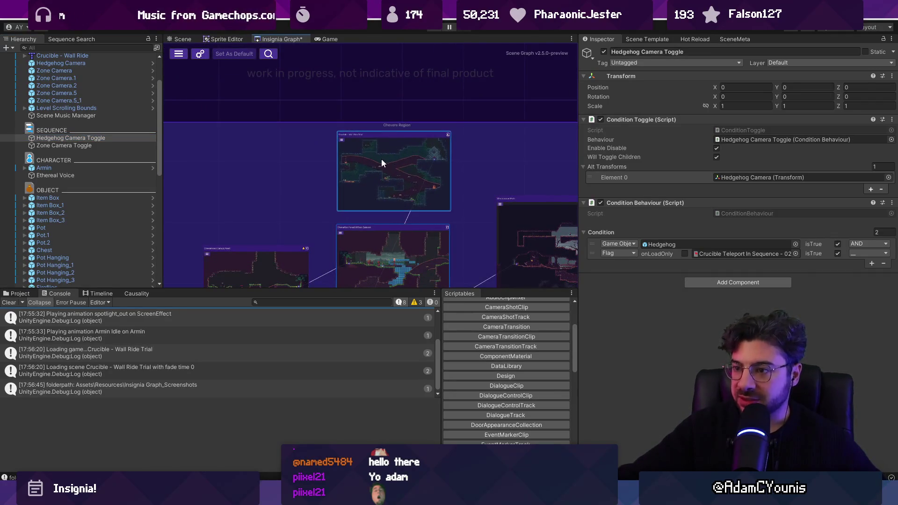
scroll(382, 159, "down", 2)
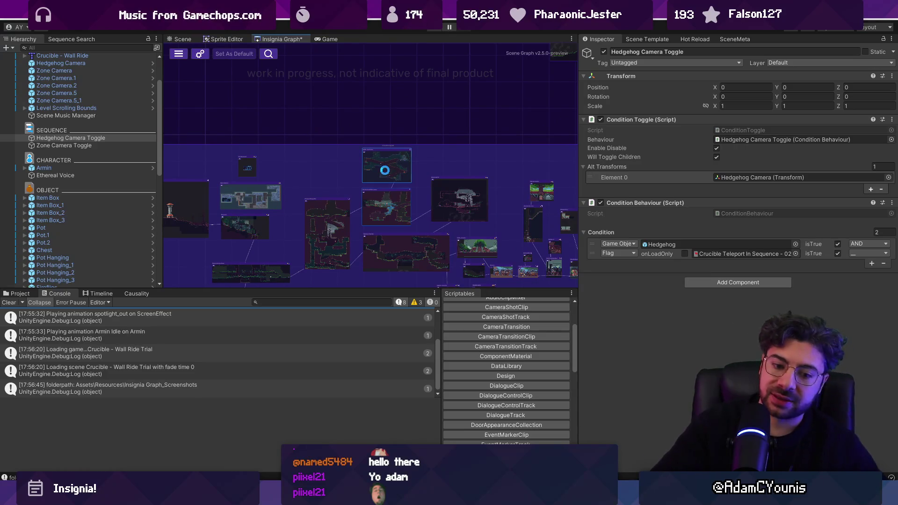
key("ctrl+s")
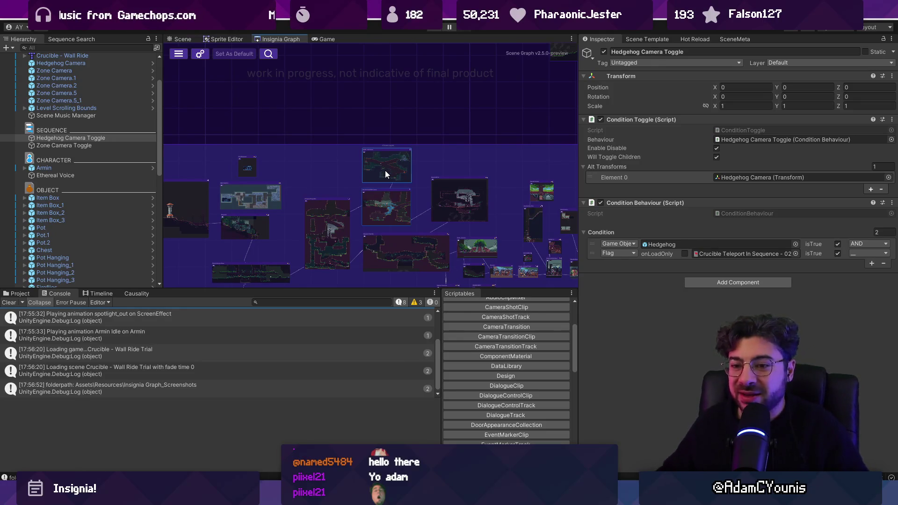
left_click(229, 333)
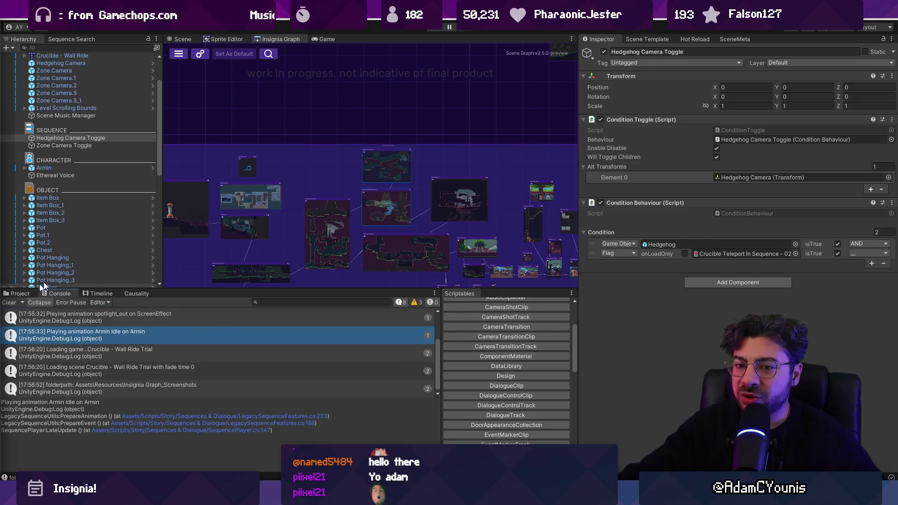
Clear the console, then frame the Anvil forge in the Scene view and zoom out.
left_click(14, 301)
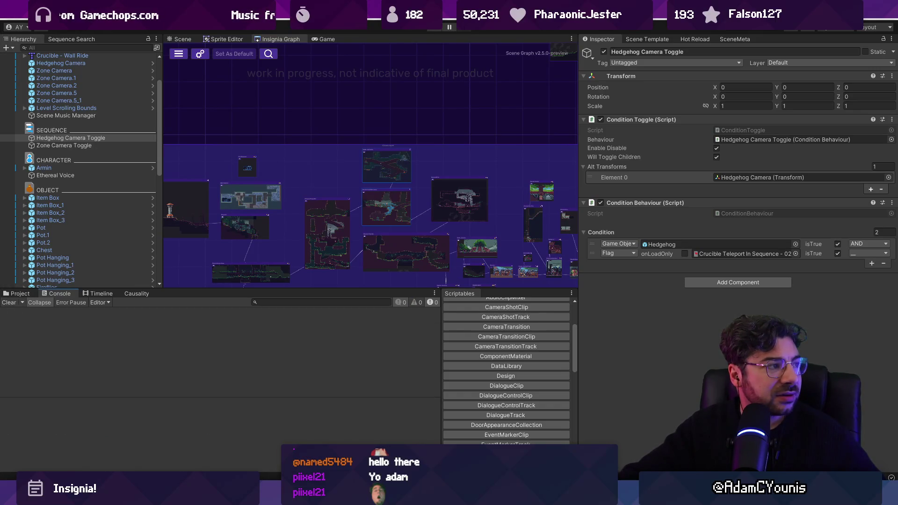
left_click(185, 39)
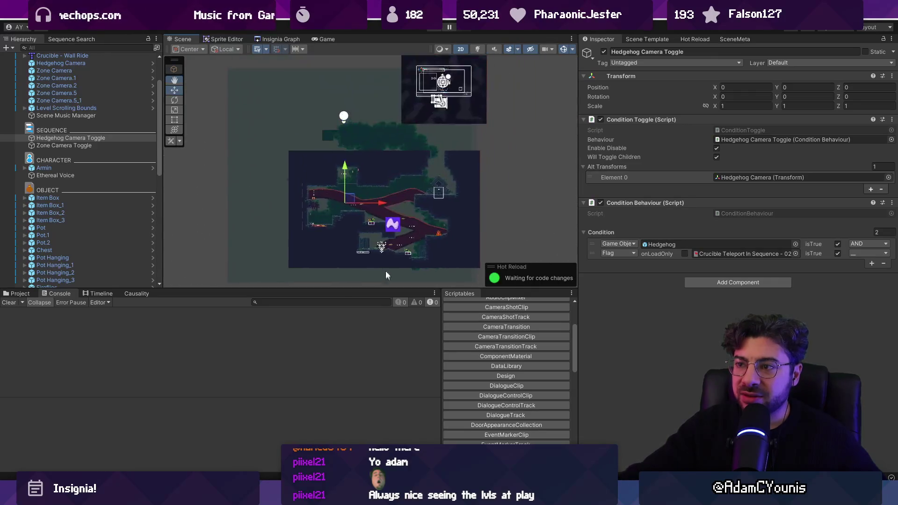
left_click(272, 39)
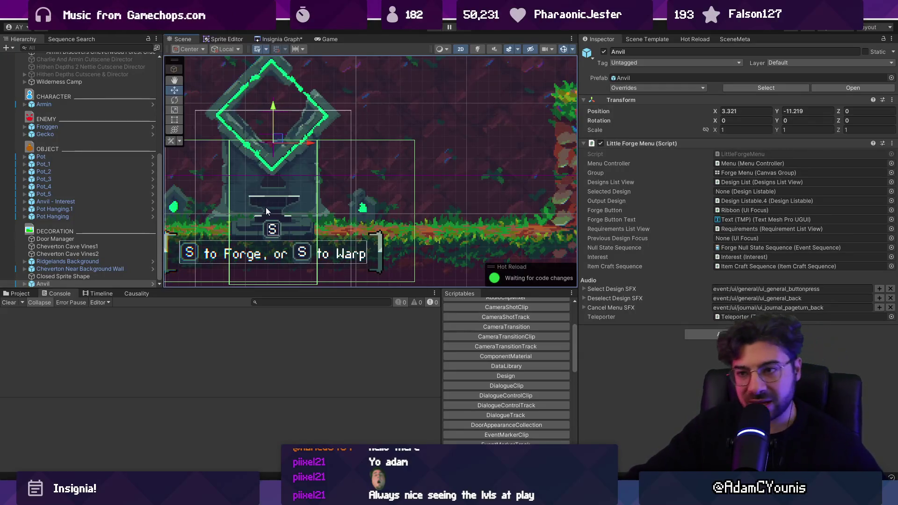
key("f")
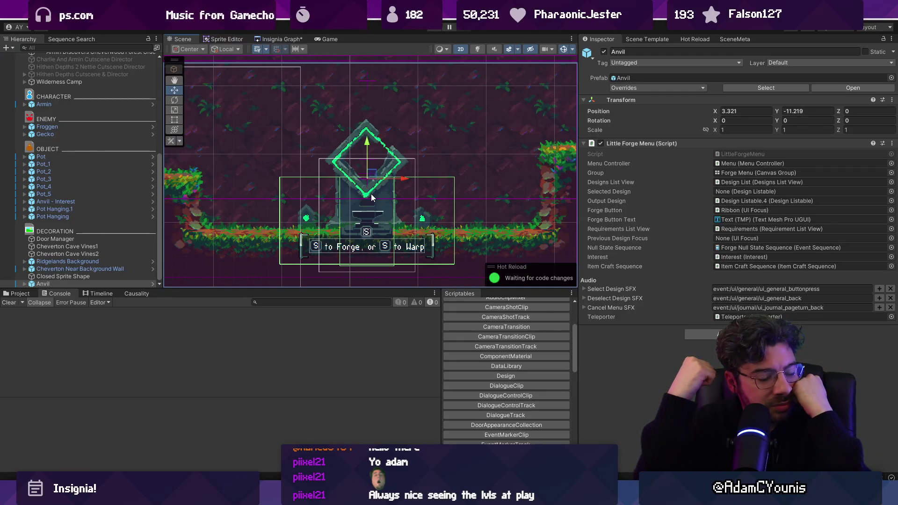
scroll(356, 186, "down", 1)
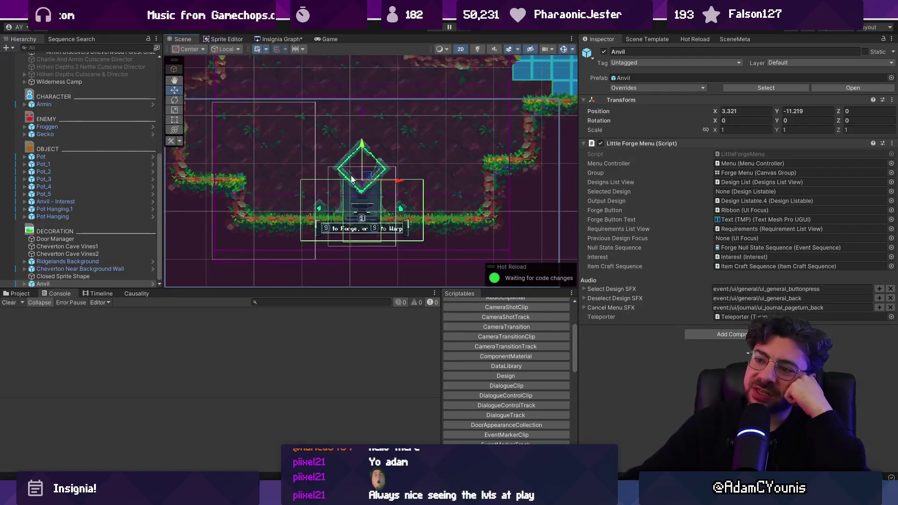
scroll(340, 188, "down", 1)
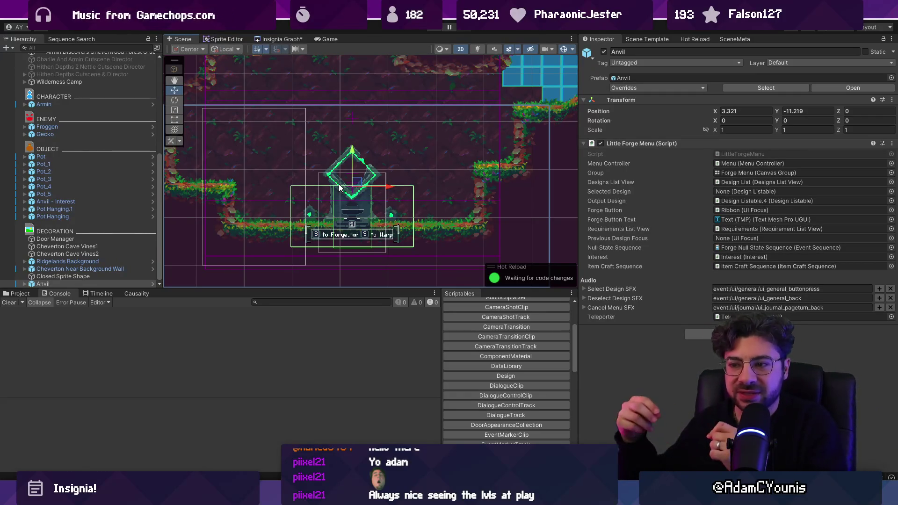
scroll(339, 187, "down", 3)
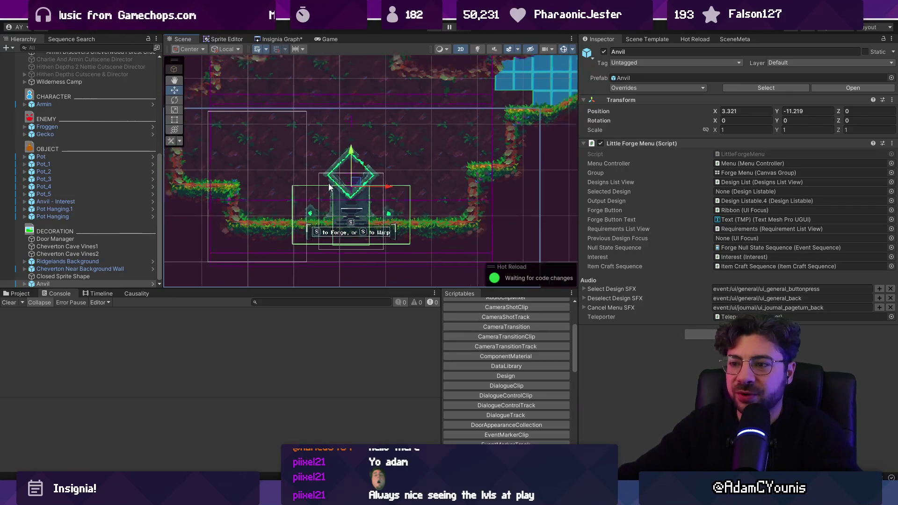
left_click_drag(362, 289, 363, 371)
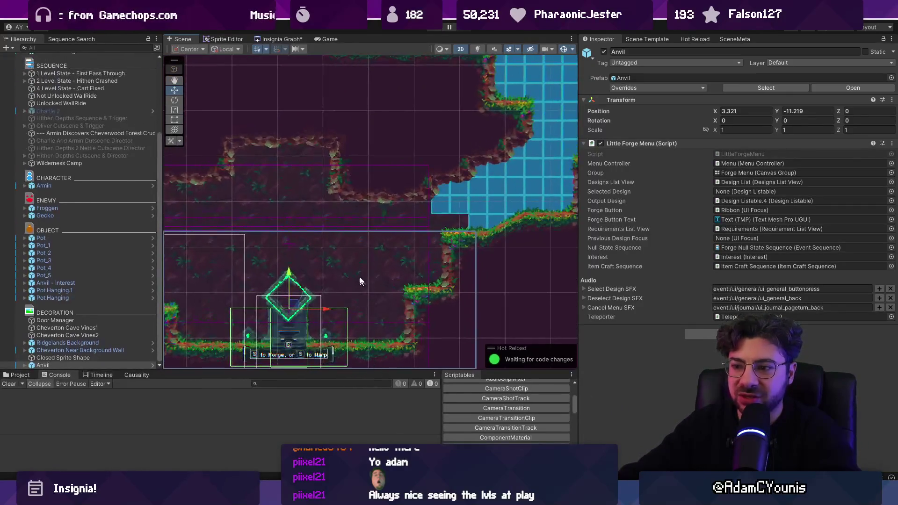
Pan and zoom the Scene view to survey the area around the Anvil forge.
mouse_move(360, 249)
left_mouse_down()
mouse_move(363, 206)
mouse_move(372, 291)
mouse_move(369, 201)
mouse_move(373, 256)
mouse_move(377, 228)
left_mouse_up()
scroll(379, 225, "down", 5)
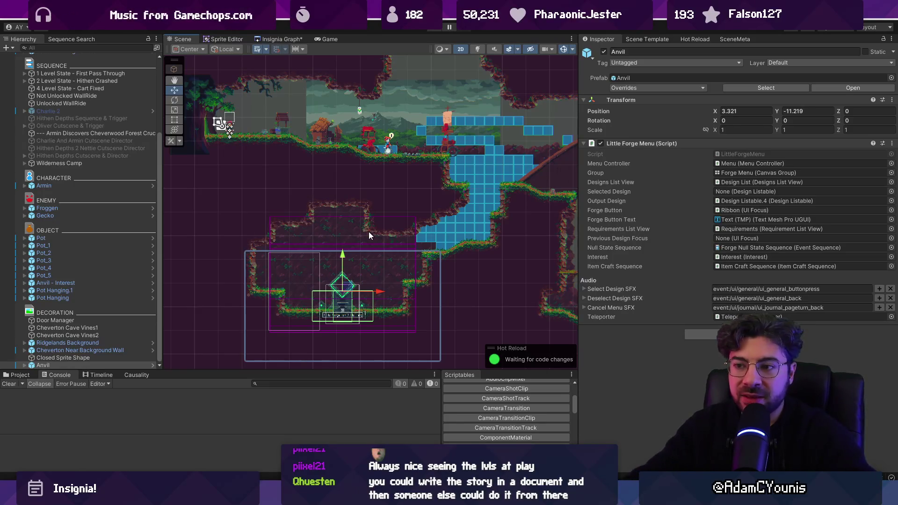
scroll(368, 231, "down", 3)
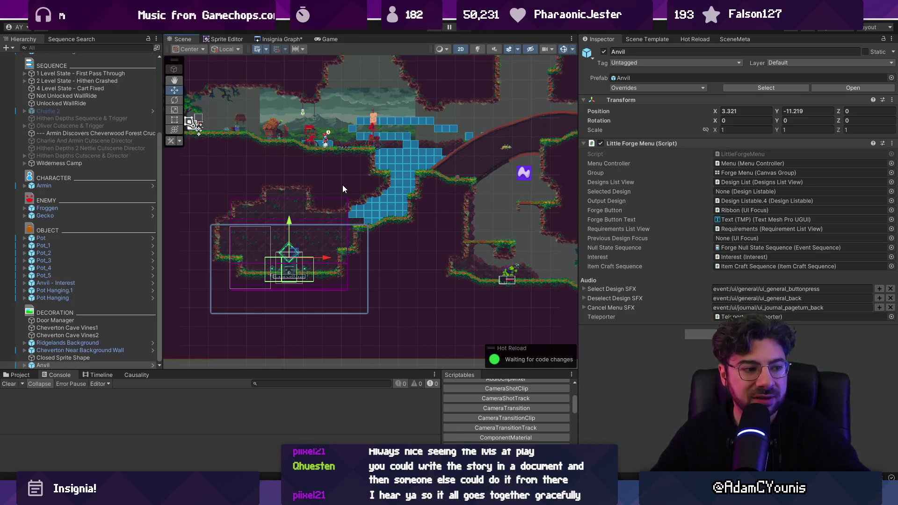
scroll(286, 170, "up", 2)
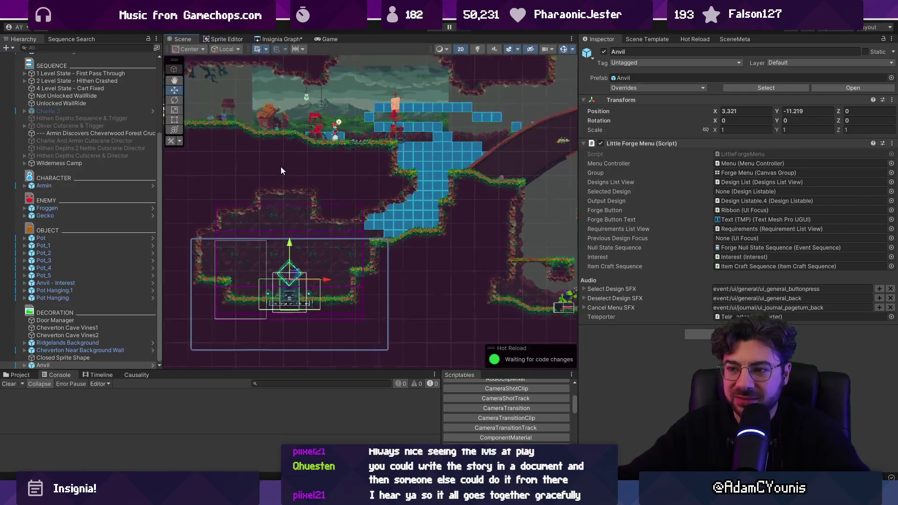
left_click_drag(287, 150, 286, 140)
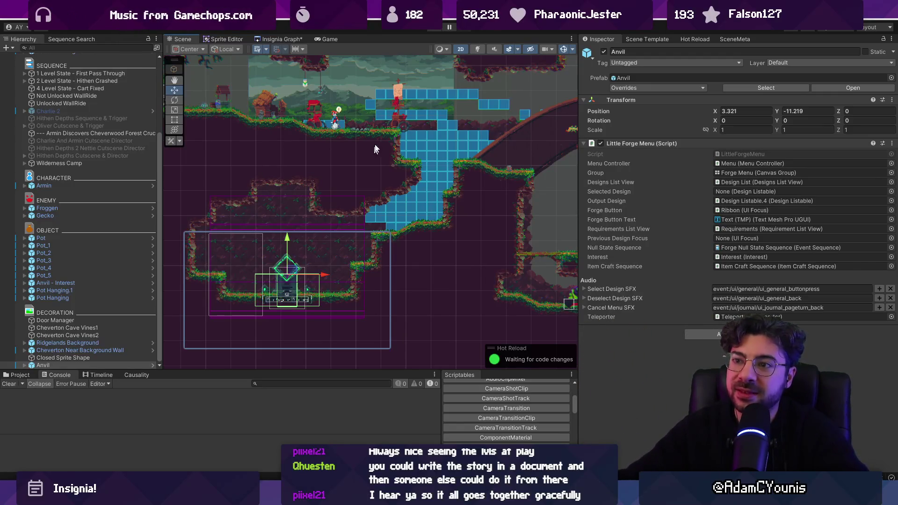
scroll(366, 122, "up", 2)
scroll(357, 184, "down", 1)
scroll(358, 173, "up", 1)
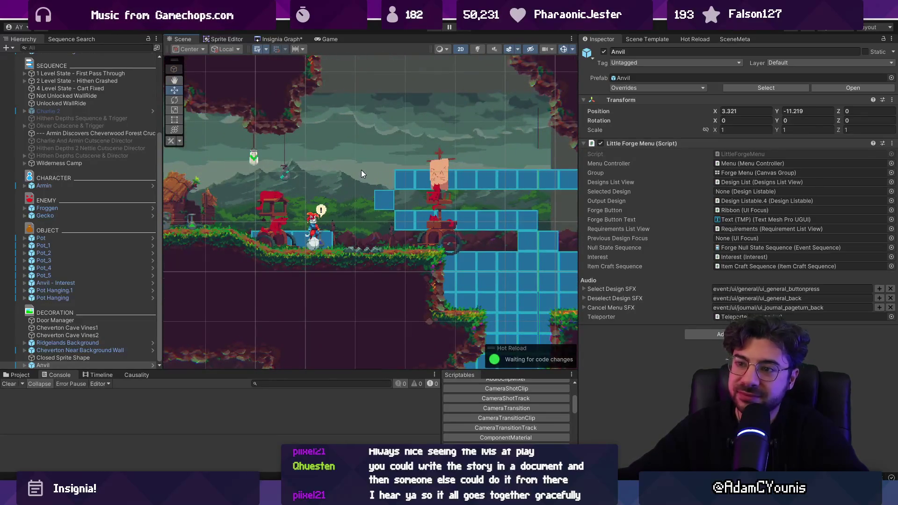
scroll(355, 187, "up", 2)
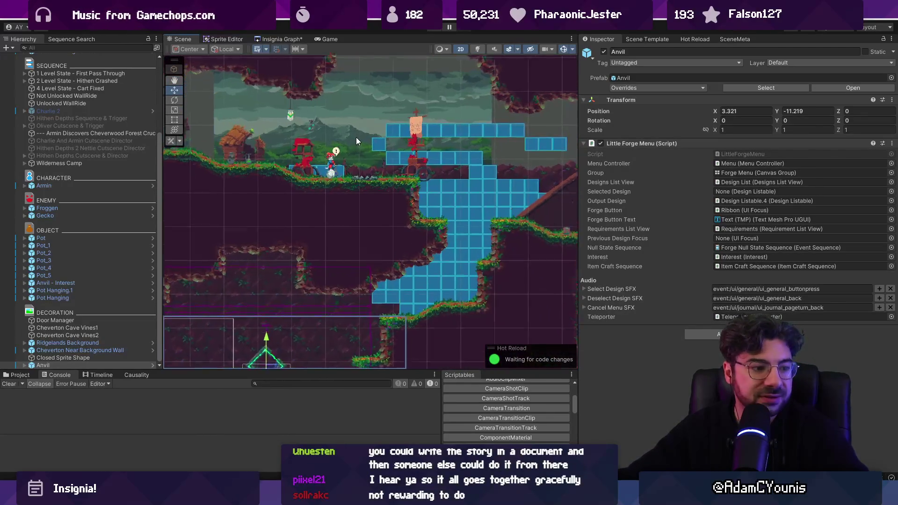
scroll(355, 136, "down", 1)
Save the Insignia Graph changes and expand then collapse the Wilderness Camp group.
key("ctrl+s")
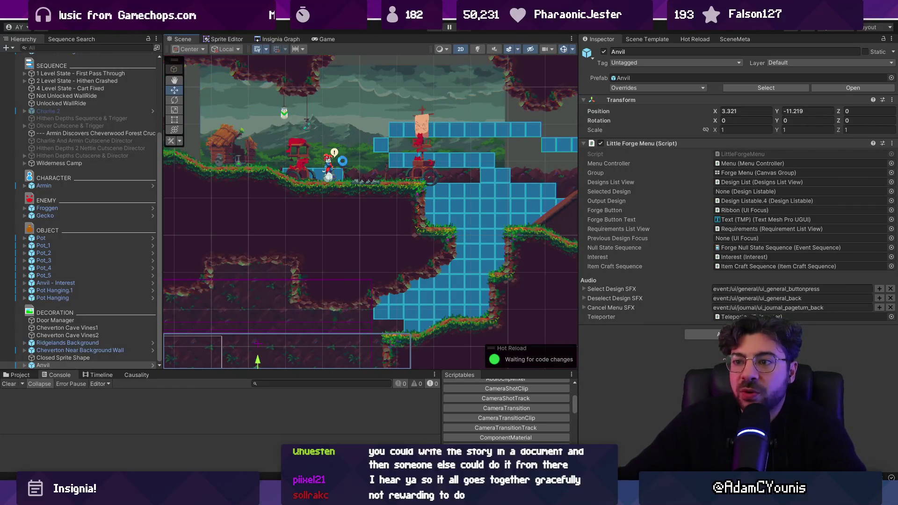
scroll(335, 156, "down", 2)
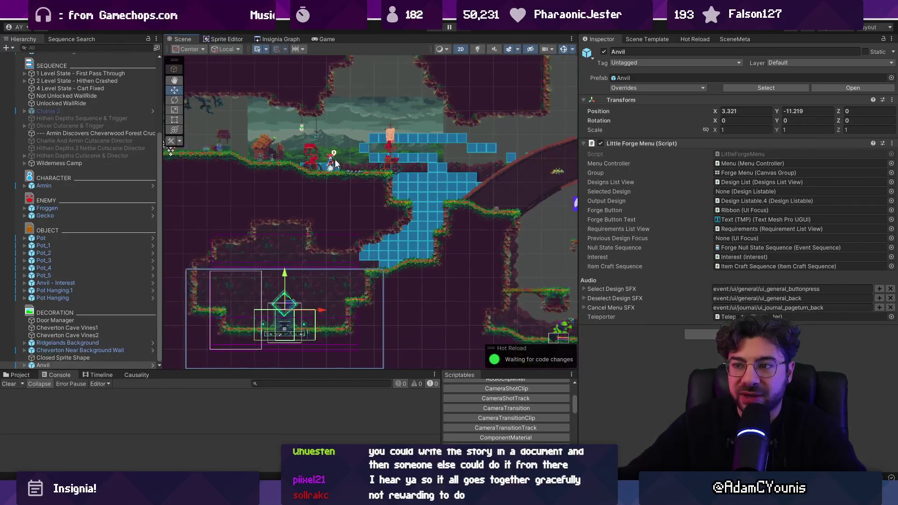
scroll(334, 291, "up", 3)
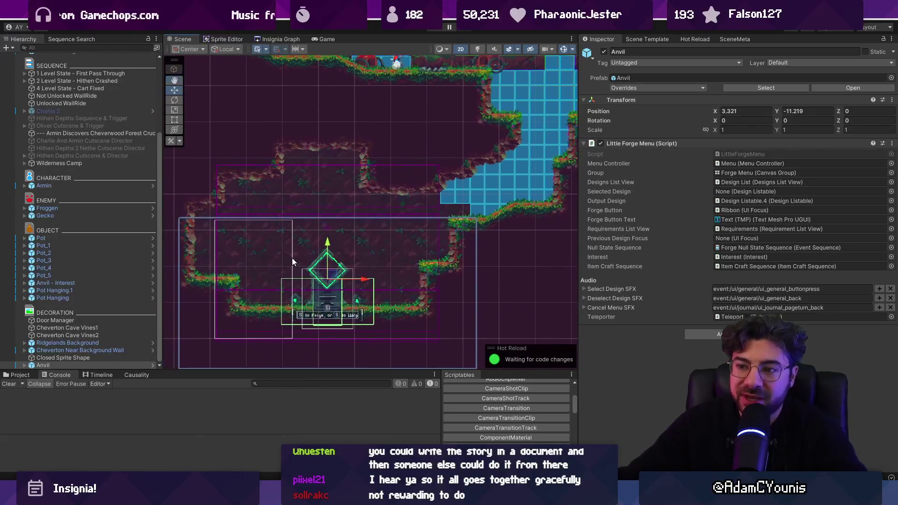
scroll(340, 293, "up", 2)
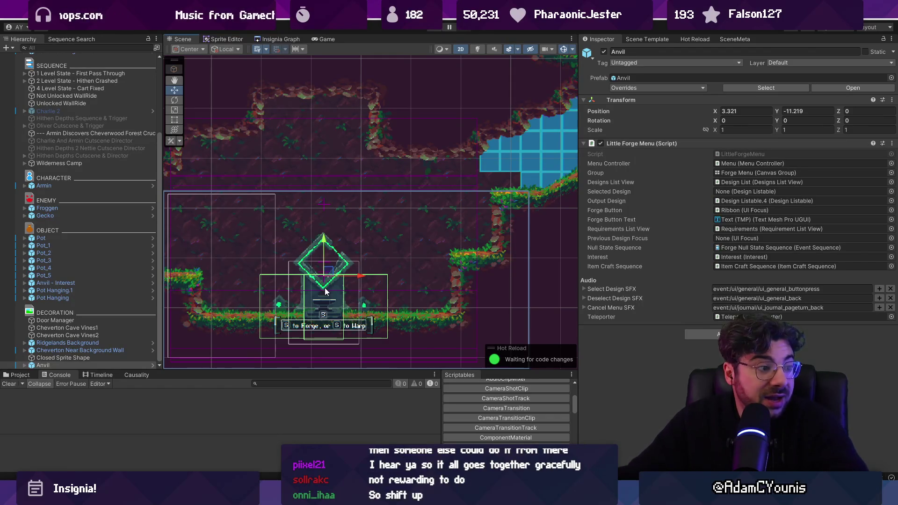
scroll(326, 291, "up", 2)
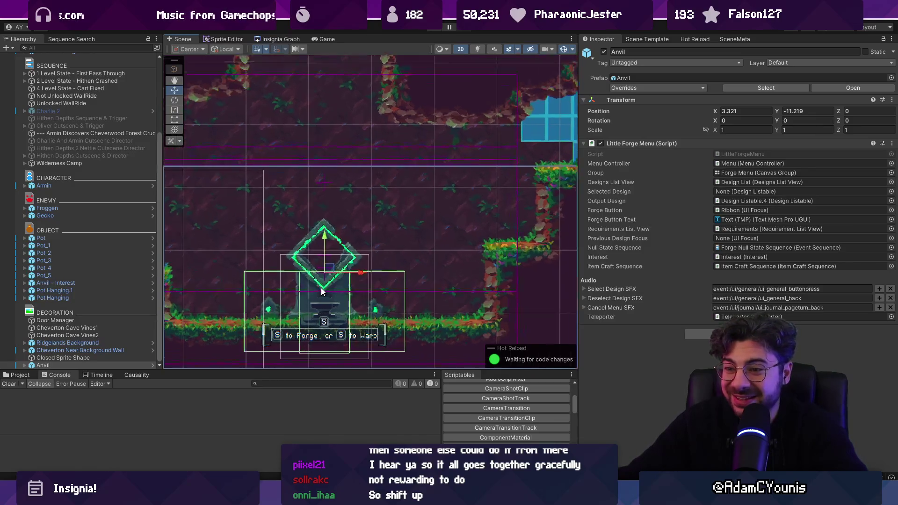
scroll(339, 276, "down", 1)
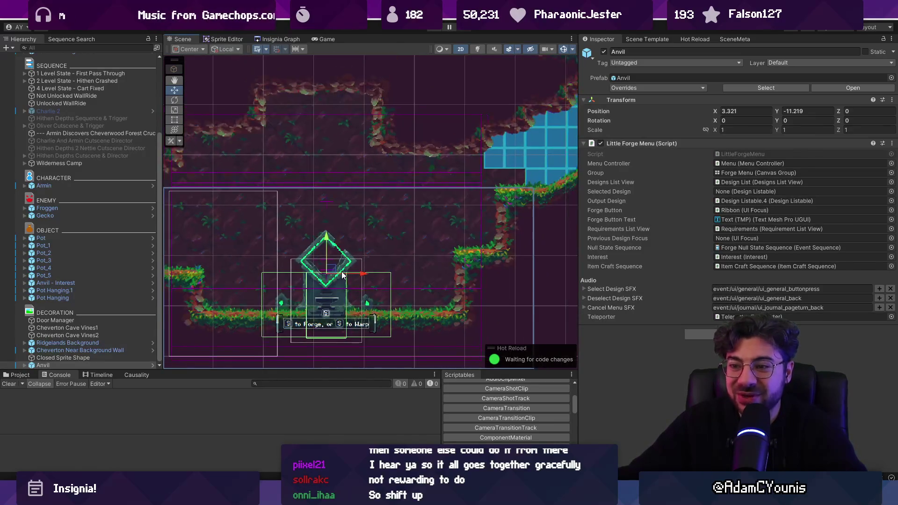
scroll(342, 275, "up", 3)
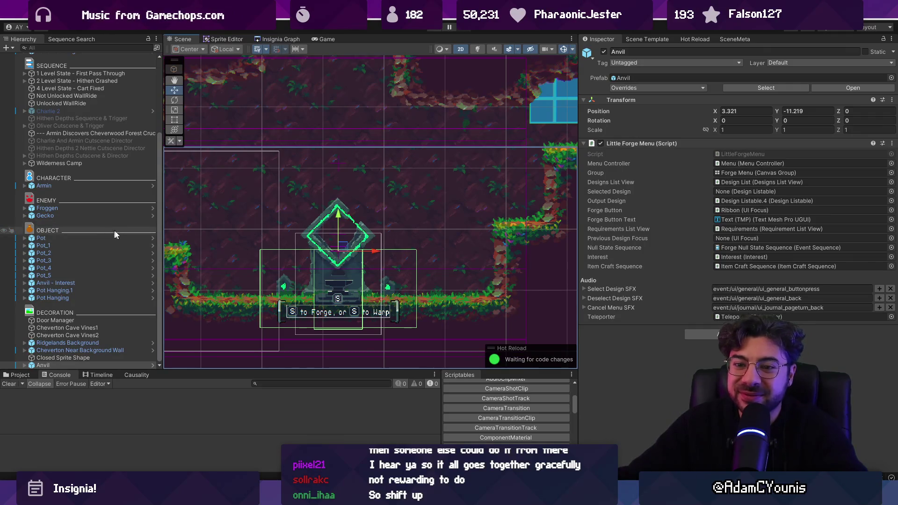
left_click(26, 163)
left_click(25, 162)
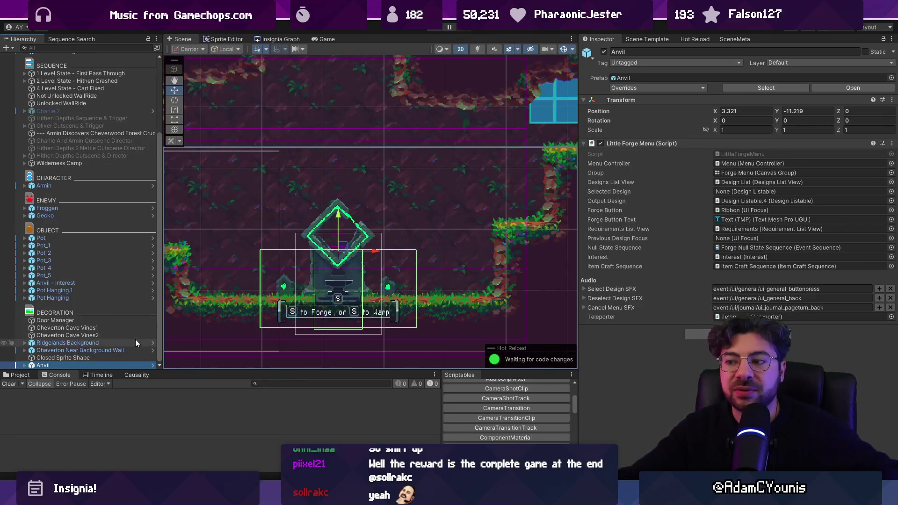
scroll(109, 182, "up", 5)
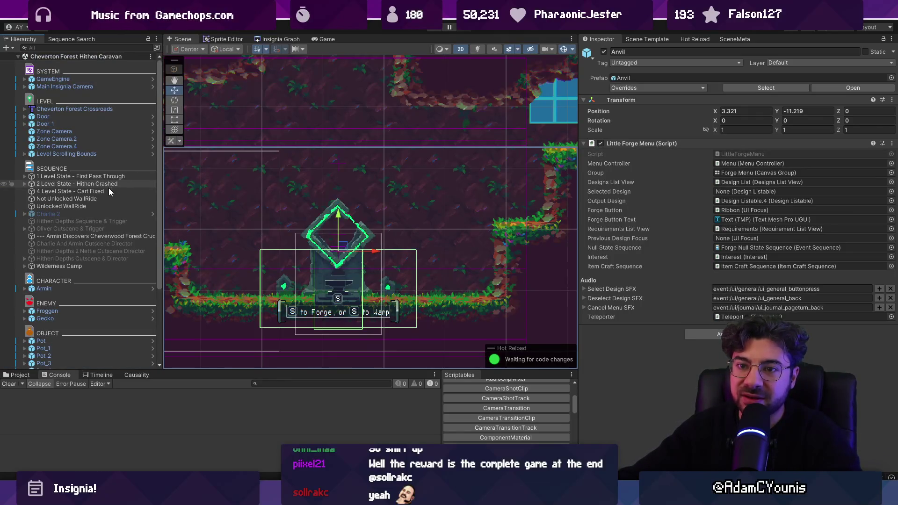
Compare the Not Unlocked WallRide condition with 4 Level State - Cart Fixed in the Inspector.
left_click(105, 199)
left_click(103, 191)
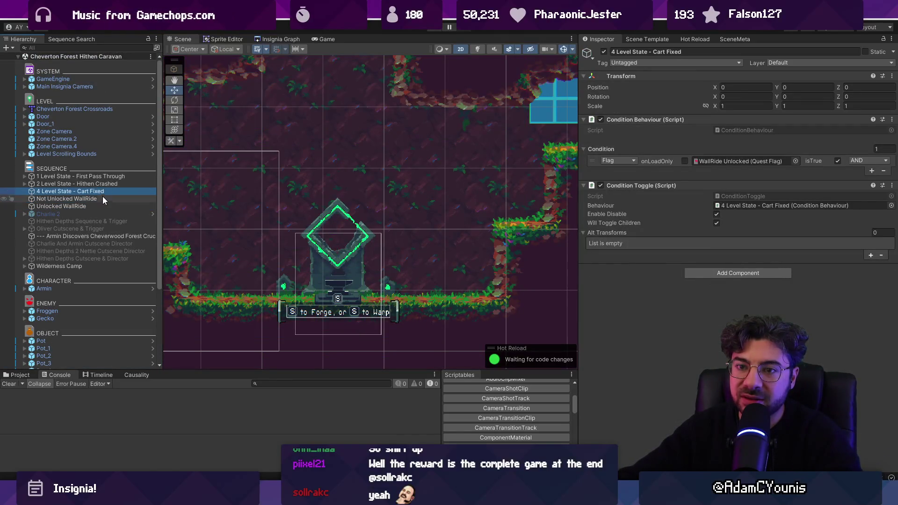
left_click(103, 197)
left_click(104, 192)
left_click(105, 199)
Pan and zoom the Scene view around the anvil and recentre the view on it.
scroll(367, 222, "up", 2)
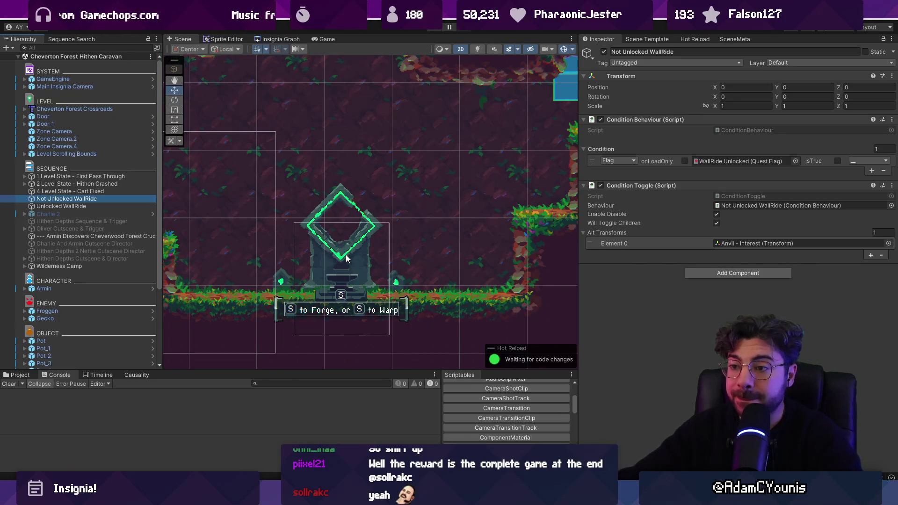
scroll(346, 258, "down", 2)
left_click_drag(425, 182, 349, 239)
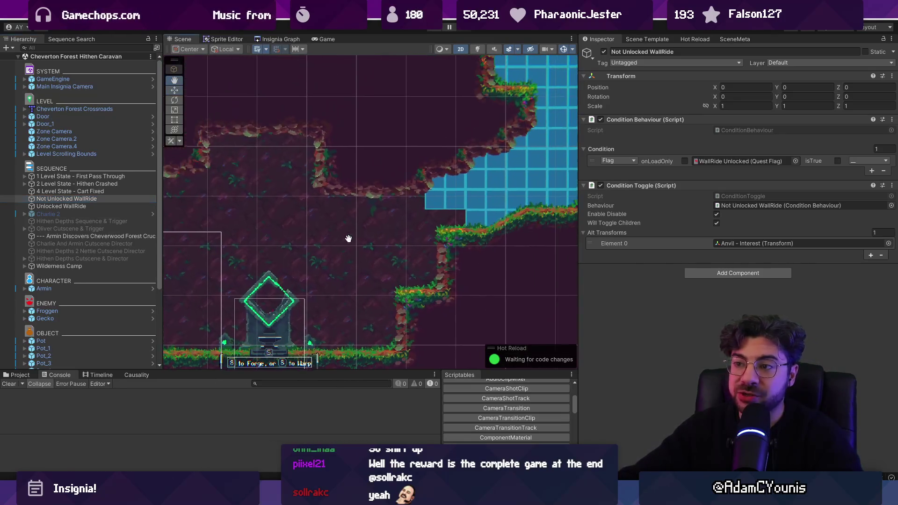
left_click_drag(257, 298, 285, 237)
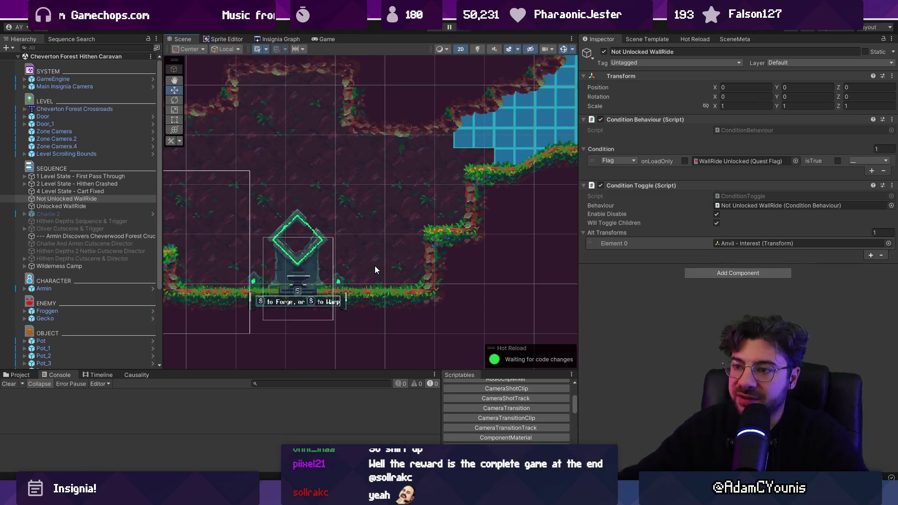
scroll(450, 255, "down", 3)
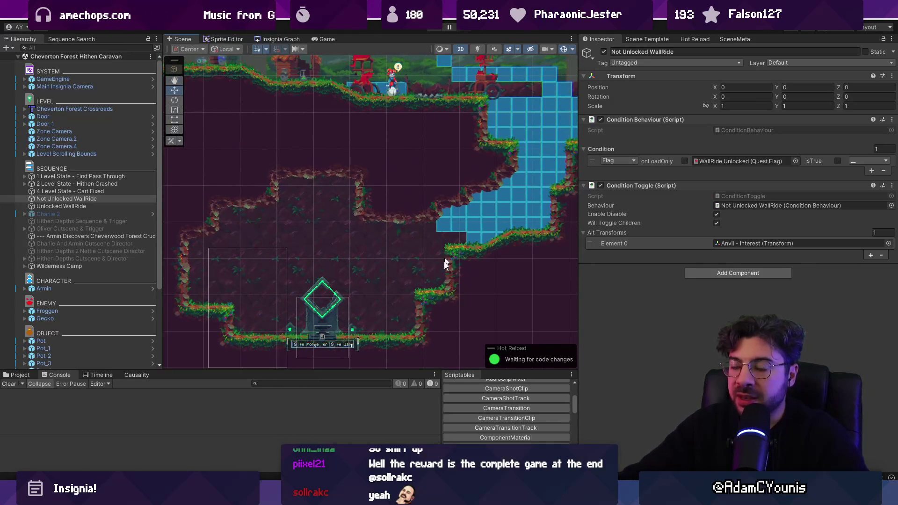
key("f")
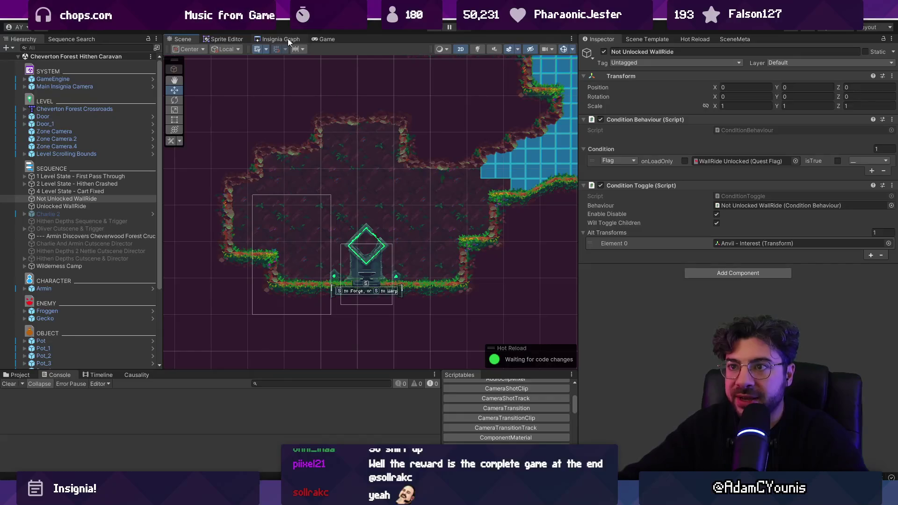
left_click(288, 39)
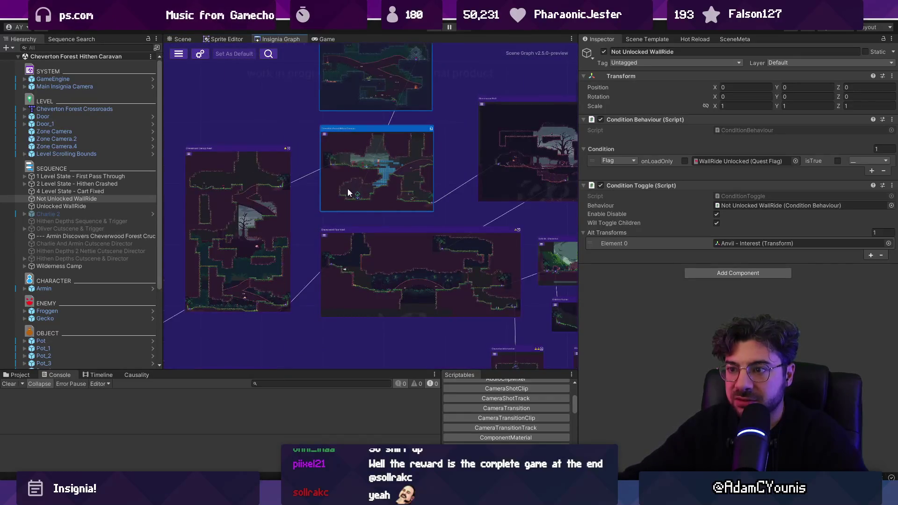
Open the Crucible - Wall Ride Trial scene and find the Fast Travel - Teleporter Unlocked Sequence via 'teleporter'.
scroll(355, 189, "up", 5)
scroll(355, 189, "down", 3)
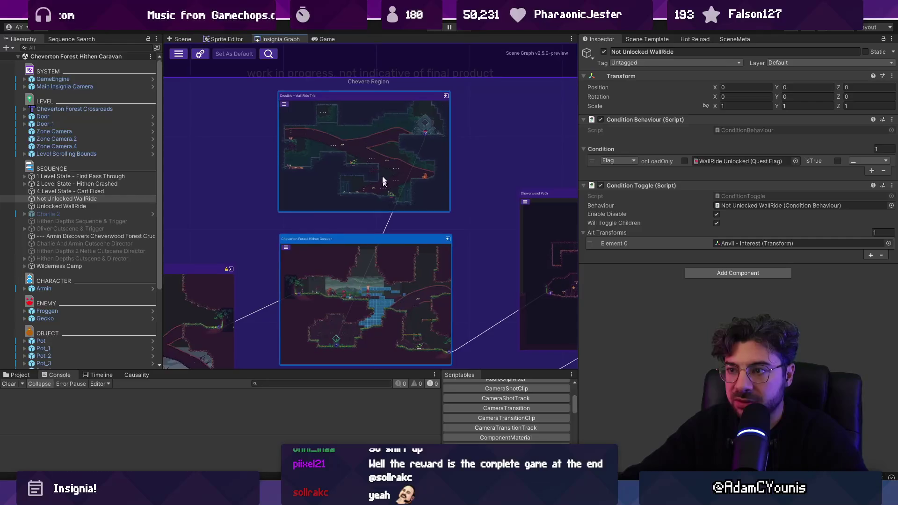
double_click(323, 180)
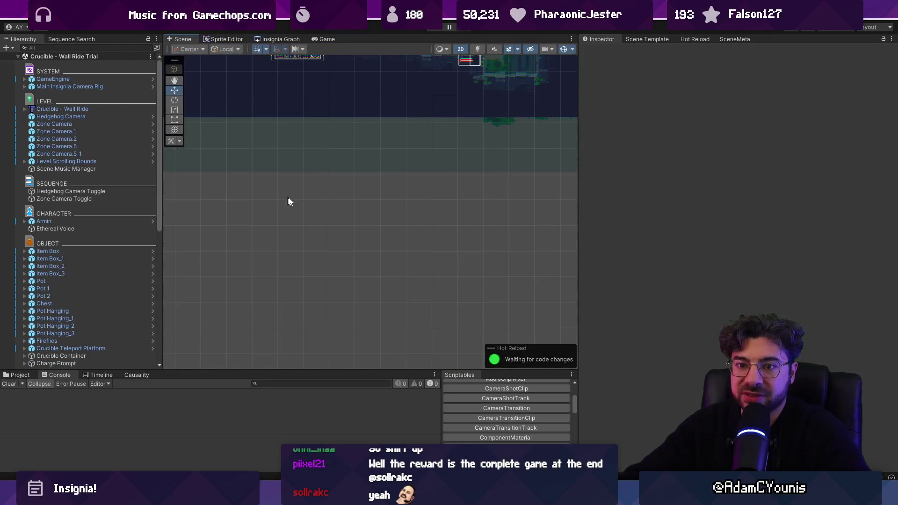
left_click(75, 47)
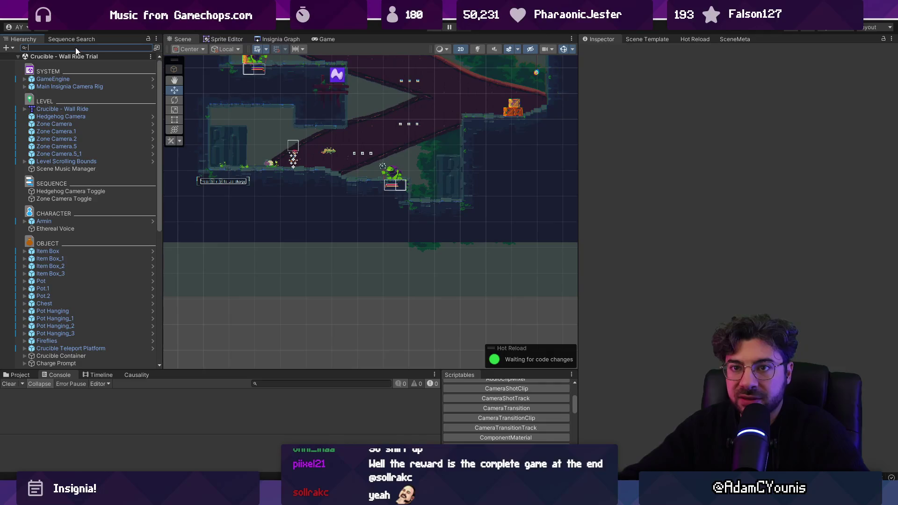
type("teleporter")
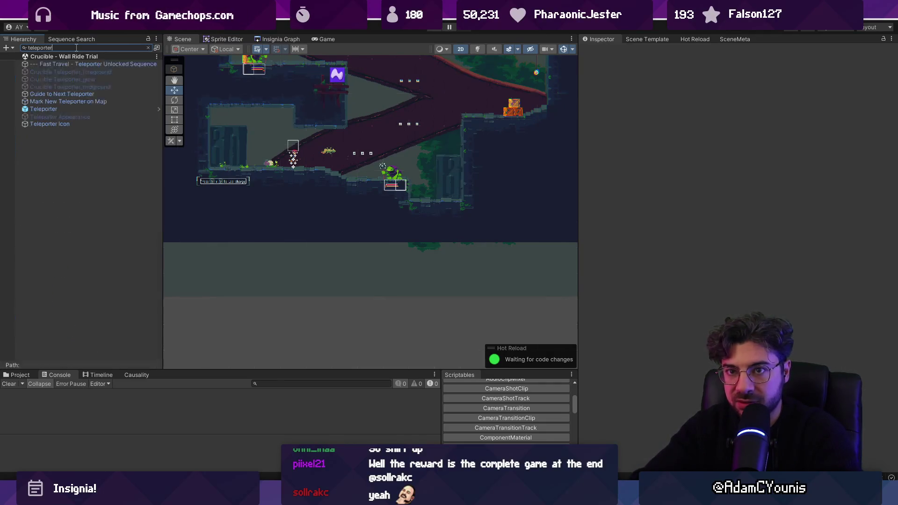
left_click(77, 64)
left_click(148, 48)
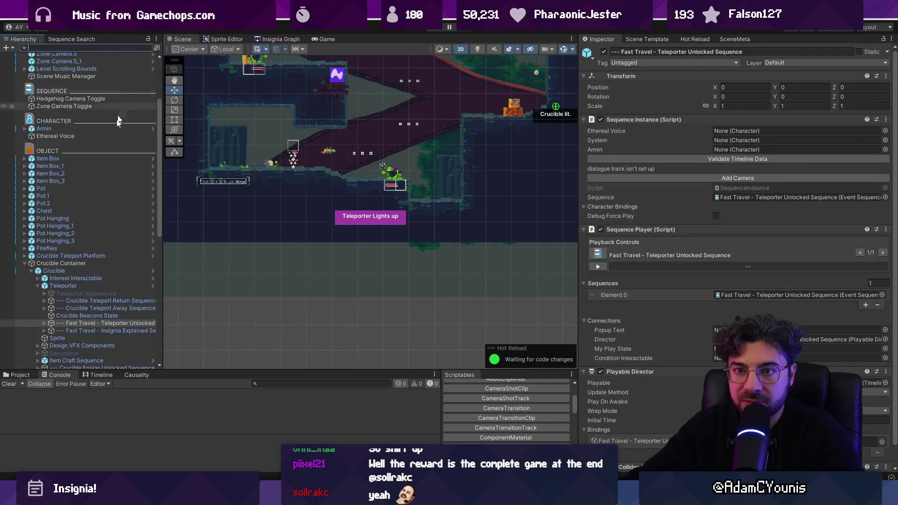
Inspect the Crucible Teleport Away and Return sequences, then list quest flags in the Causality panel.
double_click(119, 324)
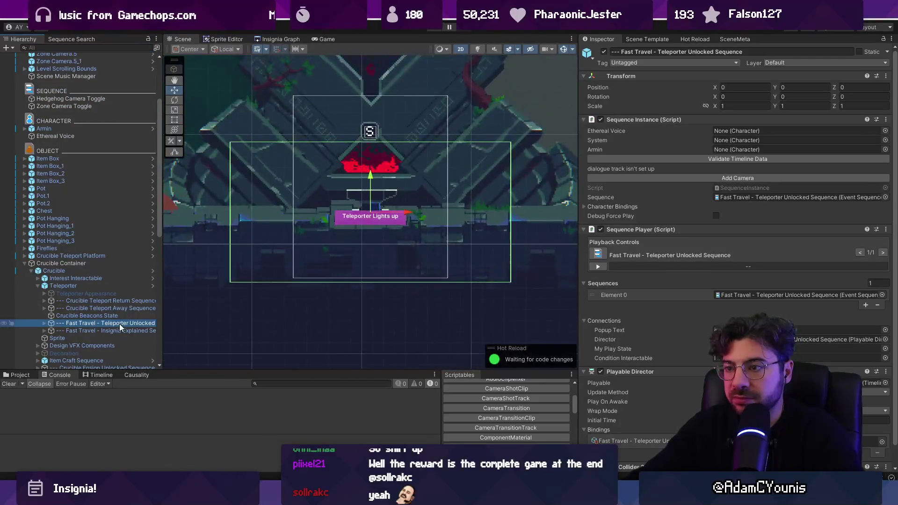
double_click(118, 330)
double_click(123, 308)
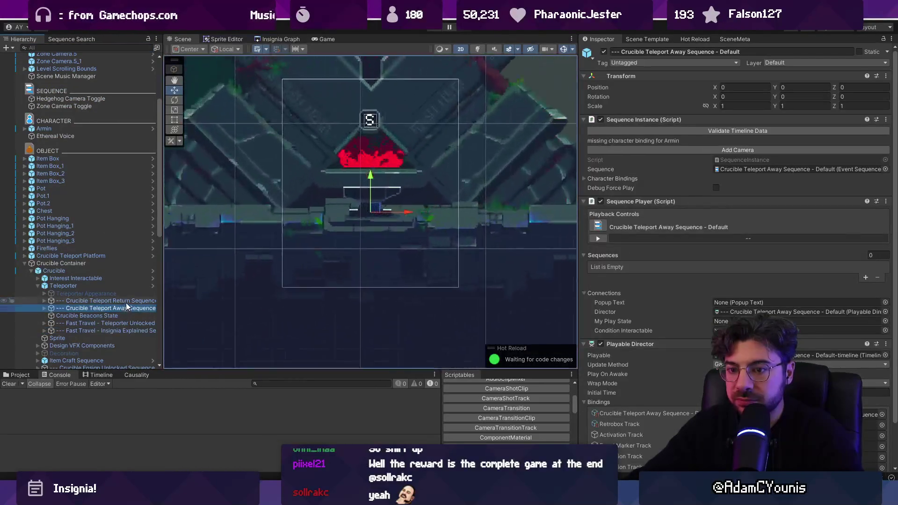
double_click(109, 301)
left_click_drag(164, 295, 202, 295)
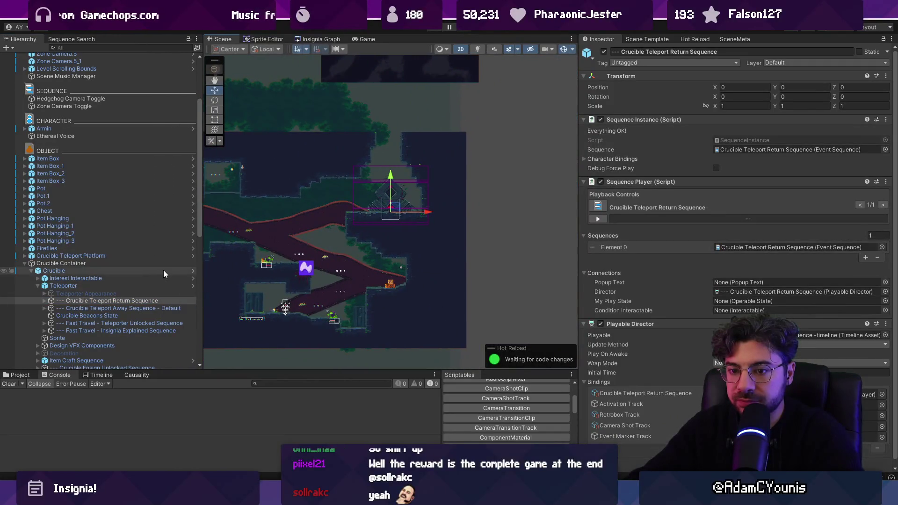
scroll(156, 271, "down", 5)
left_click(127, 375)
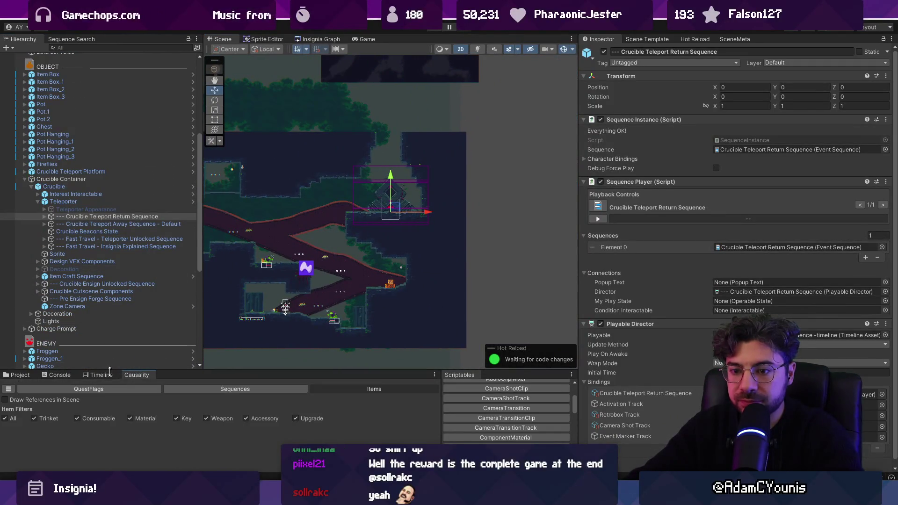
left_click(111, 390)
Enlarge the Causality panel to show which sequences set the Crucible quest flags.
left_click_drag(216, 371, 226, 256)
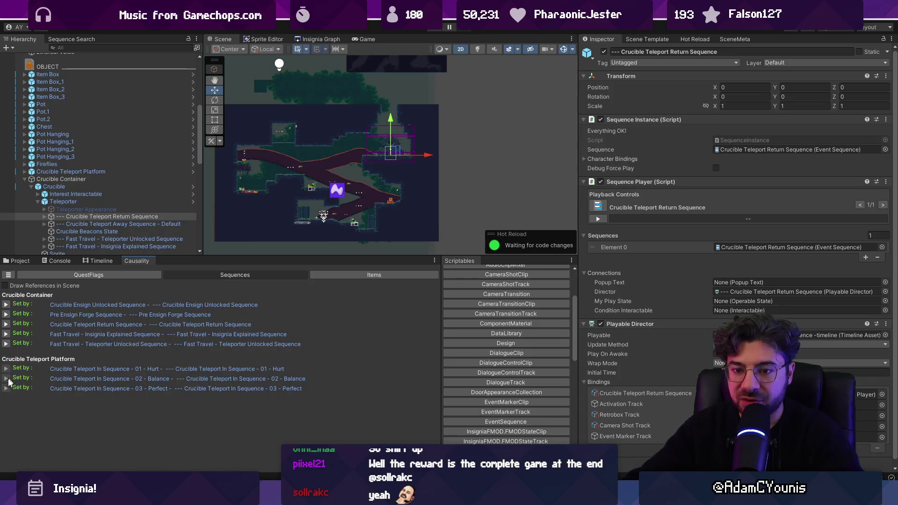
left_click_drag(208, 258, 209, 301)
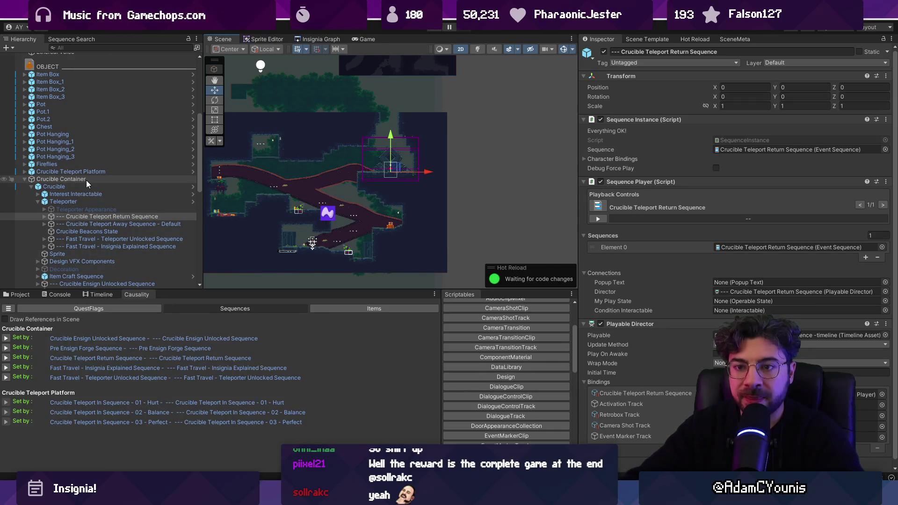
scroll(87, 201, "down", 10)
scroll(86, 187, "up", 15)
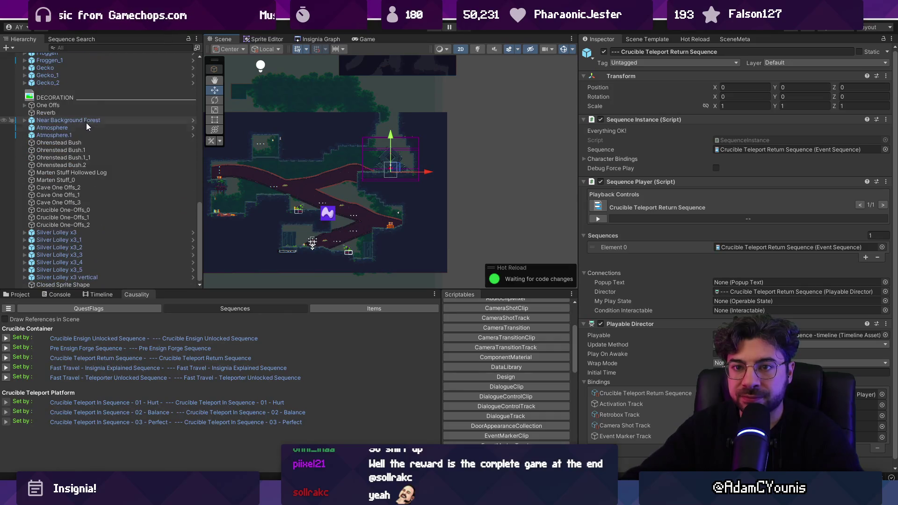
Search the Hierarchy for 'teleport platform' and reveal the Crucible Teleport Platform's children.
left_click(105, 47)
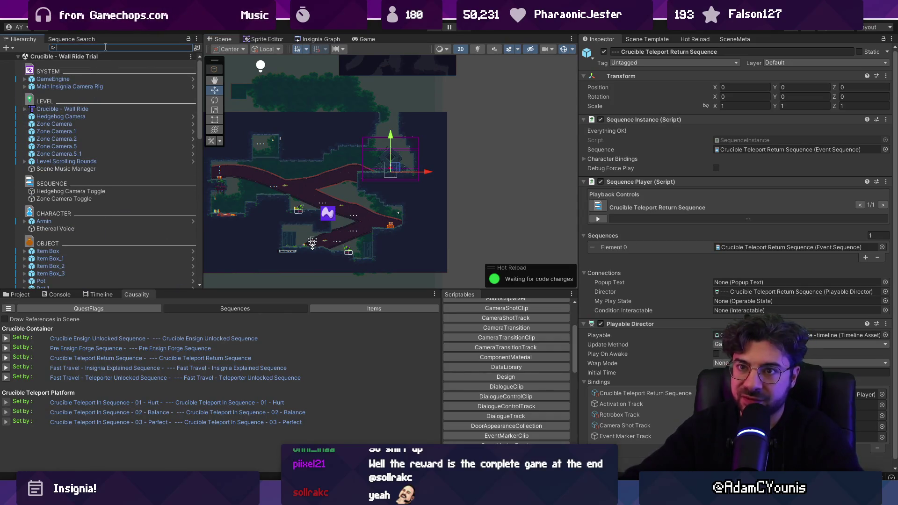
type("teleport platform")
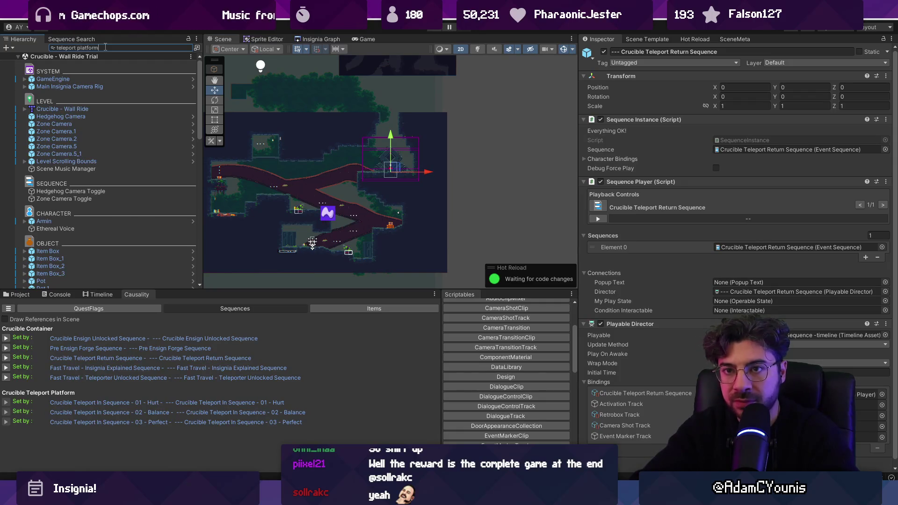
key("Down")
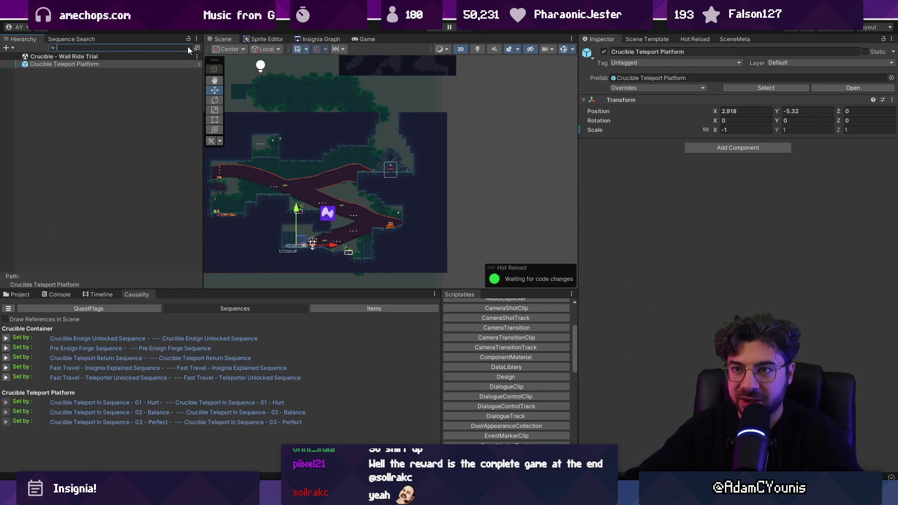
left_click(187, 48)
scroll(36, 251, "down", 5)
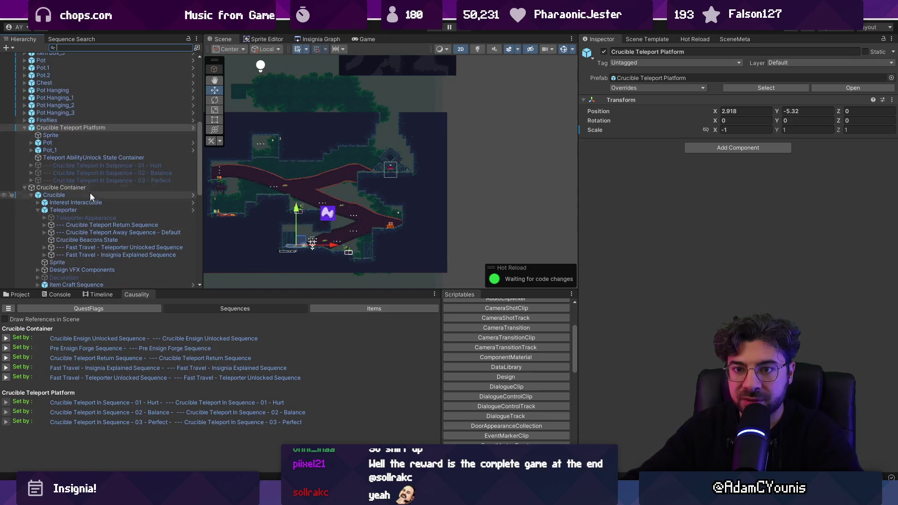
Inspect the 01 - Hurt, 02 - Balance and AbilityUnlock State Container, then open Hurt's dialogue asset.
left_click(70, 166)
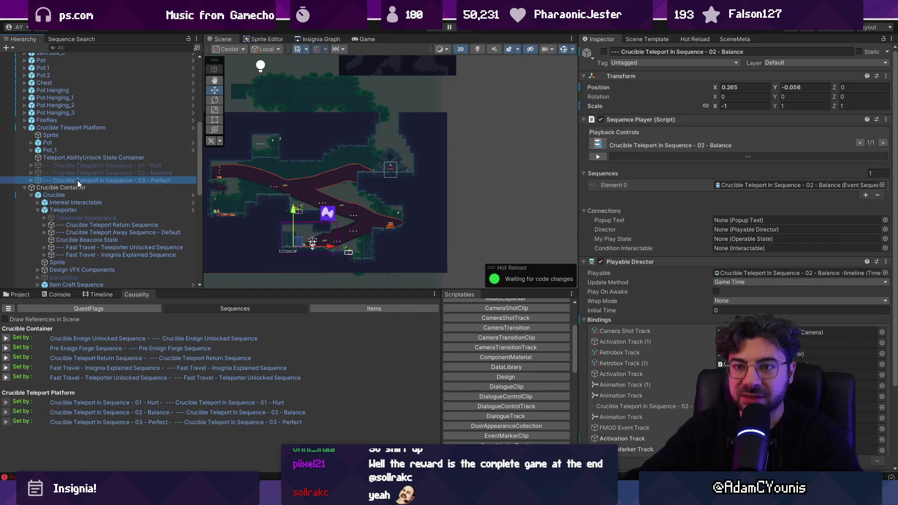
left_click(84, 173, "shift")
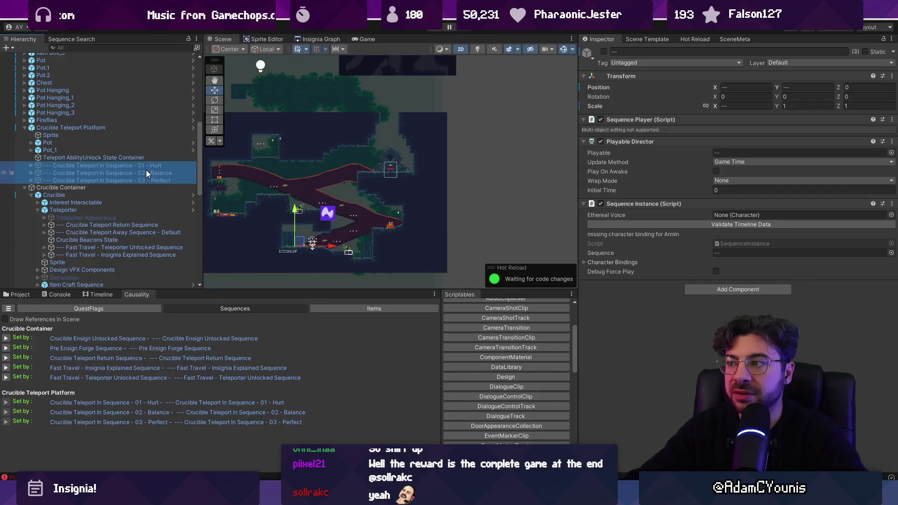
left_click(121, 158)
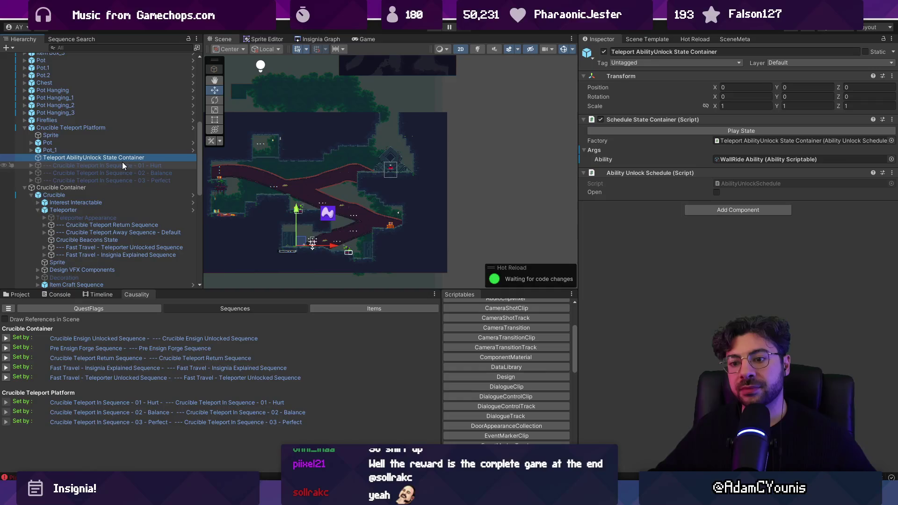
left_click(122, 165)
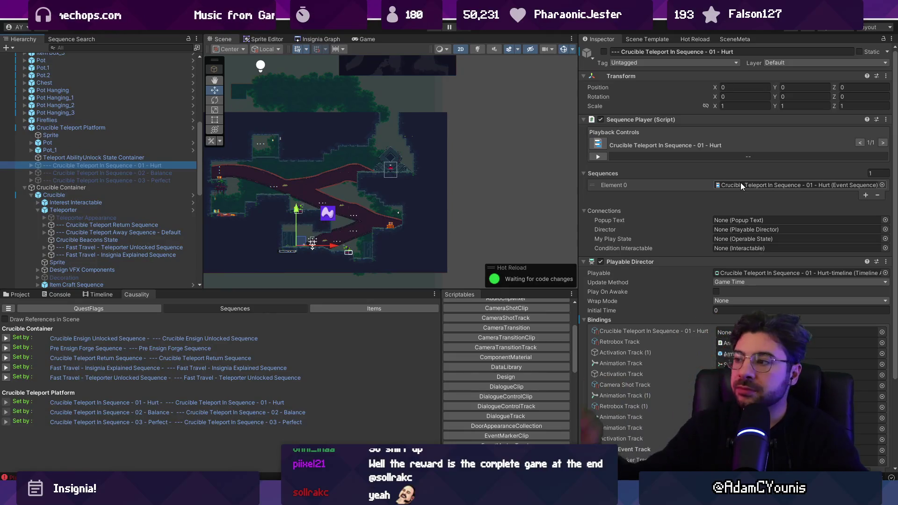
double_click(741, 185)
Open the Timeline and load the 01 - Hurt teleport sequence's tracks.
scroll(685, 245, "down", 5)
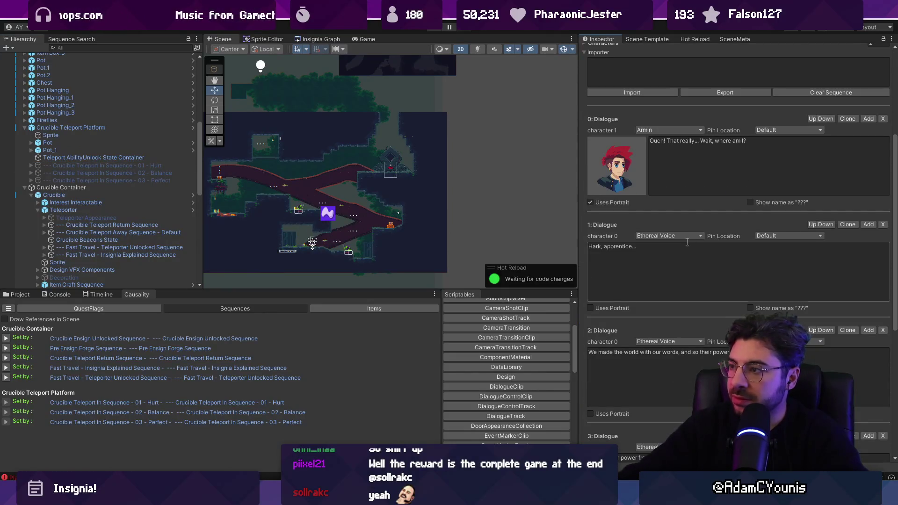
scroll(687, 241, "down", 3)
scroll(754, 267, "up", 10)
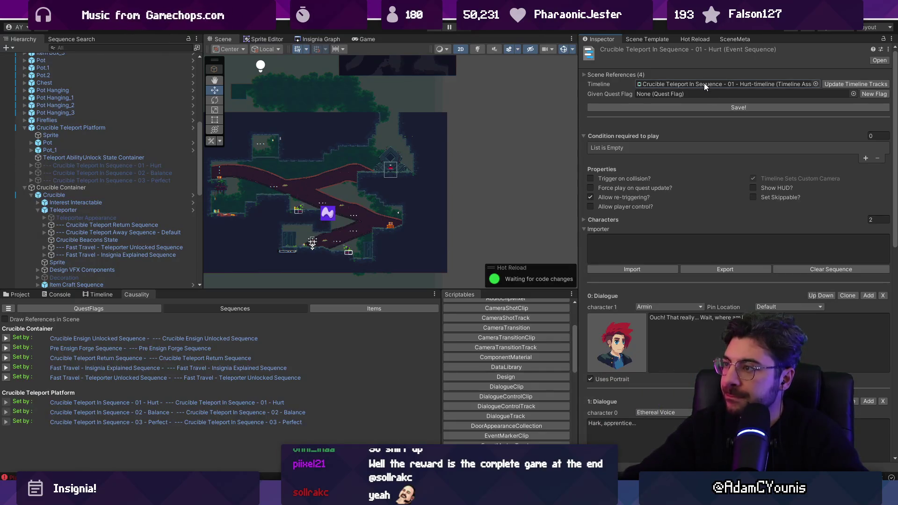
double_click(704, 84)
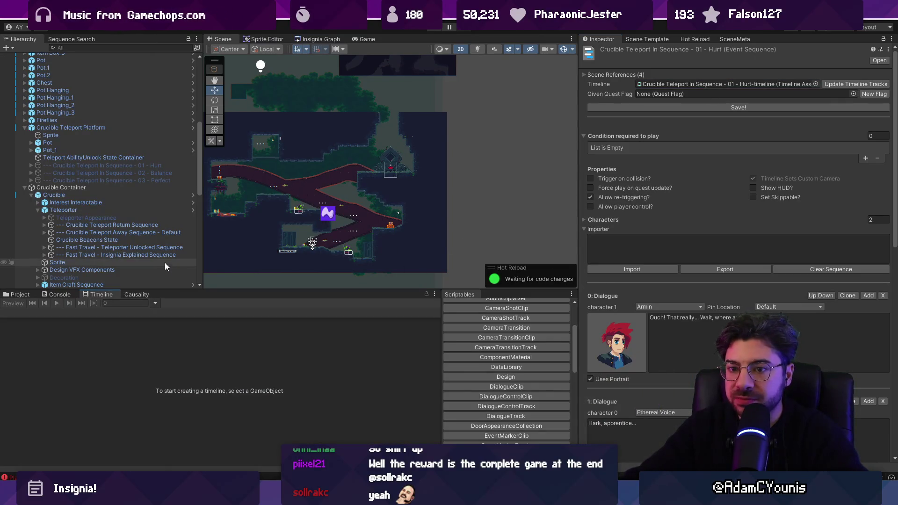
left_click(140, 167)
Trace the Reveal Unlocked clip to its WallRide state container, then inspect the Teleporter.
scroll(229, 355, "down", 10)
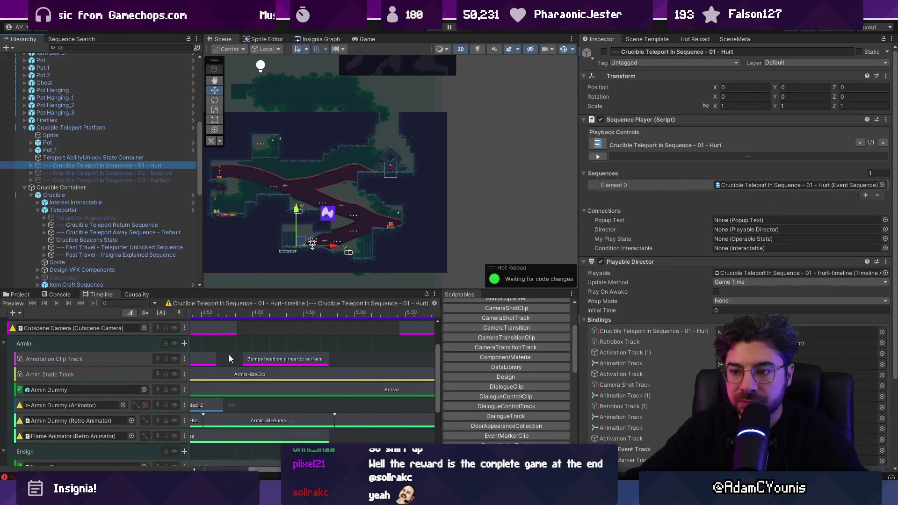
scroll(258, 355, "down", 5)
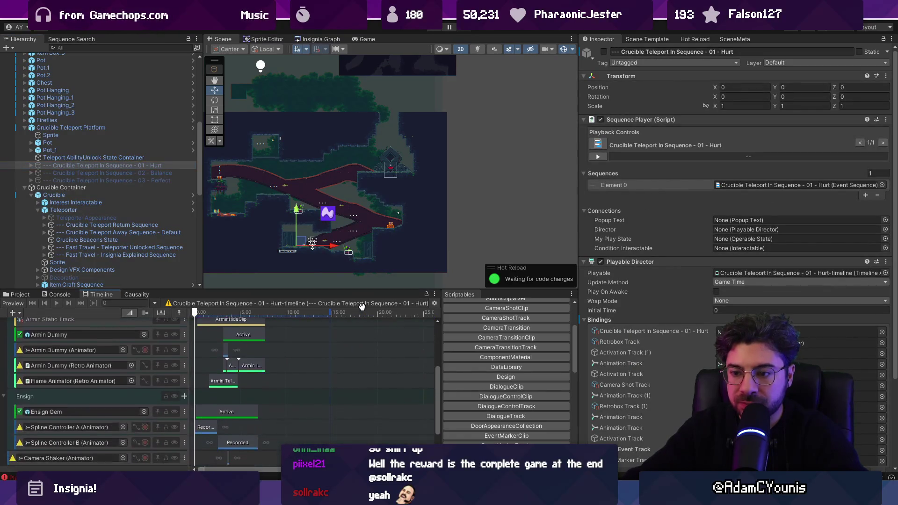
scroll(403, 356, "up", 5)
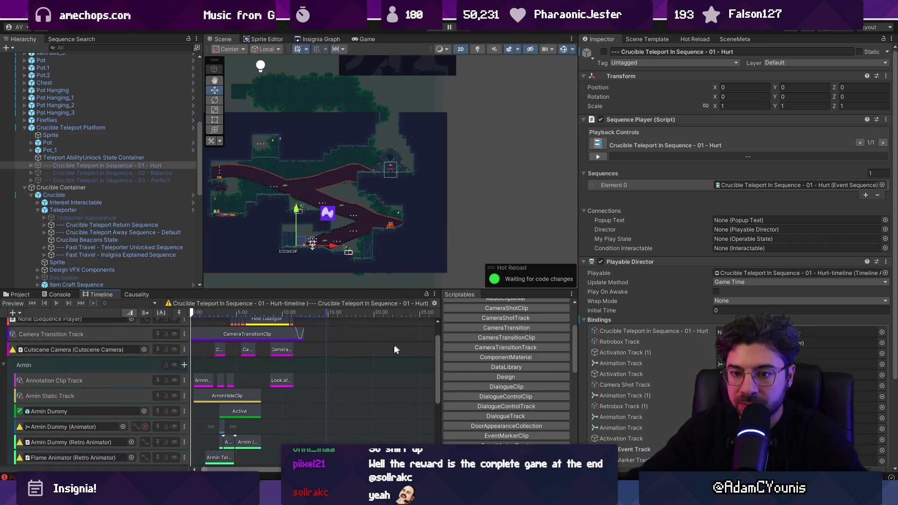
scroll(363, 406, "up", 6)
scroll(360, 333, "up", 5)
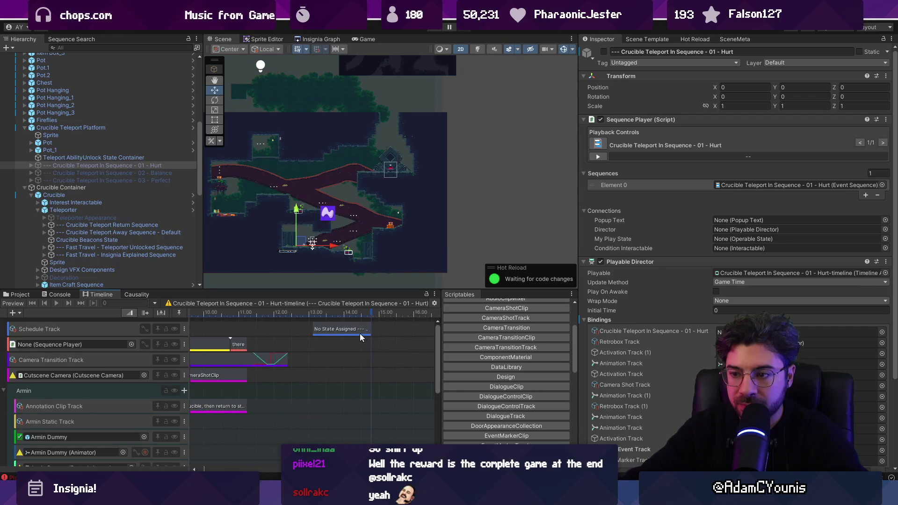
left_click(352, 330)
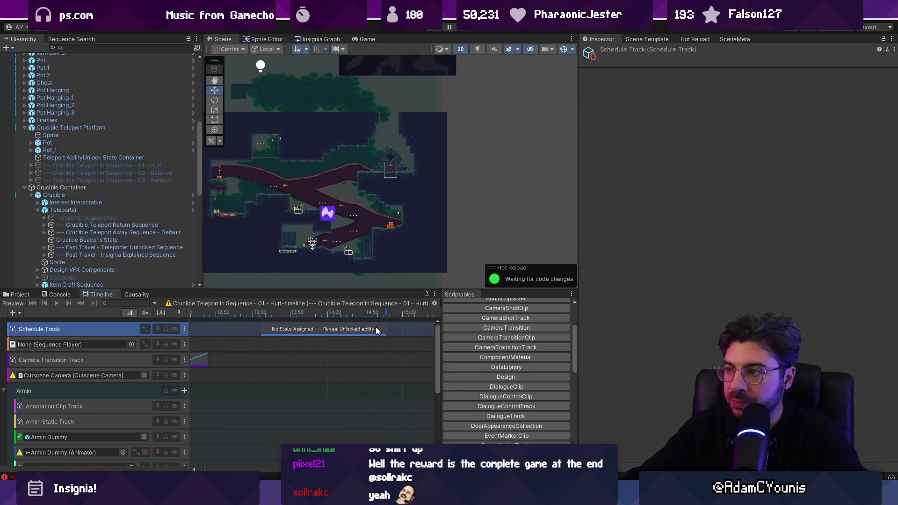
left_click(737, 190)
left_click(124, 157)
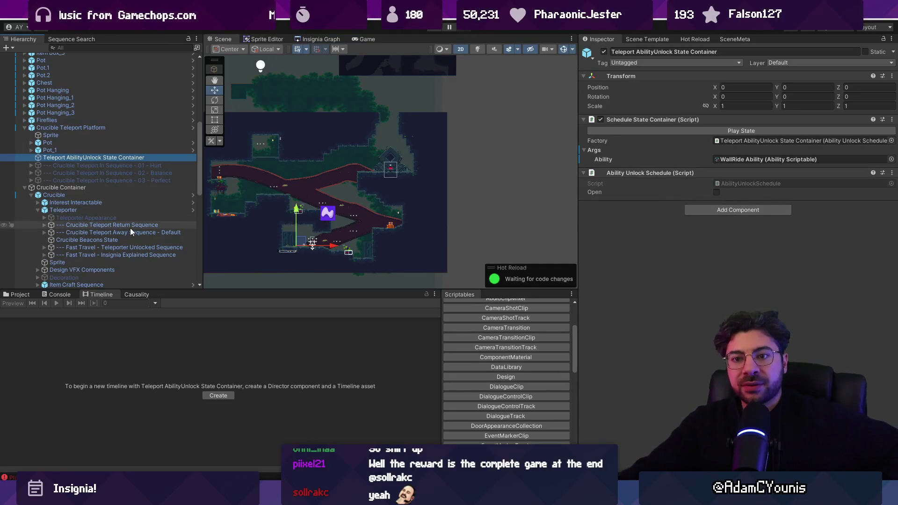
left_click(123, 211)
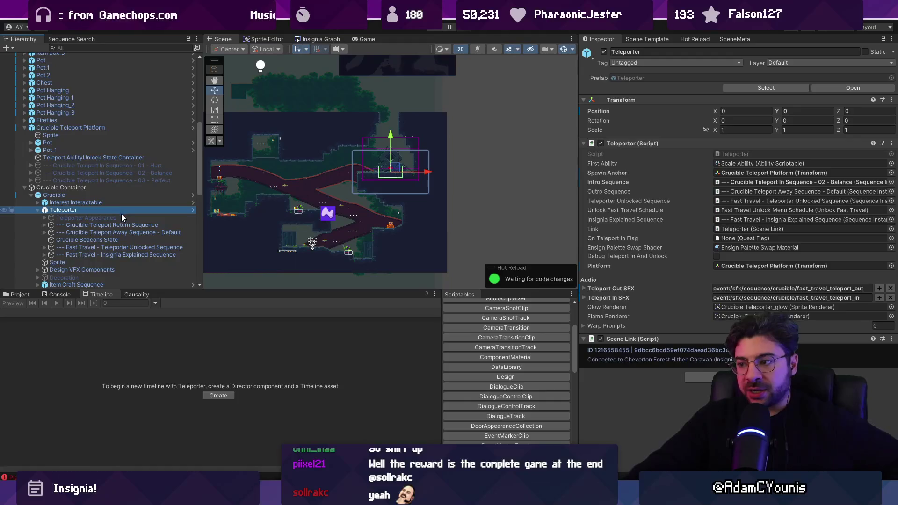
Fold away the Teleporter's child sequences in the Hierarchy.
scroll(126, 220, "down", 5)
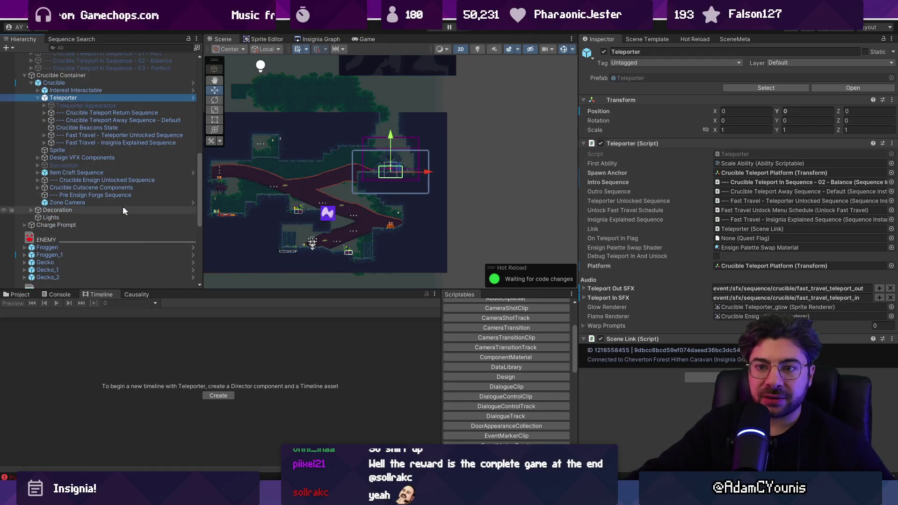
scroll(111, 202, "down", 9)
scroll(106, 198, "up", 11)
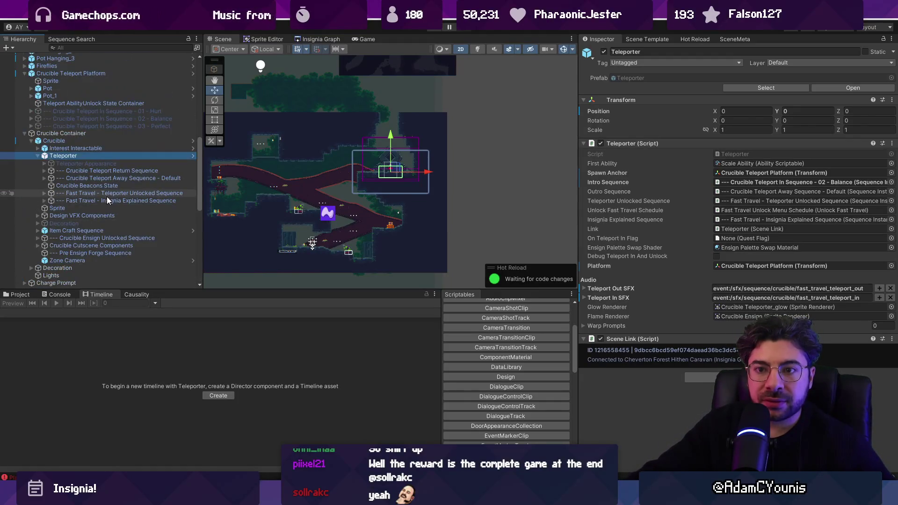
left_click(39, 156)
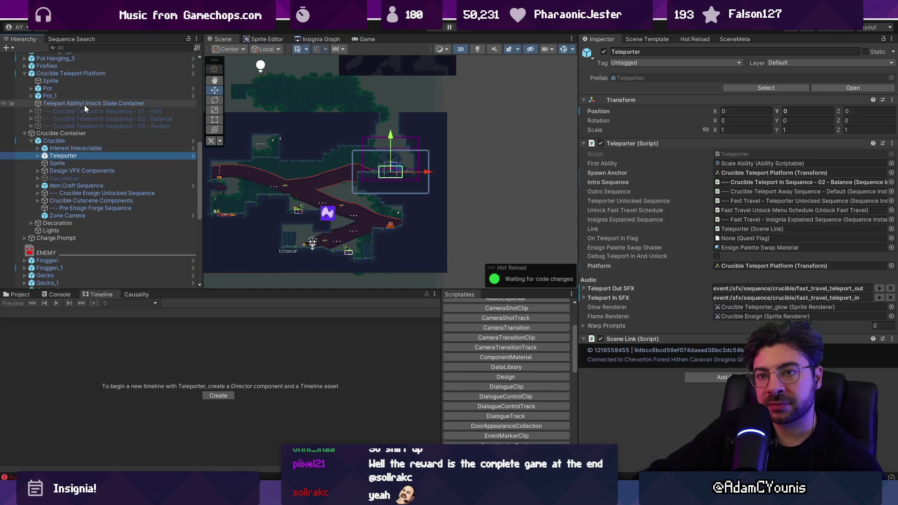
Inspect the Crucible Teleport Platform, its state container and the Crucible Container.
left_click(84, 75)
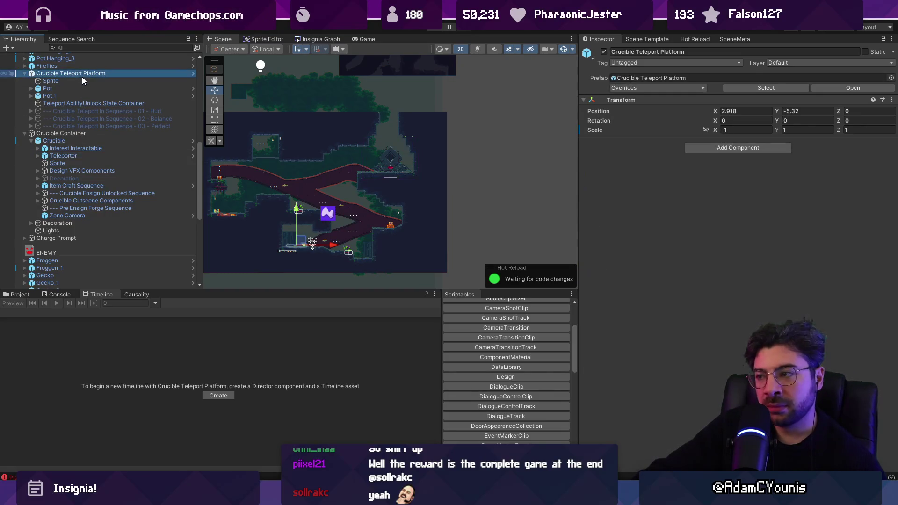
left_click(86, 102)
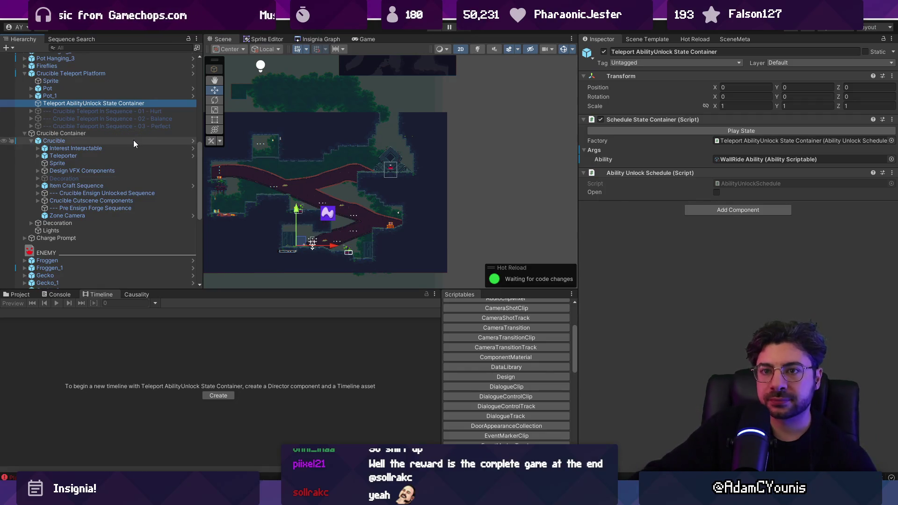
scroll(133, 140, "up", 3)
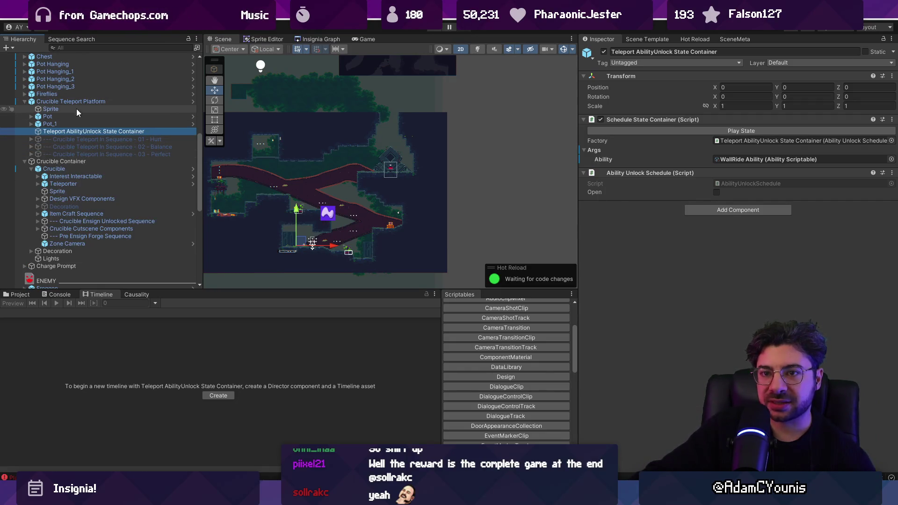
scroll(93, 208, "down", 3)
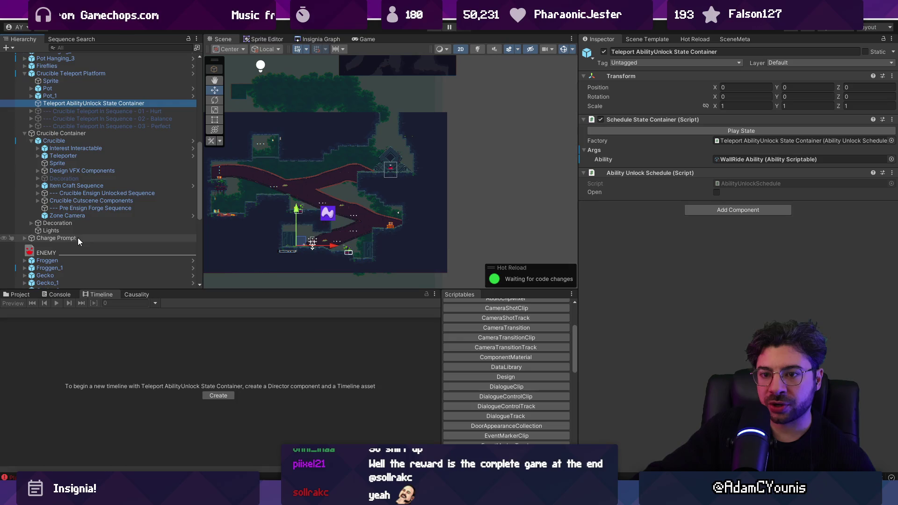
left_click(26, 134)
Reselect the Teleporter and open Teleporter.cs in the code editor.
left_click(63, 155)
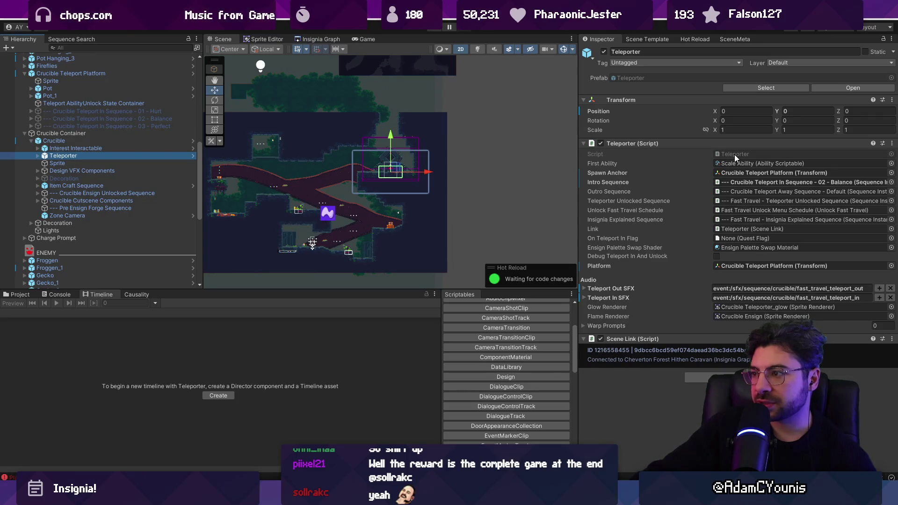
double_click(755, 157)
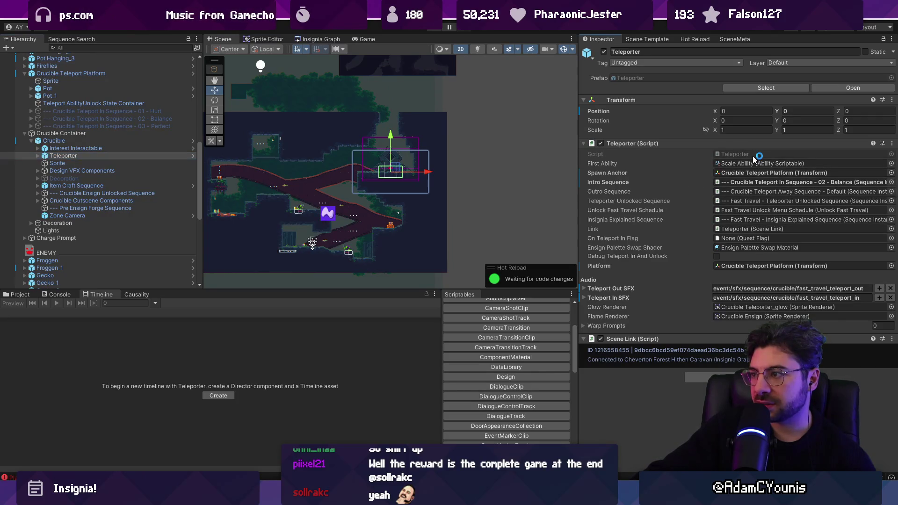
scroll(298, 270, "down", 10)
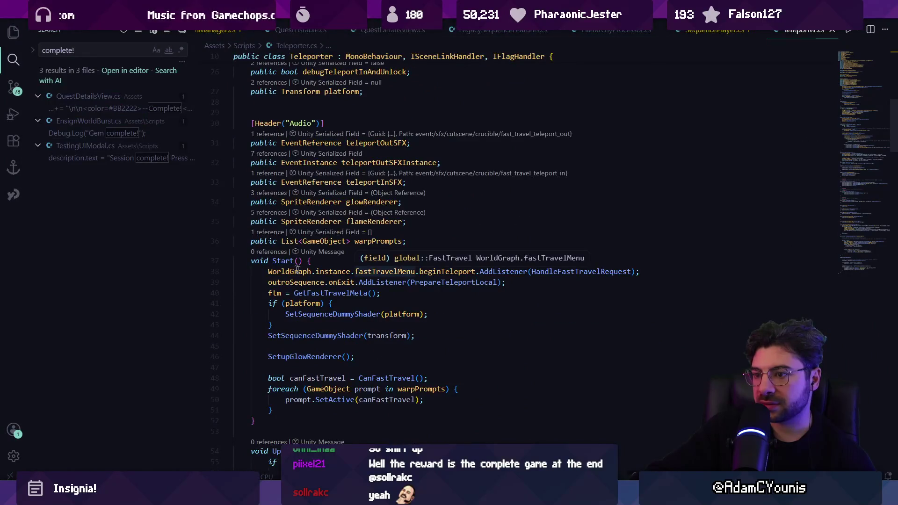
Examine the Start listeners for HandleFastTravelRequest and PrepareTeleportLocal.
left_click(297, 272)
left_click(383, 272)
left_click(449, 272)
left_click(519, 272)
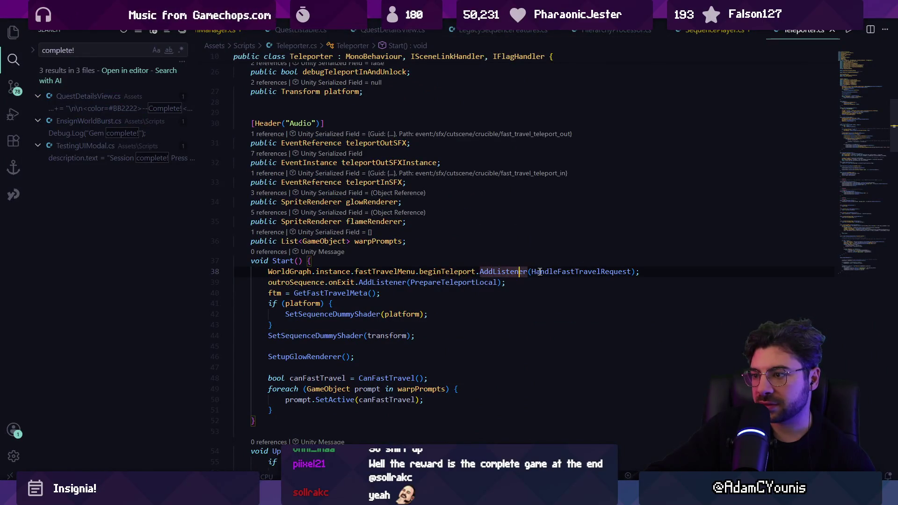
left_click(539, 271)
scroll(515, 263, "down", 2)
left_click(414, 235)
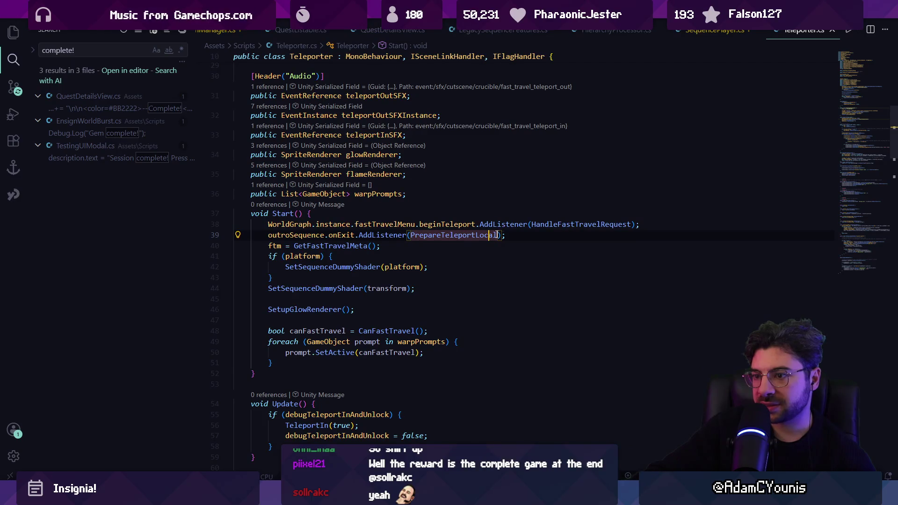
Review TeleportIn: the ShouldUnlockFastTravel check, intro sequence Enqueue and SetQuestFlagSilent call.
scroll(327, 252, "down", 5)
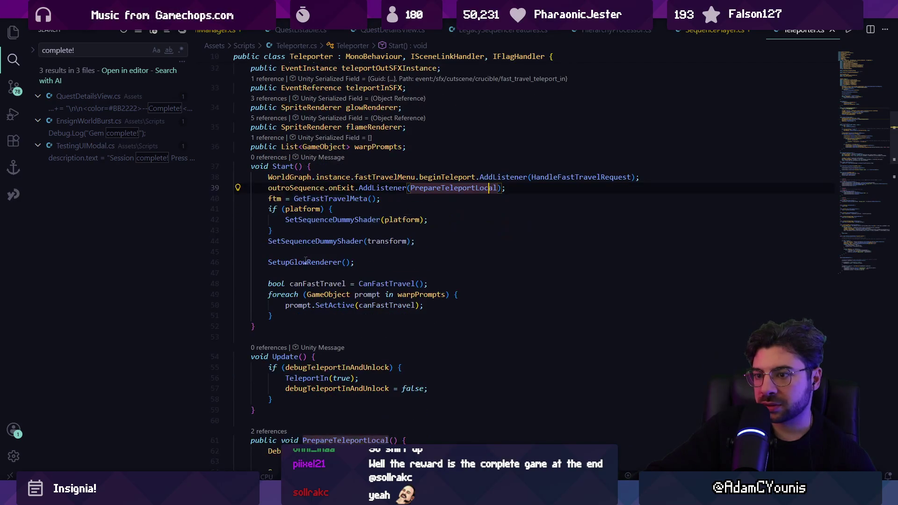
scroll(306, 260, "down", 5)
scroll(315, 254, "down", 5)
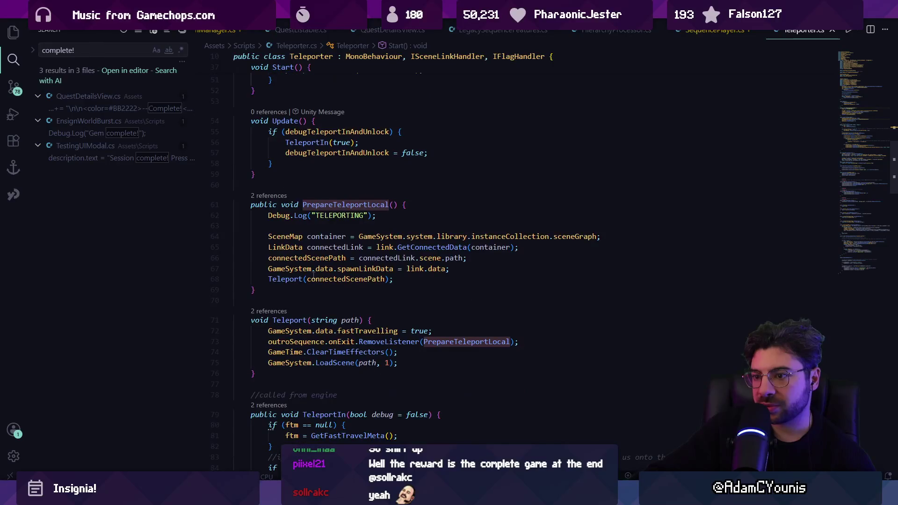
scroll(314, 275, "down", 4)
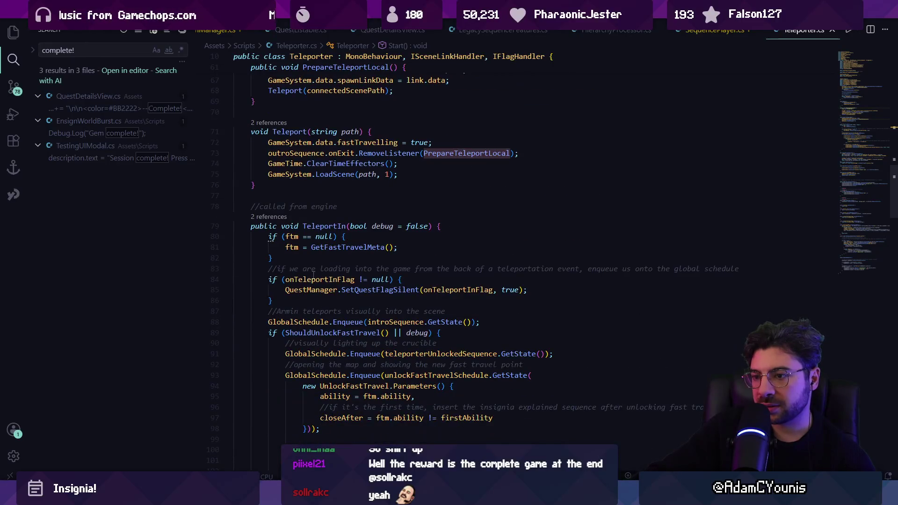
left_click(337, 204)
left_click(360, 214)
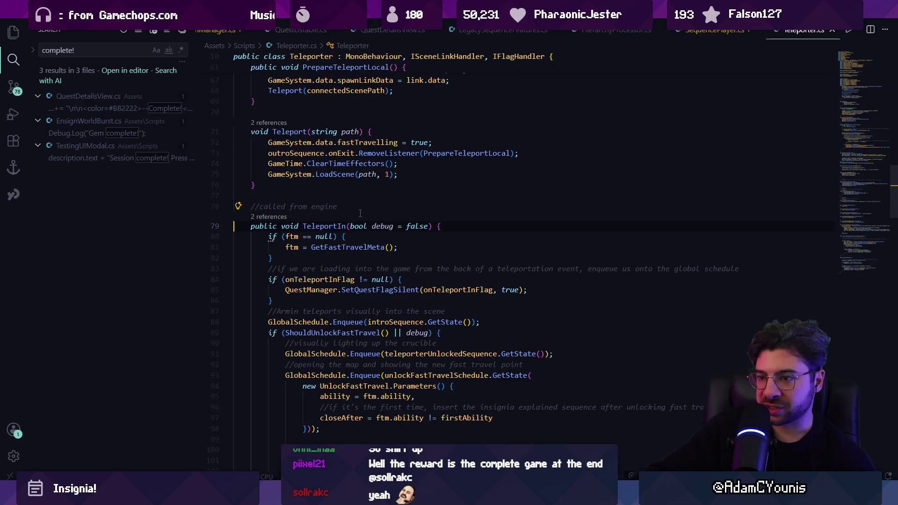
key("Up")
scroll(328, 224, "down", 3)
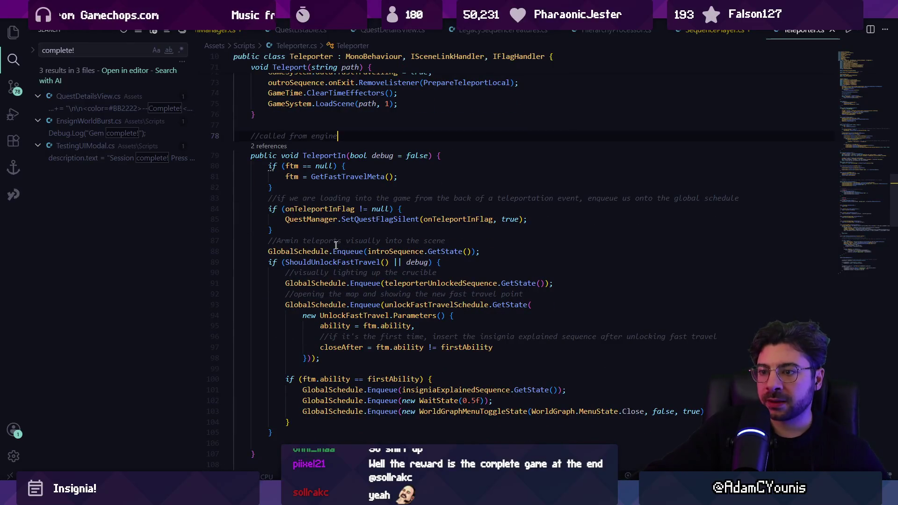
left_click(341, 263)
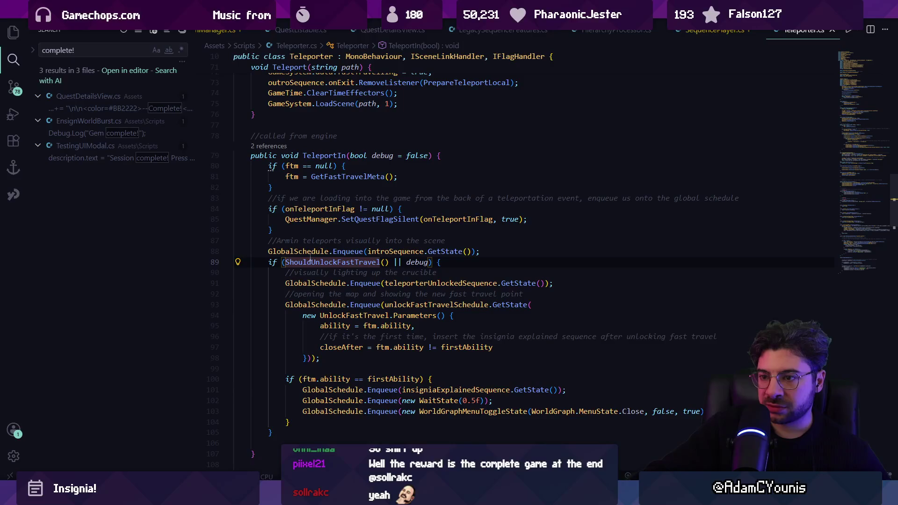
left_click(347, 251)
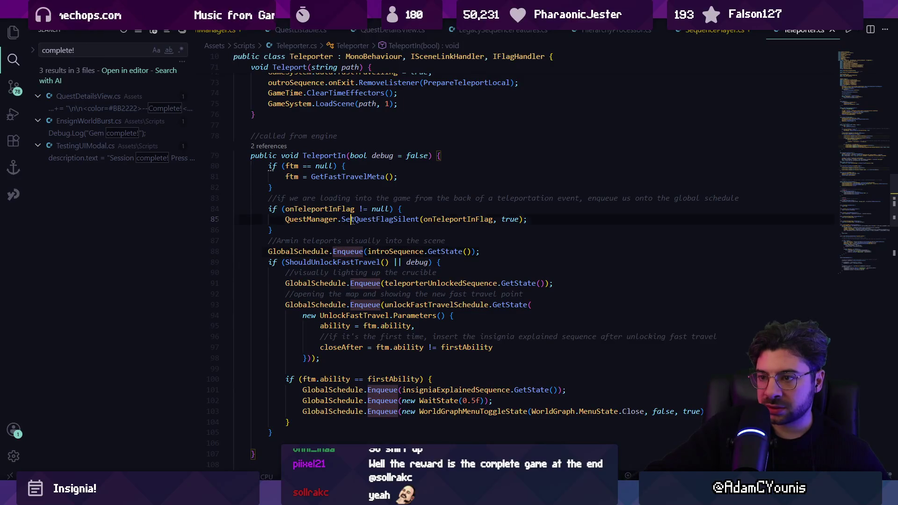
left_click(353, 220)
Check the first-ability insignia condition and highlight every setParameterByName use.
scroll(349, 245, "down", 1)
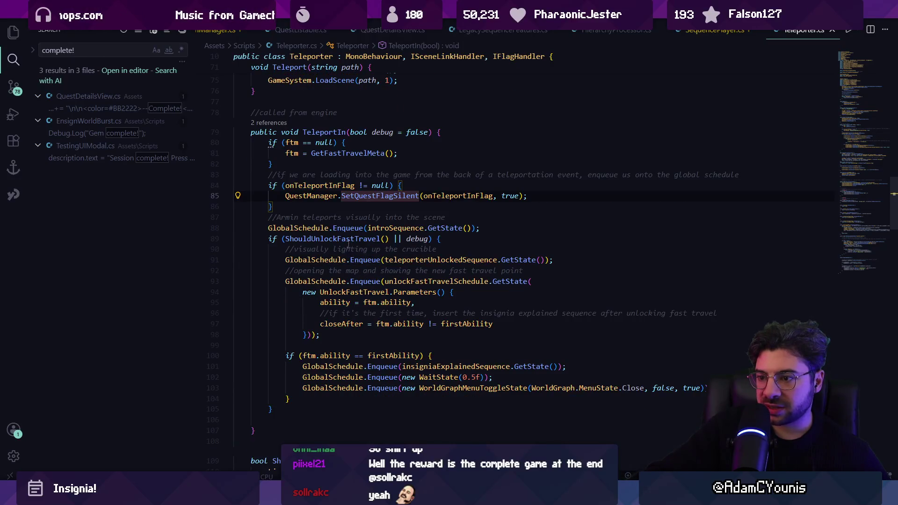
scroll(348, 245, "down", 1)
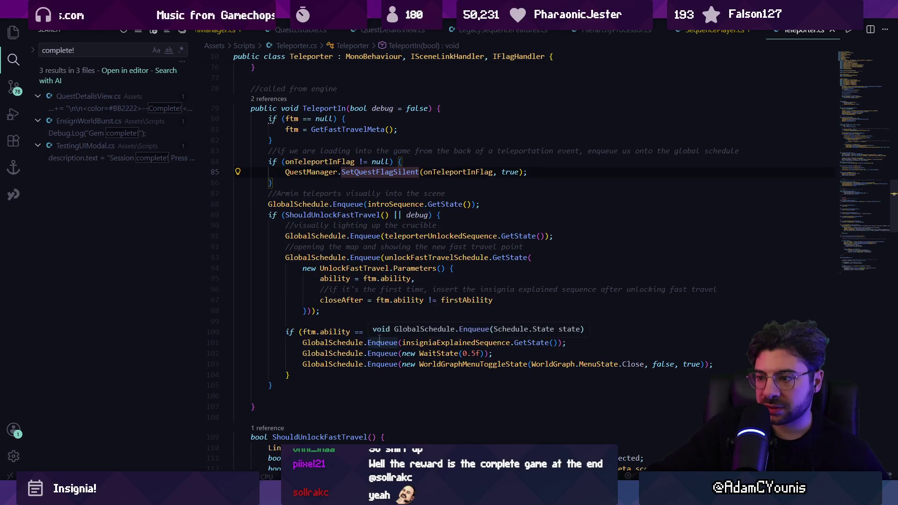
left_click(432, 332)
scroll(309, 287, "down", 5)
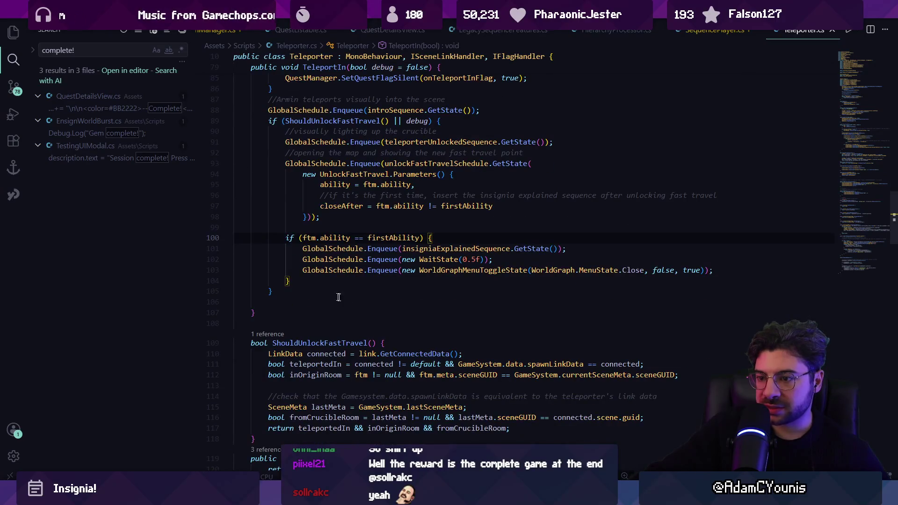
scroll(309, 286, "down", 15)
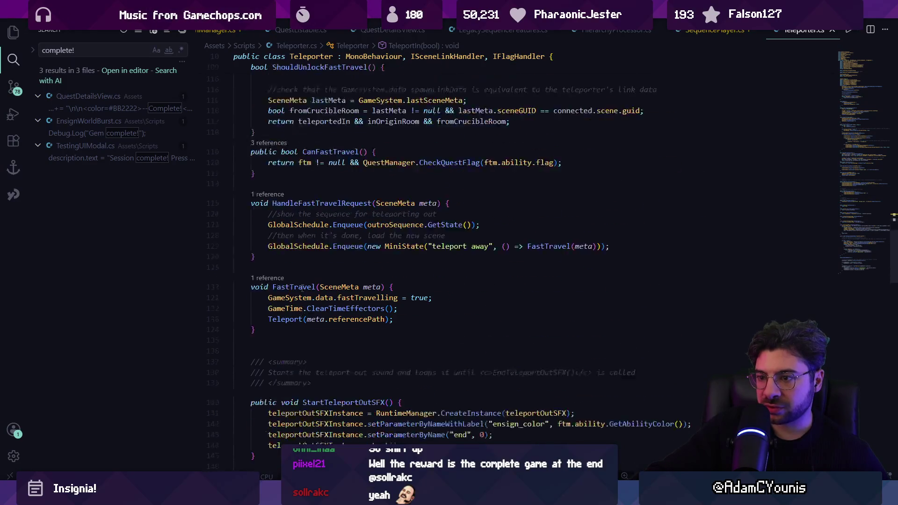
scroll(302, 288, "down", 5)
left_click(424, 328)
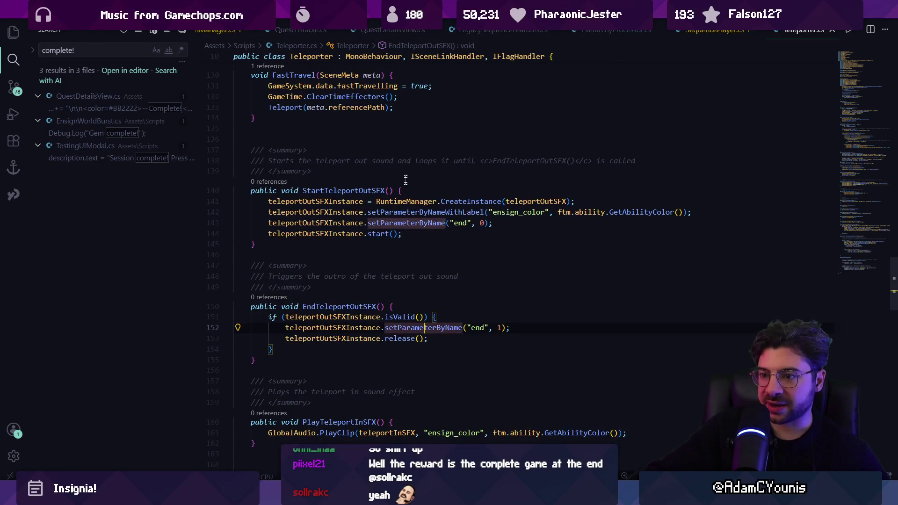
Read through the teleport SFX methods, then return to Unity.
scroll(479, 302, "up", 20)
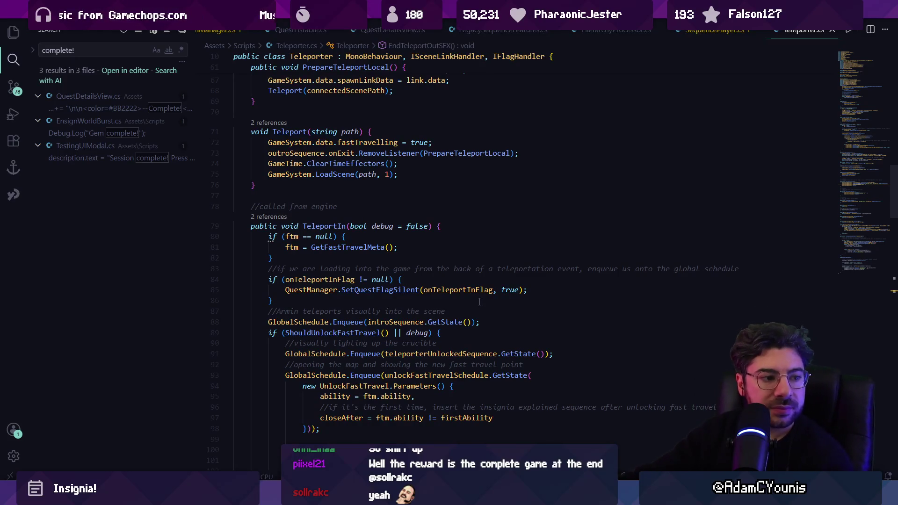
mouse_move(380, 279)
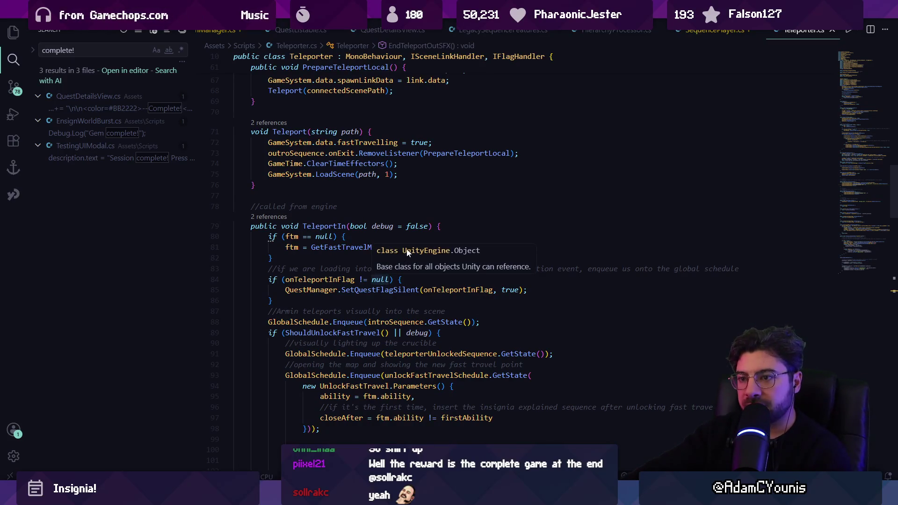
scroll(393, 293, "down", 1)
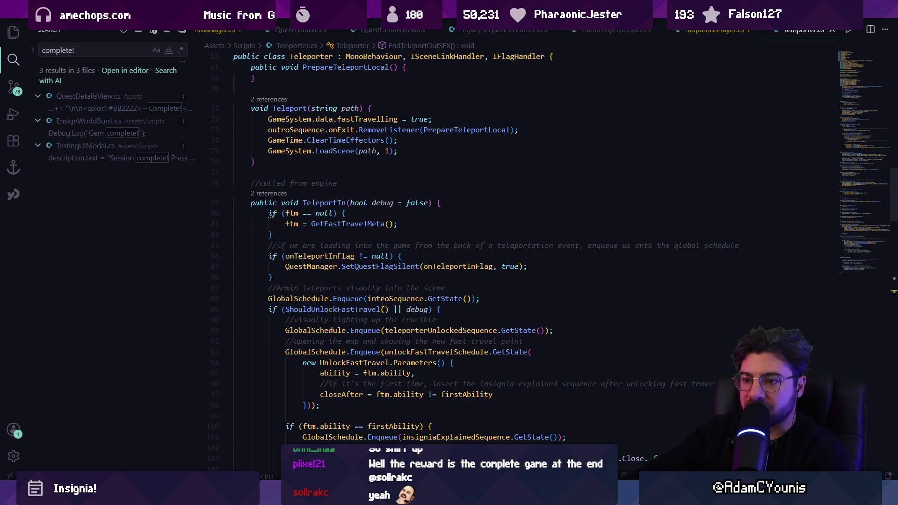
mouse_move(342, 309)
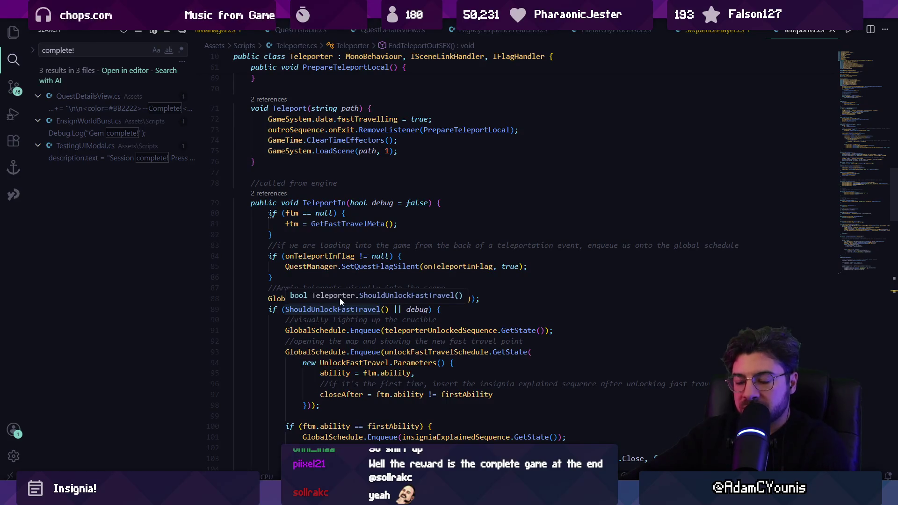
scroll(276, 307, "down", 2)
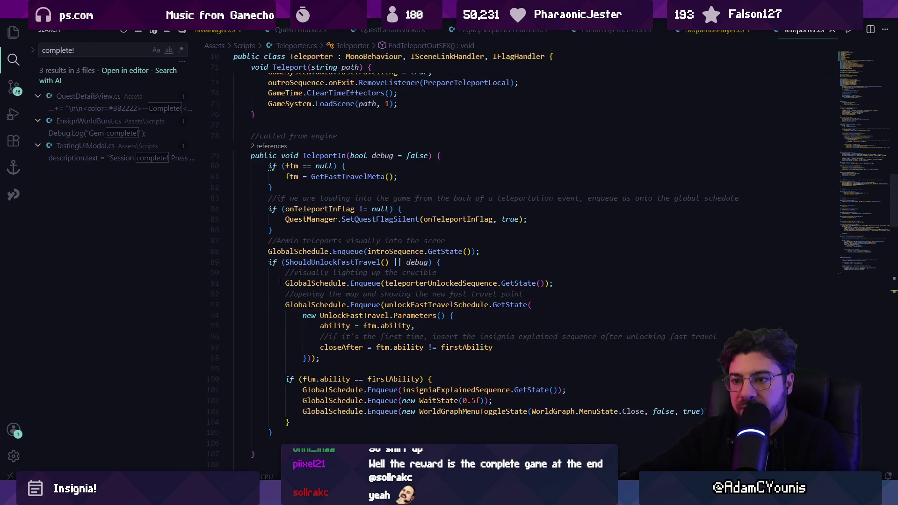
scroll(280, 276, "up", 10)
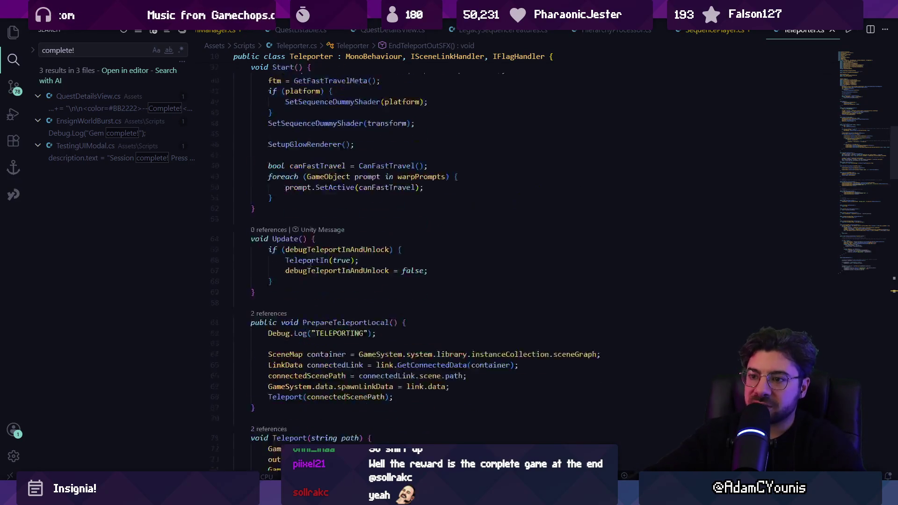
scroll(311, 263, "up", 2)
key("alt+Tab")
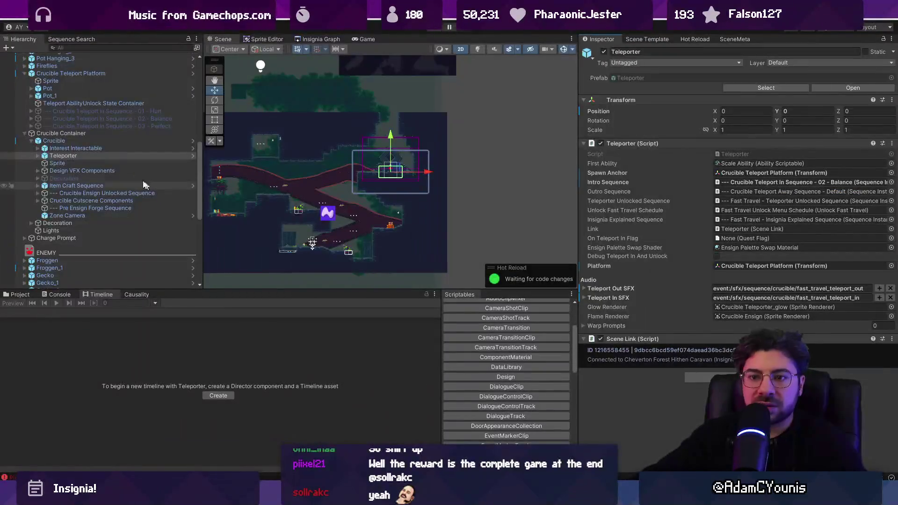
Select the Teleport AbilityUnlock State Container, preview its Wall Ride unlock state, then stop.
scroll(78, 112, "up", 3)
left_click(78, 103)
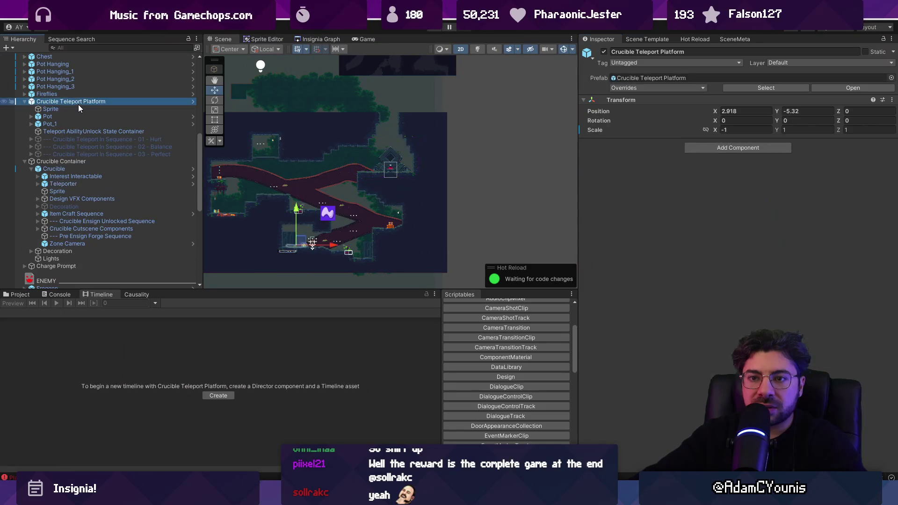
left_click(95, 110)
key("Down")
key("Down")
key("Down")
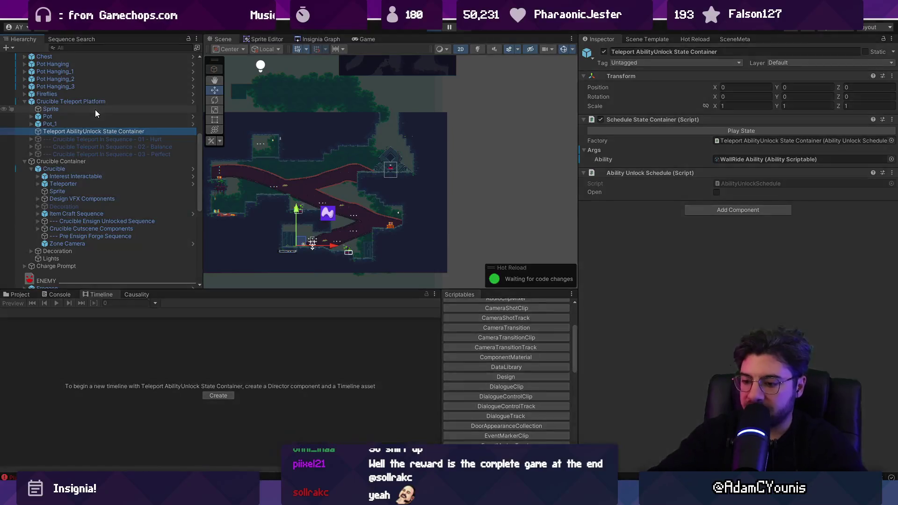
left_click(709, 132)
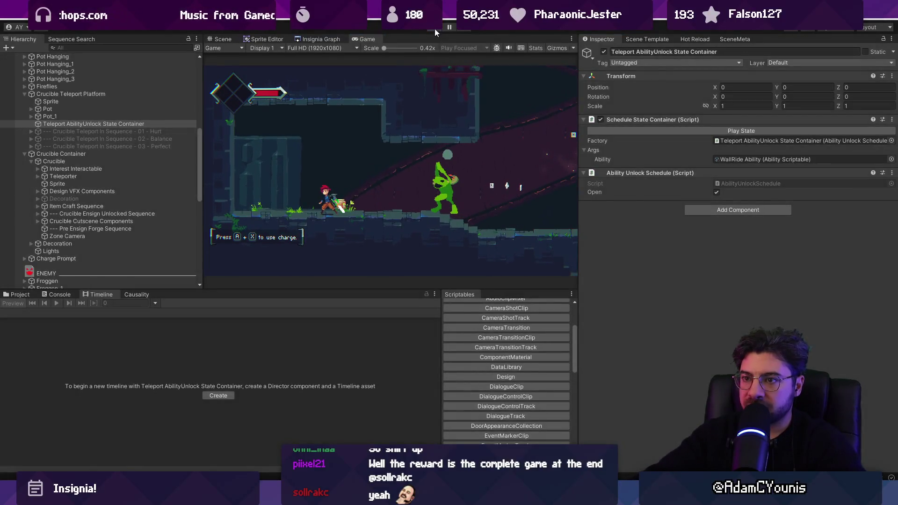
left_click(434, 29)
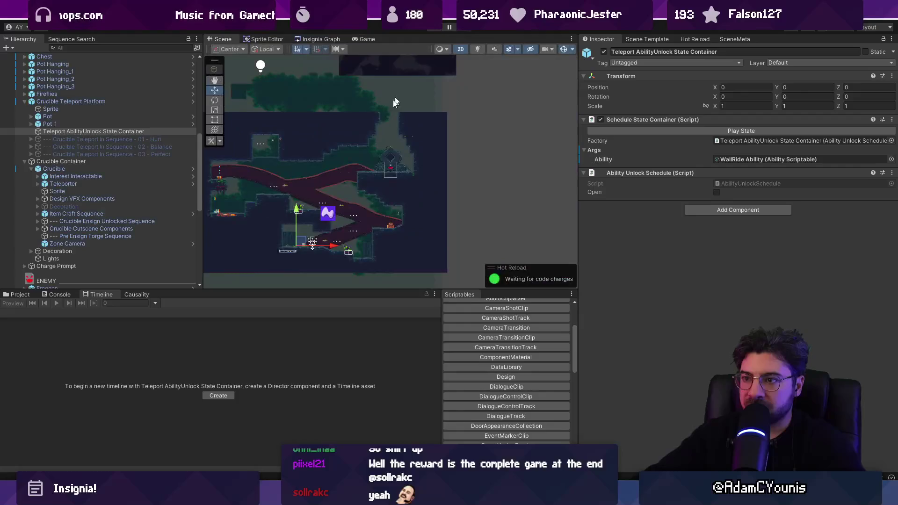
Move the gecko enemy up and right, and delete Froggen_1 from the scene.
scroll(308, 235, "up", 3)
left_click(326, 237)
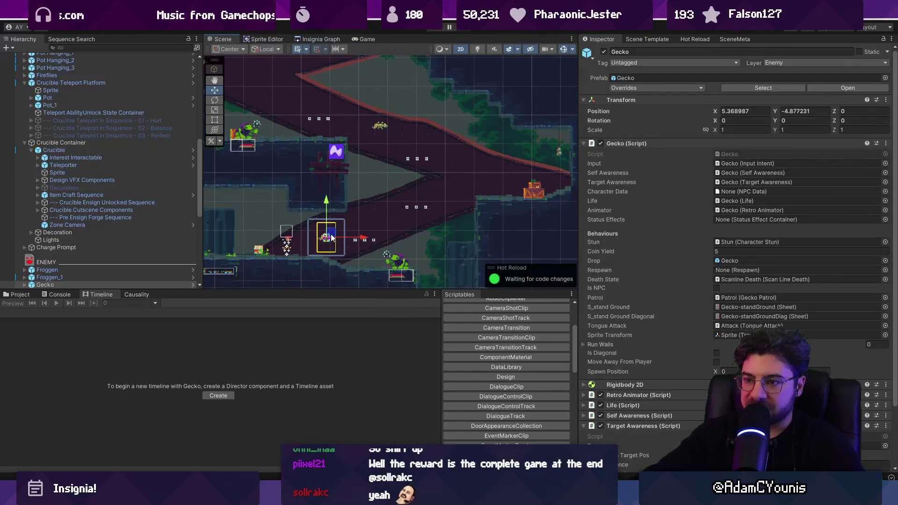
mouse_move(326, 237)
left_mouse_down()
mouse_move(414, 202)
mouse_move(407, 212)
mouse_move(462, 226)
left_mouse_up()
scroll(380, 151, "down", 3)
left_click(409, 205)
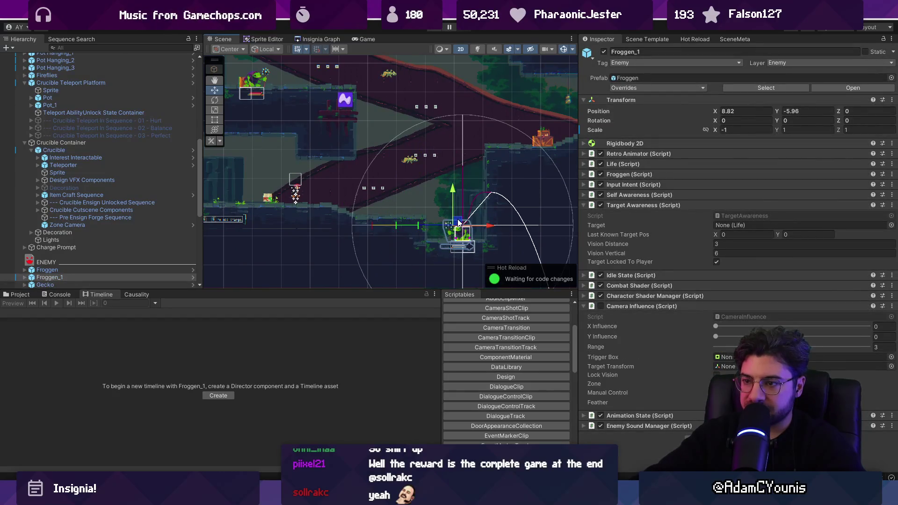
key("Delete")
Select the Crucible object and open its CrucibleForge.cs script.
left_click_drag(343, 174, 442, 176)
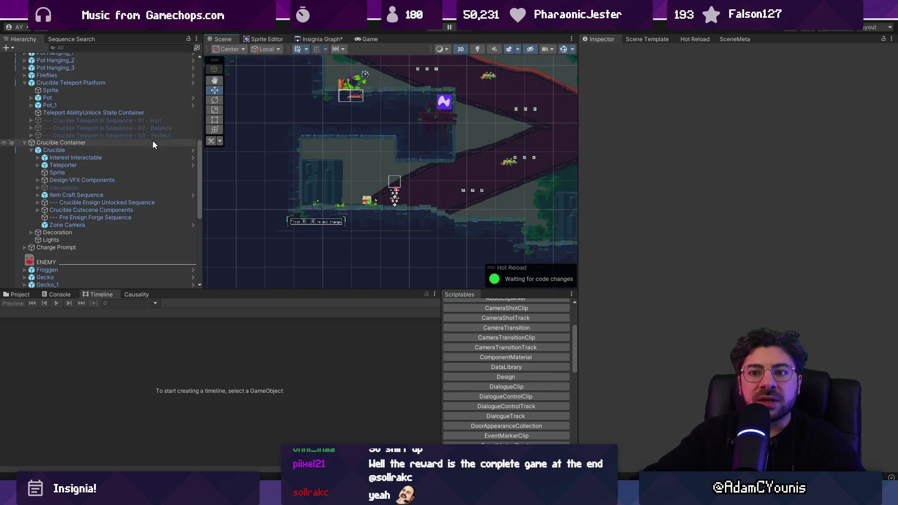
left_click(126, 83)
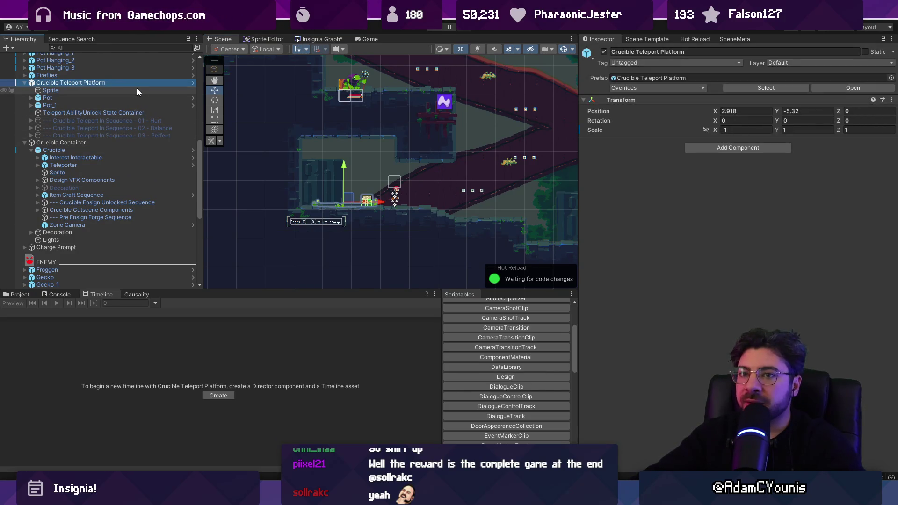
left_click(130, 112)
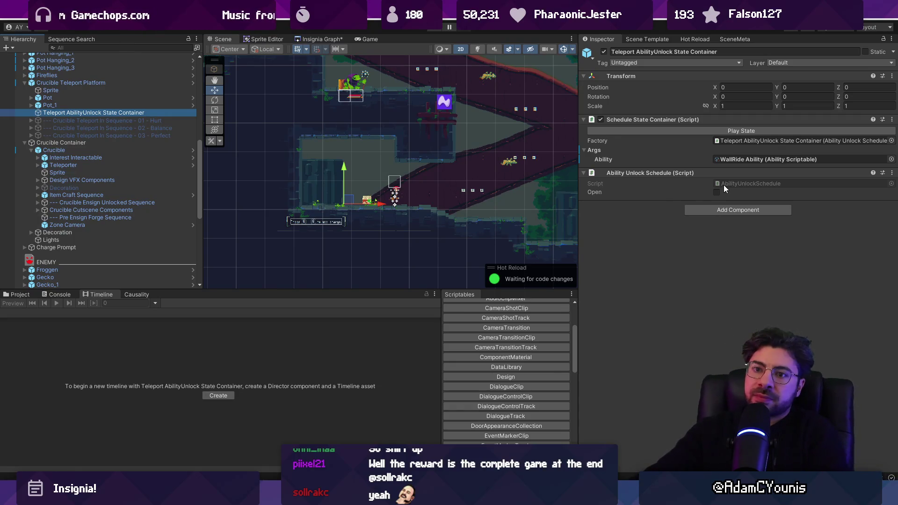
left_click(111, 145)
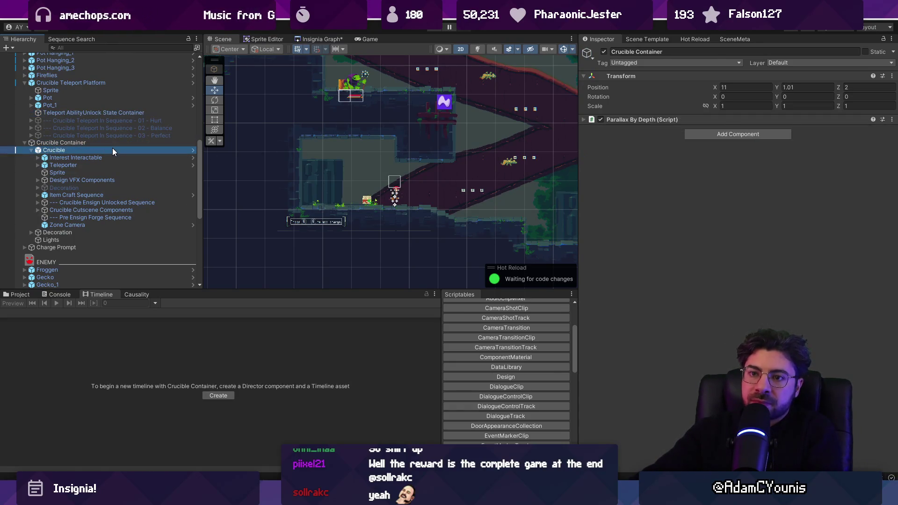
left_click(113, 148)
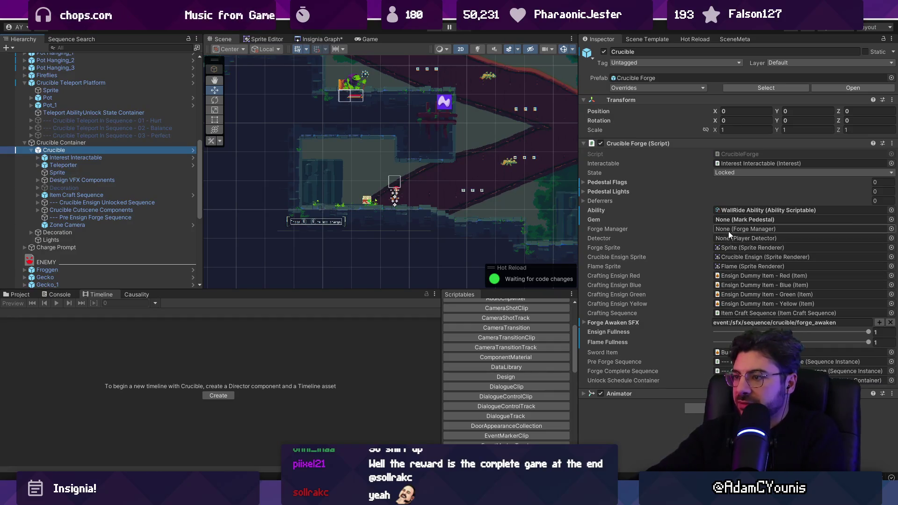
left_click(739, 156)
double_click(740, 155)
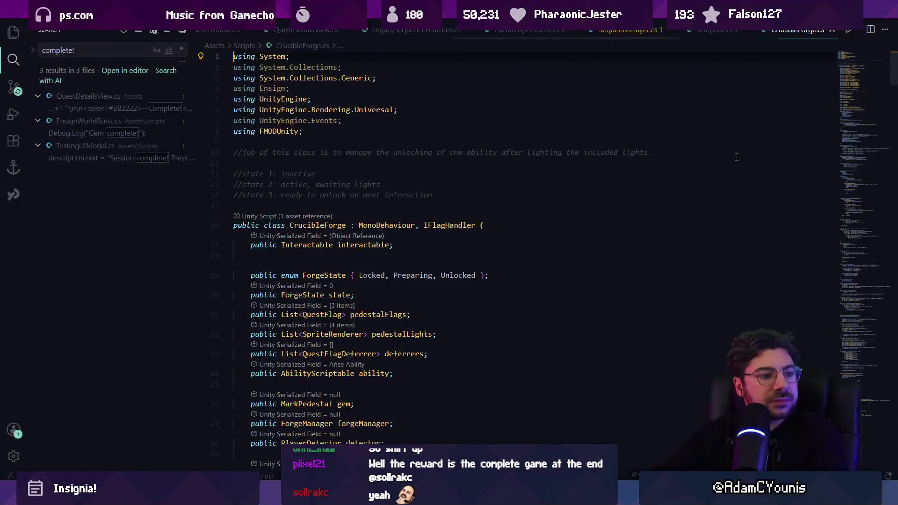
Read CrucibleForge.cs, peeking at SetInitialState and SetupScheduleContainer, then return to Unity.
scroll(465, 242, "down", 15)
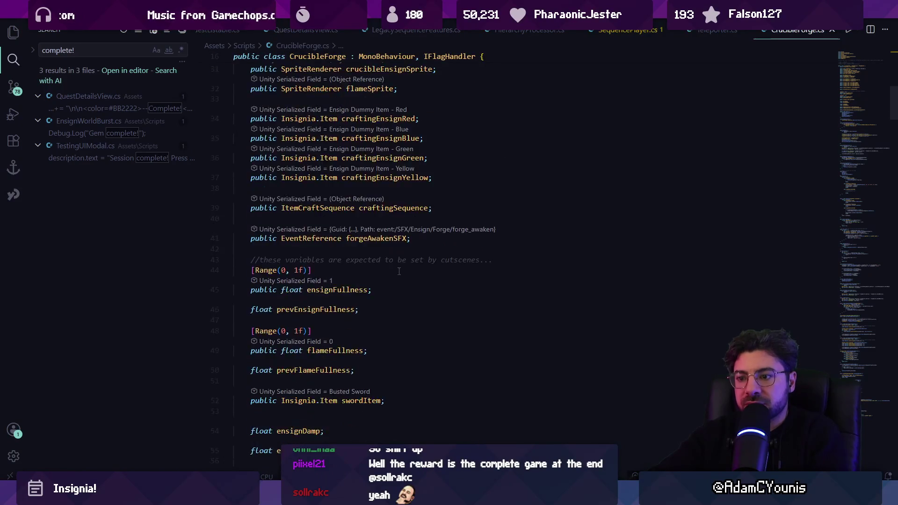
scroll(398, 270, "down", 1)
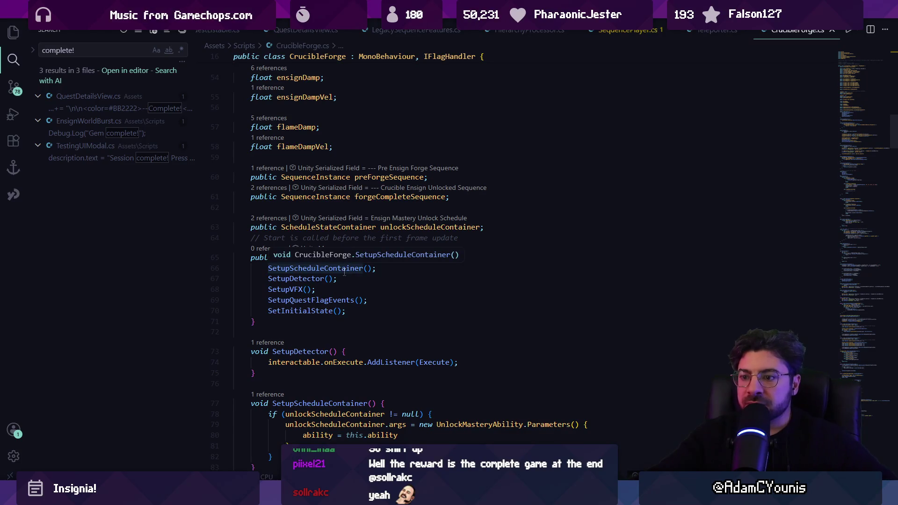
left_click(312, 316, "ctrl")
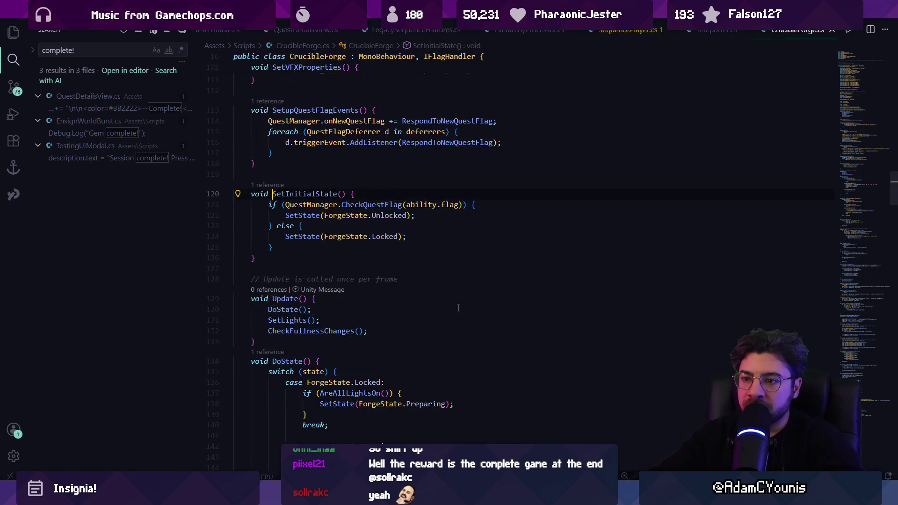
key("alt+Left")
scroll(371, 276, "down", 3)
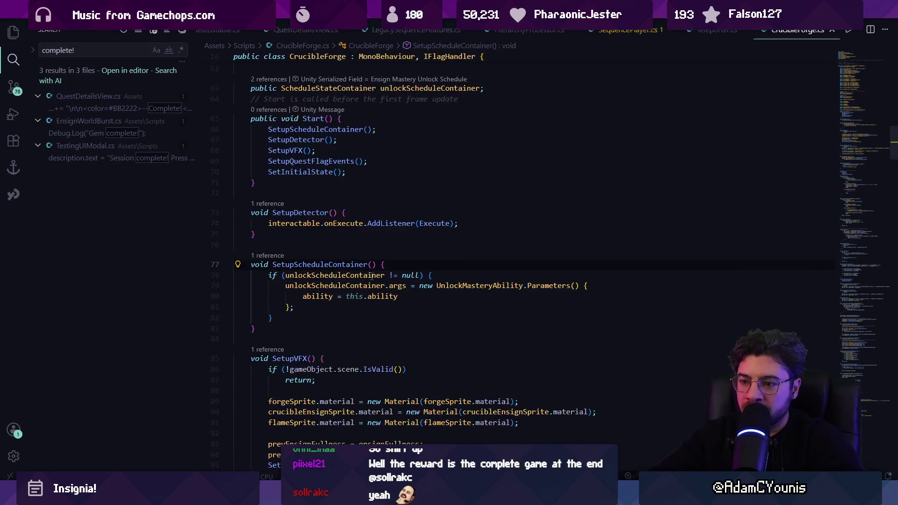
scroll(330, 278, "down", 3)
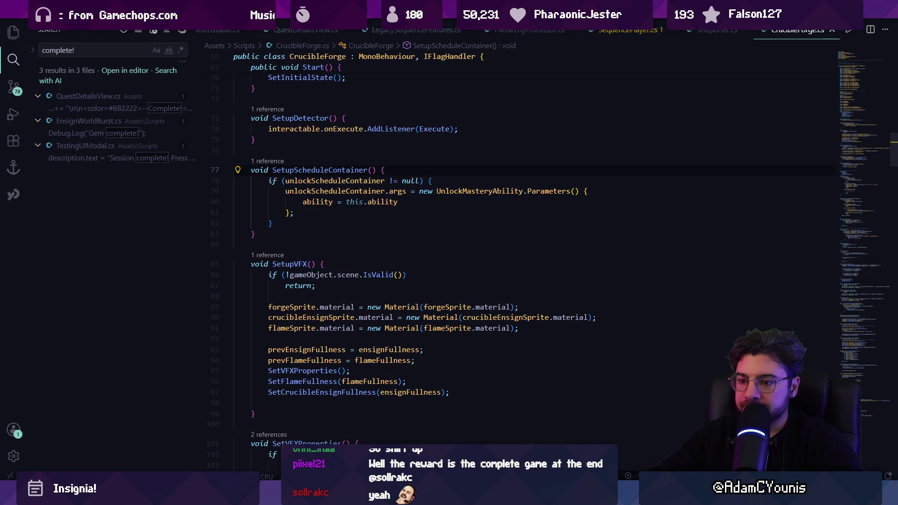
key("alt+Tab")
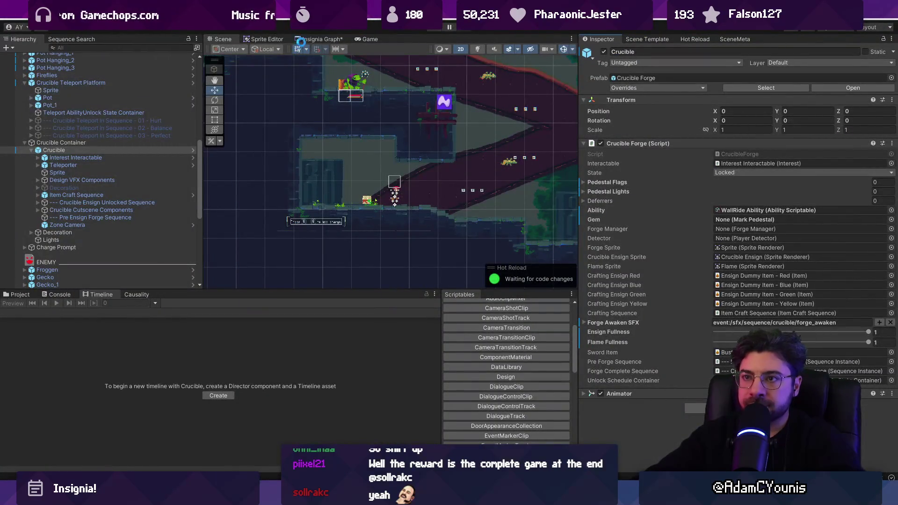
Scroll through the Crucible Teleport In 01 - Hurt timeline tracks, then show the Insignia Graph.
left_click(144, 120)
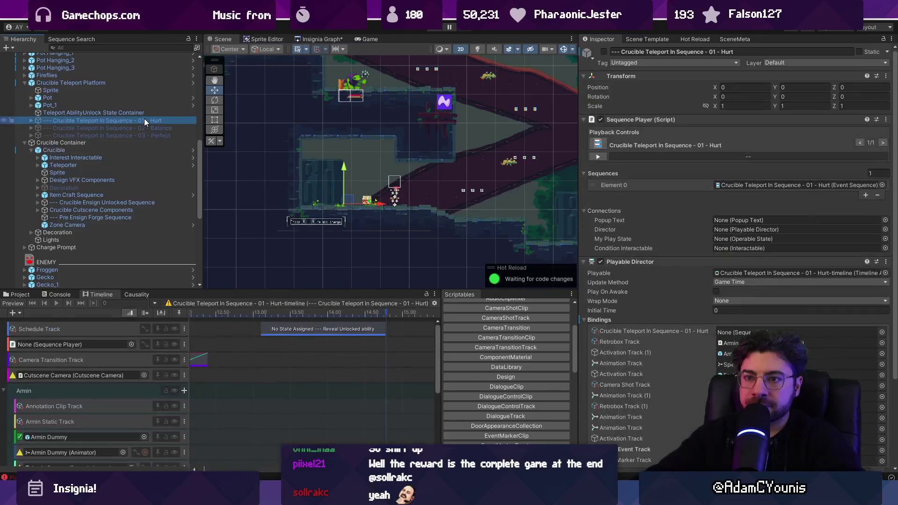
scroll(344, 335, "down", 5)
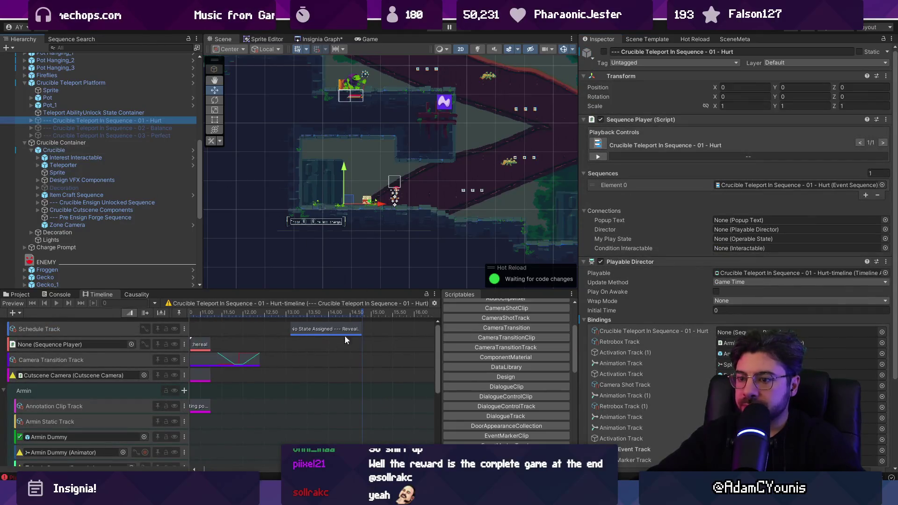
scroll(264, 373, "down", 5)
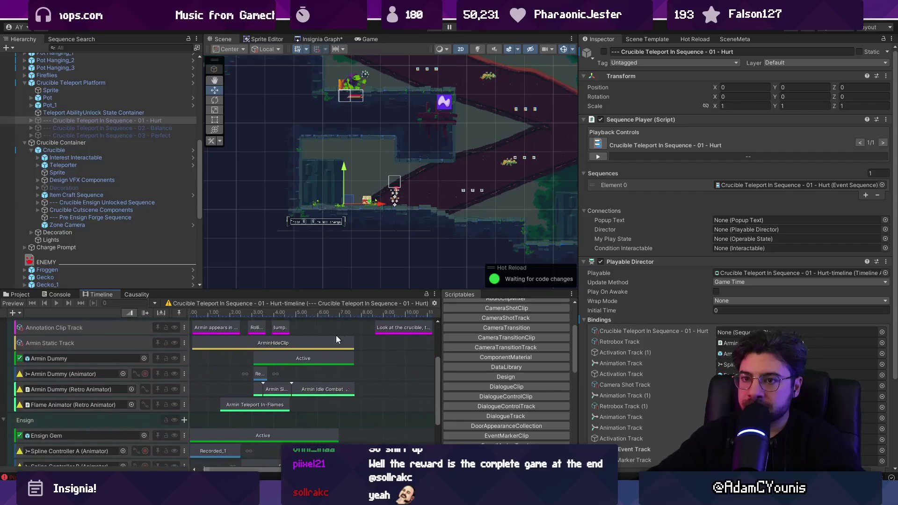
scroll(232, 386, "up", 5)
scroll(239, 374, "down", 5)
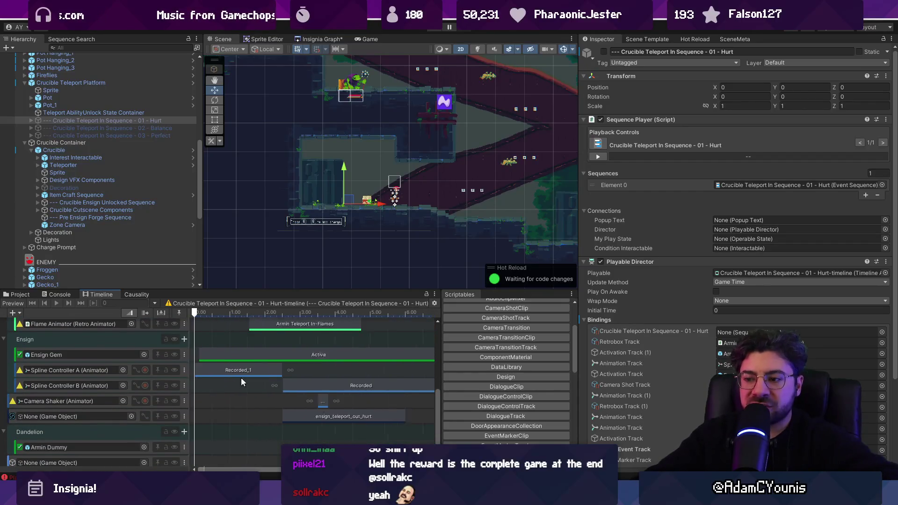
scroll(332, 337, "up", 5)
scroll(381, 327, "up", 4)
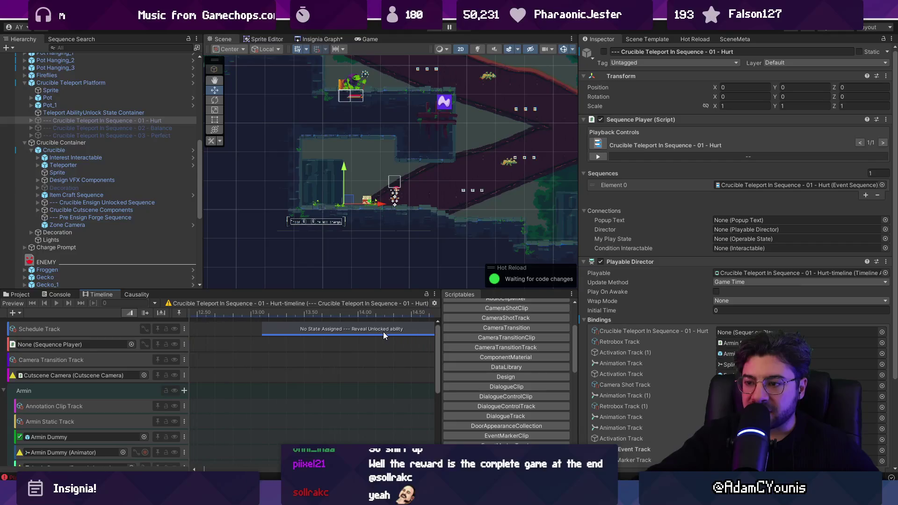
scroll(373, 333, "down", 5)
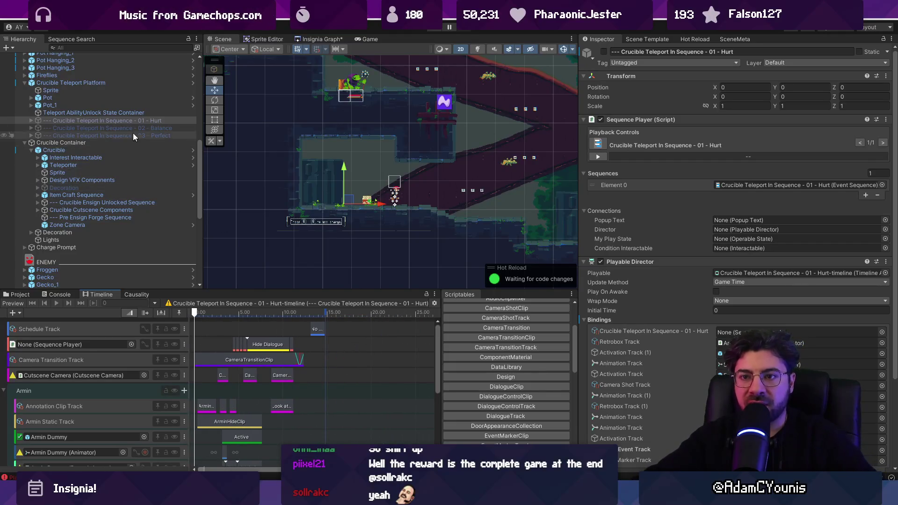
left_click(312, 40)
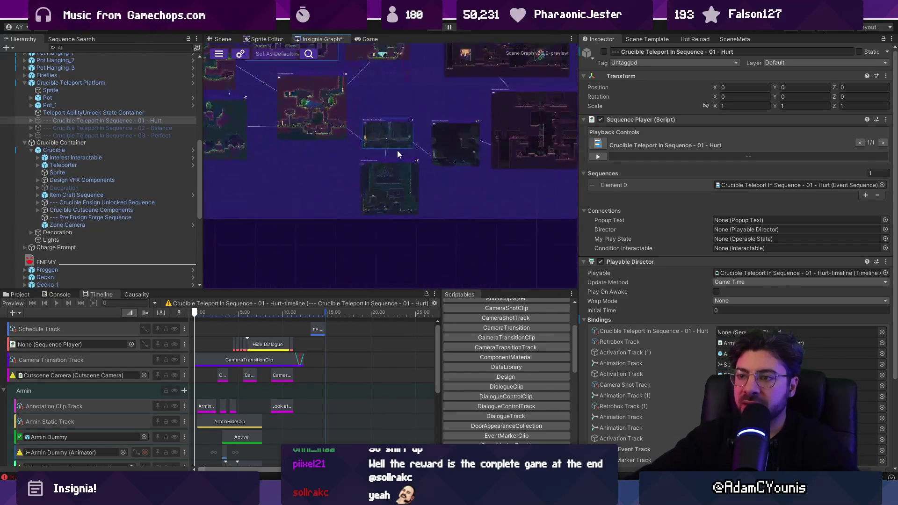
Open the Crucible - Dandelion Trial scene and inspect its Zone Cameras.
double_click(426, 195)
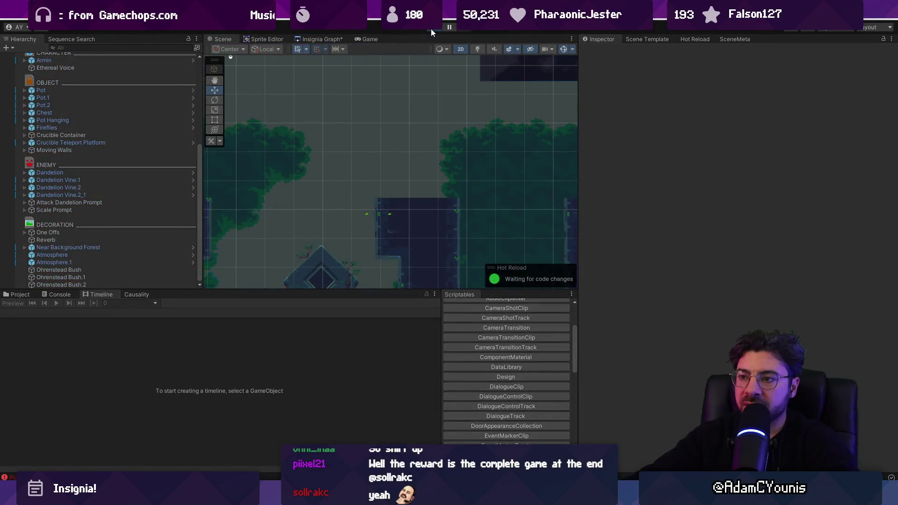
left_click(431, 29)
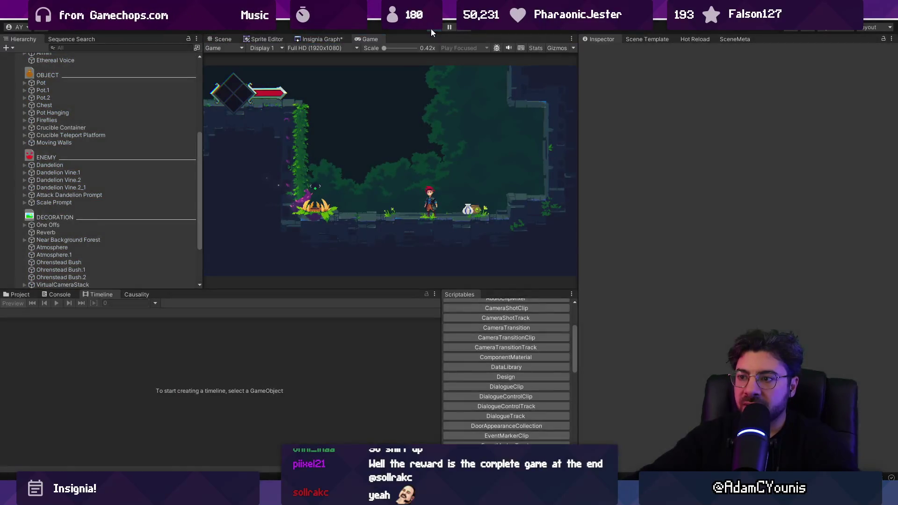
scroll(152, 135, "up", 5)
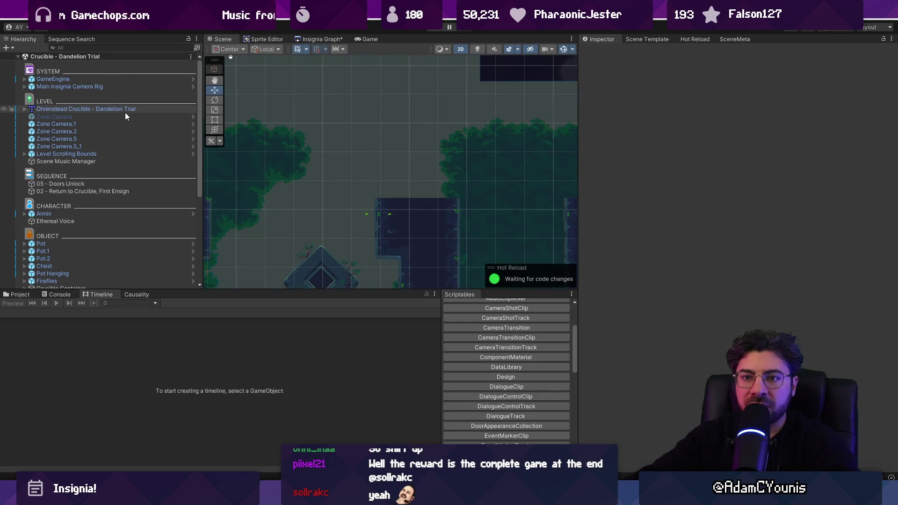
left_click(126, 114)
left_click(127, 109)
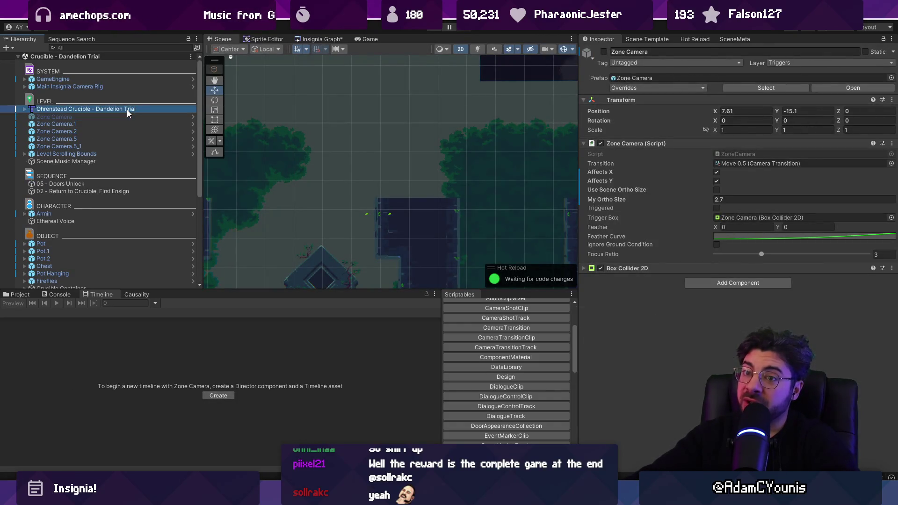
left_click(124, 122)
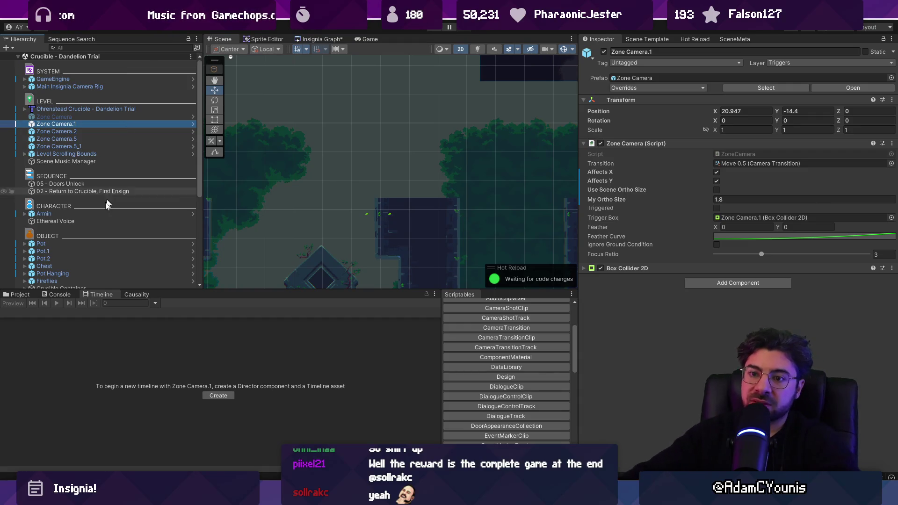
List the flag-setting sequences in Causality, start play mode and ping the Hurt sequence.
left_click(134, 294)
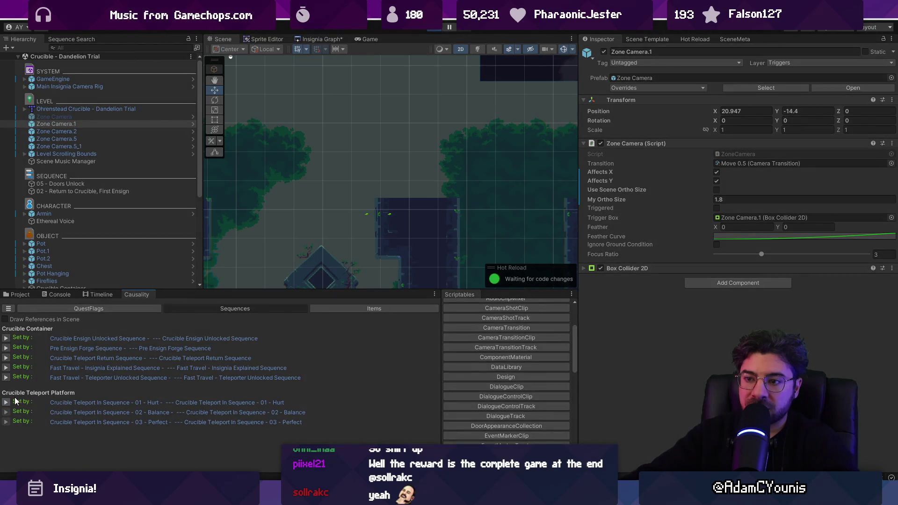
left_click(9, 402)
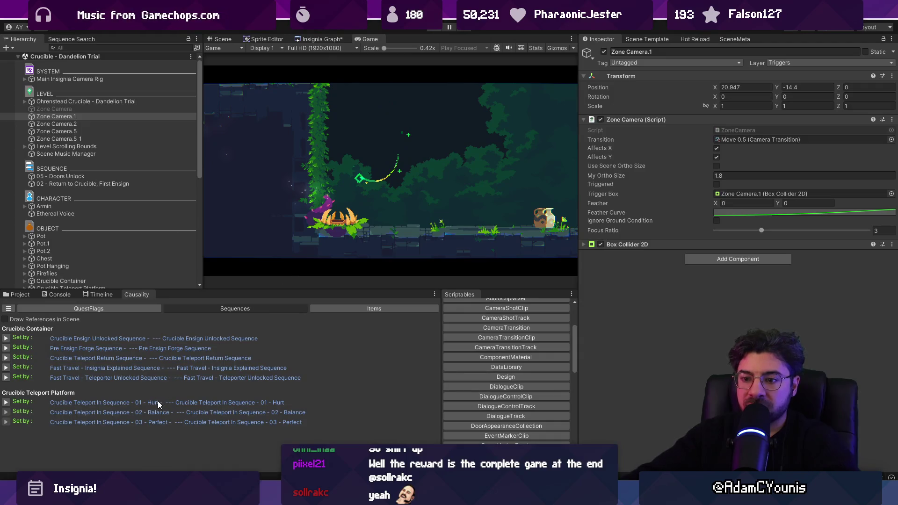
left_click(159, 401)
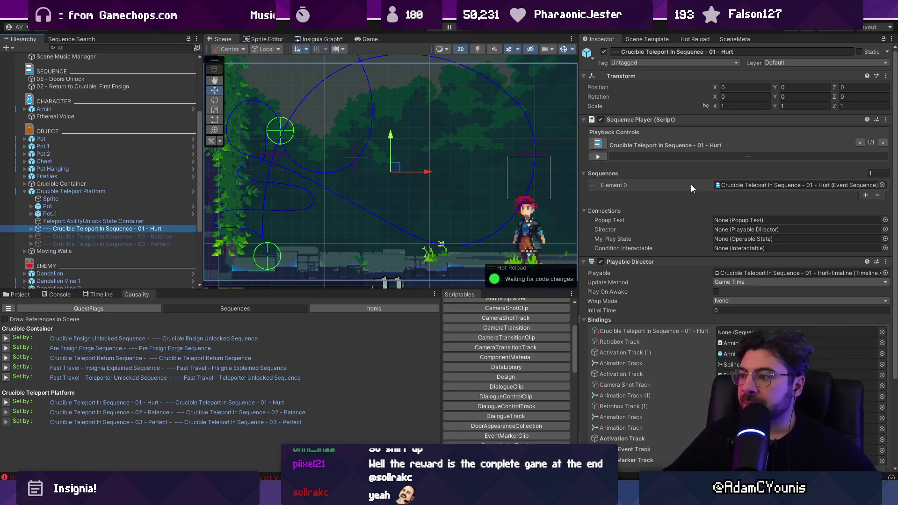
Open the Hurt sequence asset to read its dialogue lines.
scroll(702, 189, "down", 5)
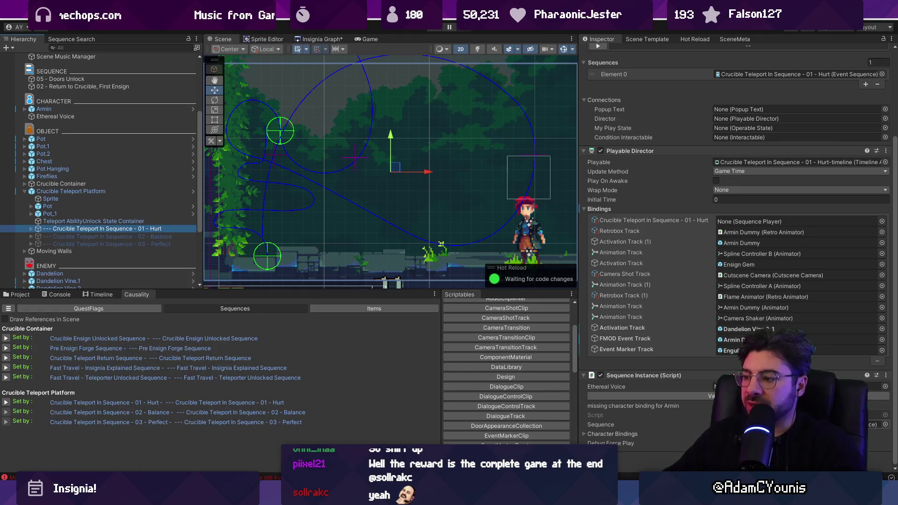
left_click(790, 424)
double_click(790, 424)
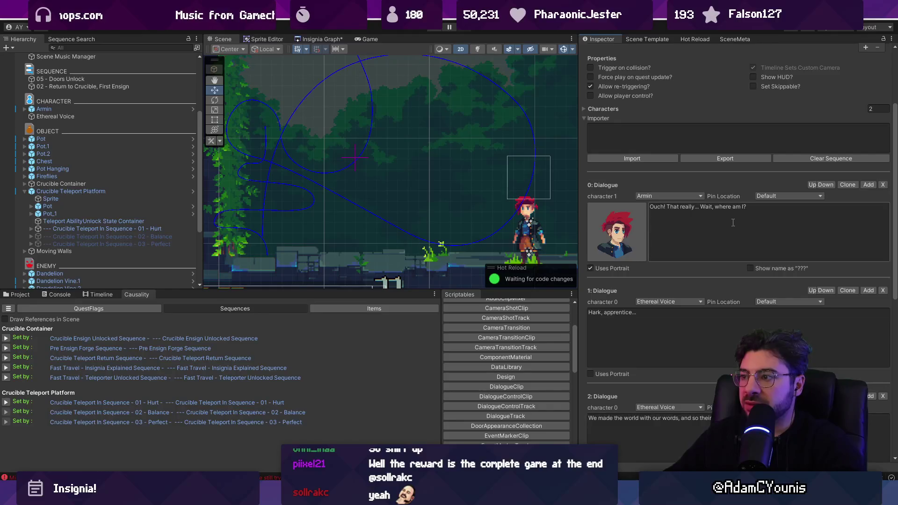
scroll(702, 243, "down", 10)
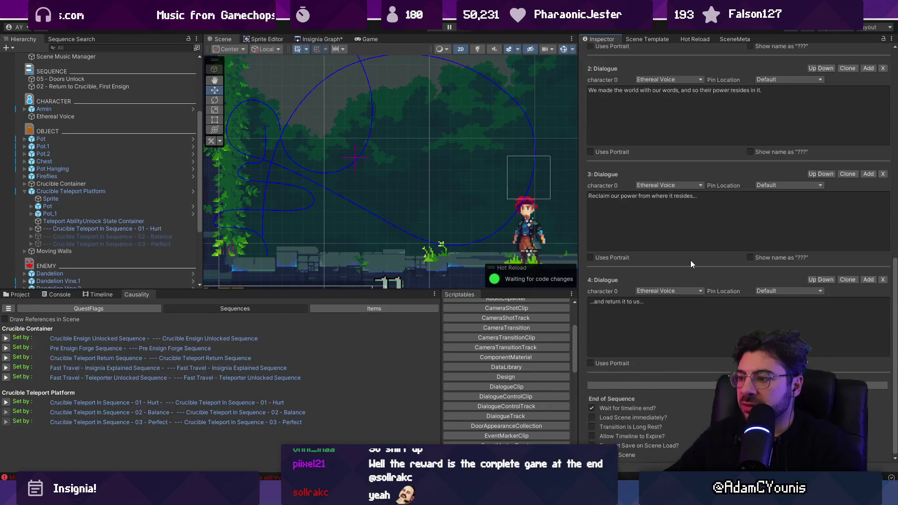
left_click(117, 228)
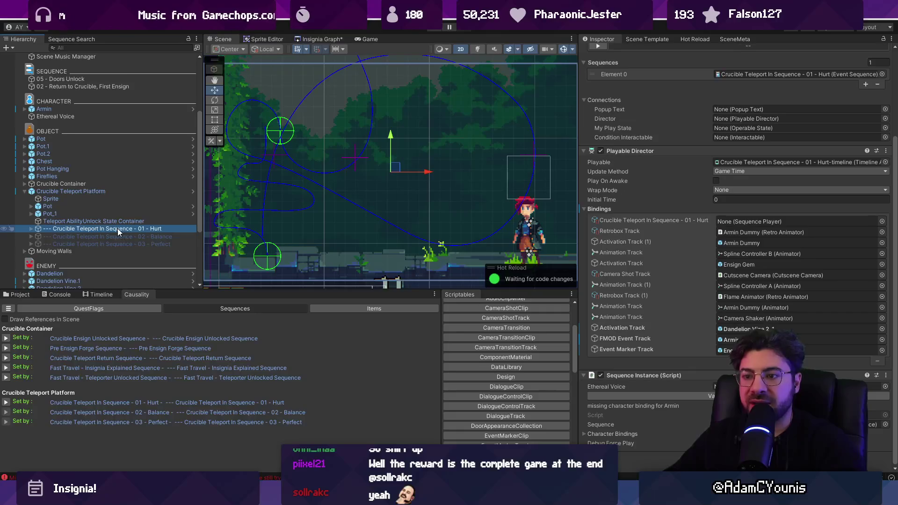
Review Causality quest flags and sequences, then fold away the Playable Director bindings.
scroll(330, 234, "down", 4)
left_click(154, 308)
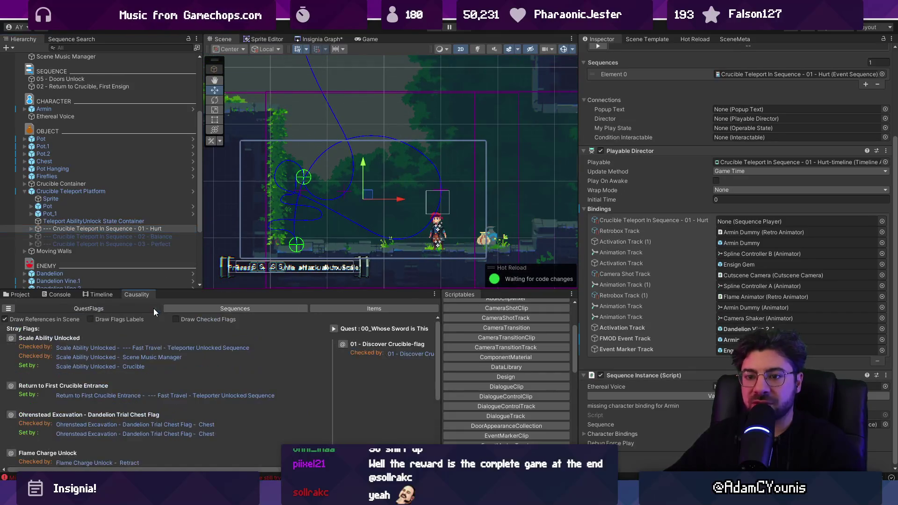
left_click(287, 305)
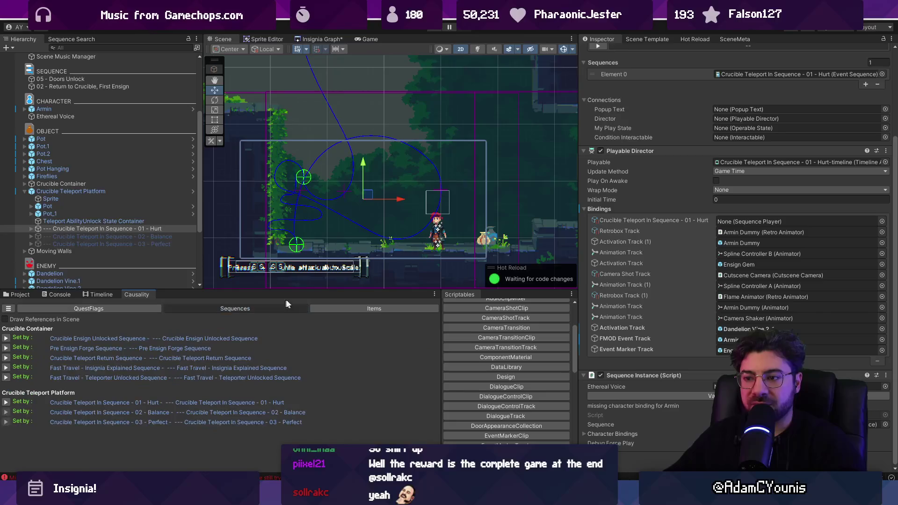
scroll(312, 243, "up", 2)
left_click(134, 229)
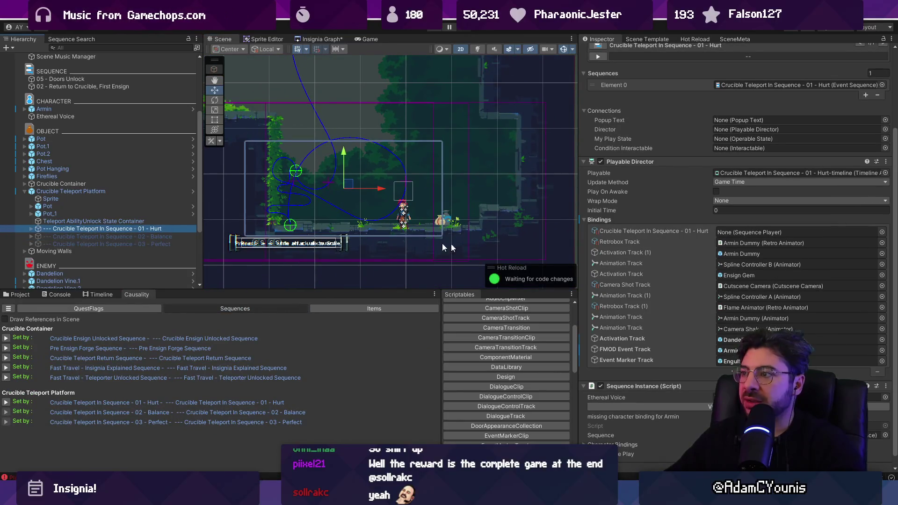
scroll(708, 249, "up", 5)
left_click(591, 320)
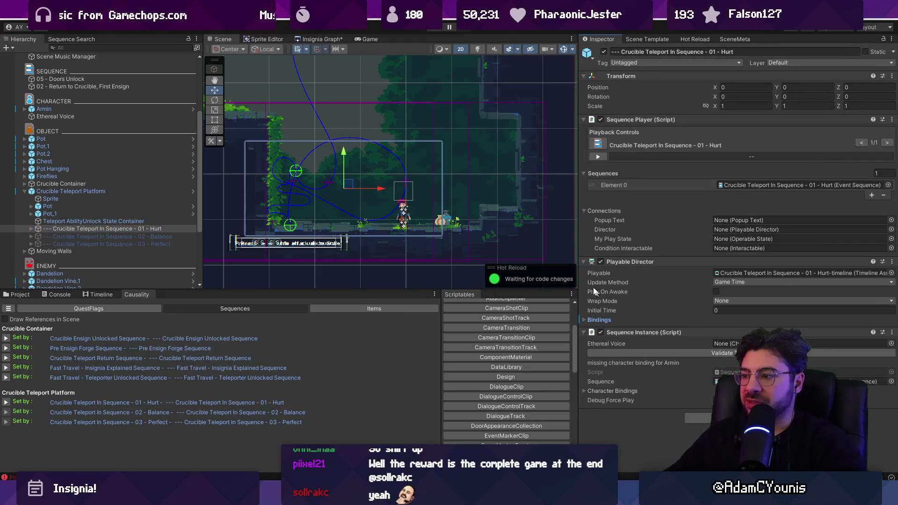
Inspect the Crucible Teleport Platform's transform: X 8.609, Y -17.28, X scale -1.
left_click(105, 221)
left_click(83, 191)
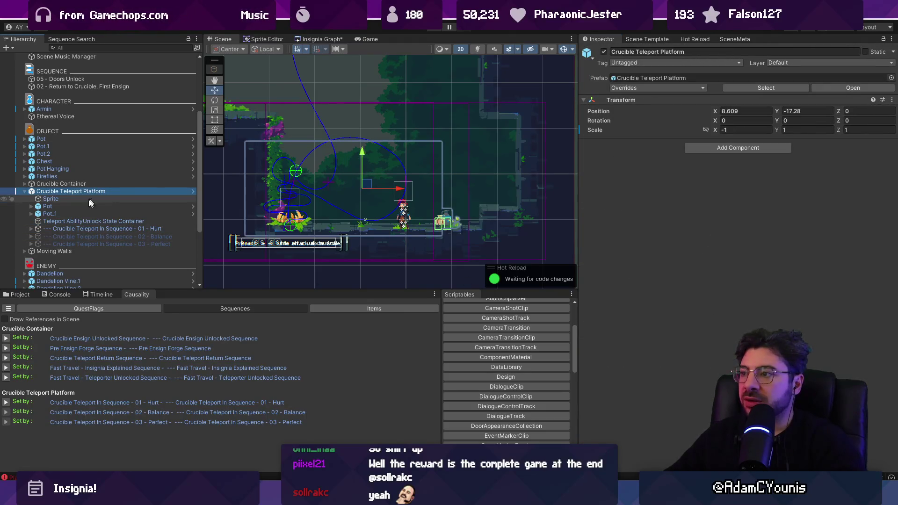
left_click(82, 228)
left_click(81, 222)
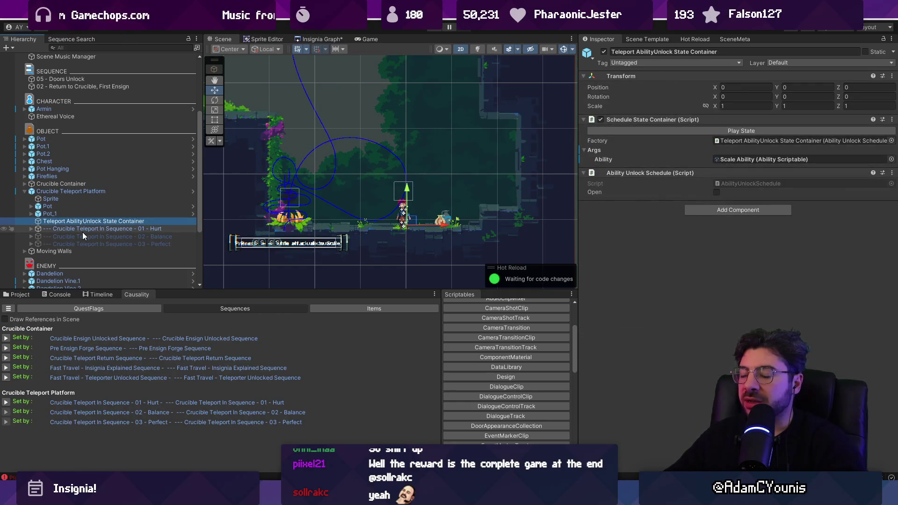
left_click(82, 232)
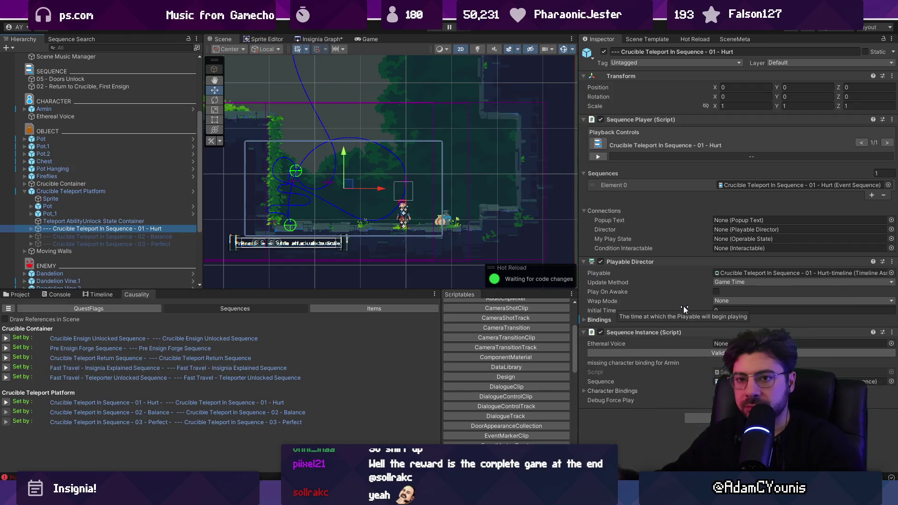
left_click(127, 192)
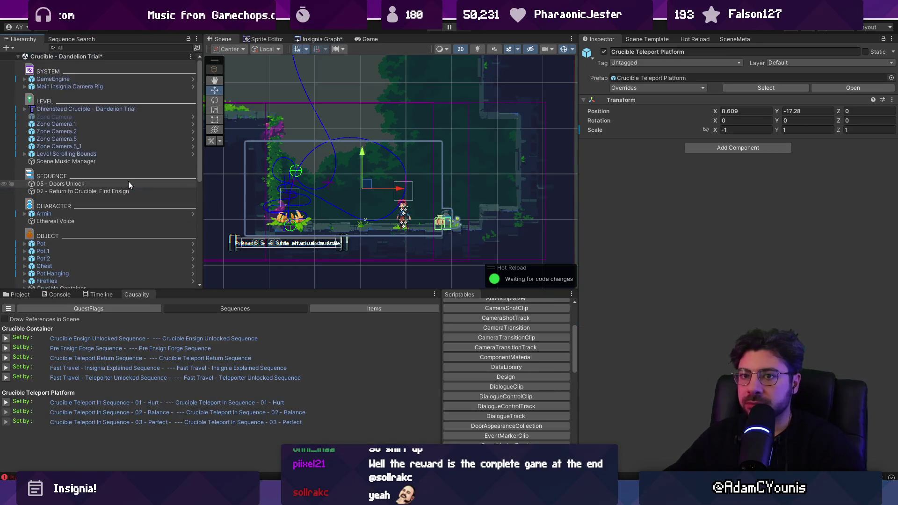
Collapse the teleport platform's children, frame it, and select the Crucible forge.
scroll(128, 182, "down", 5)
left_click(25, 92)
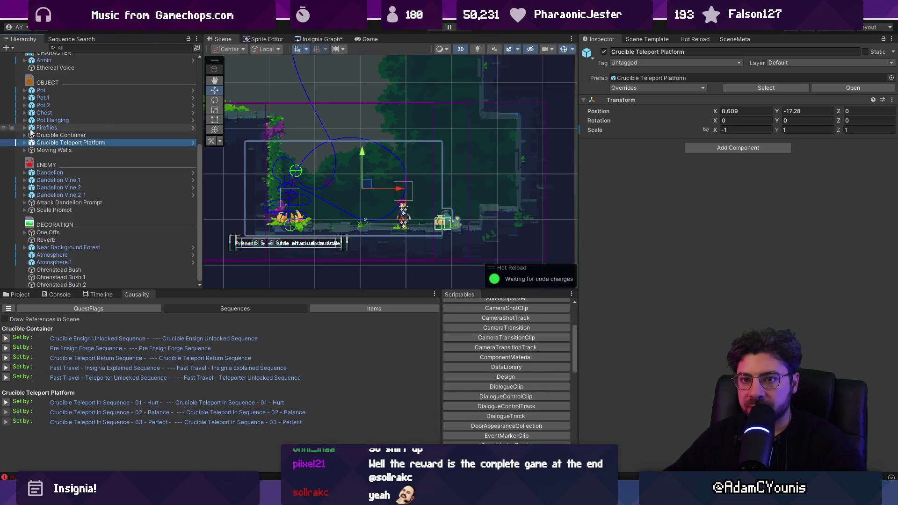
scroll(59, 206, "up", 5)
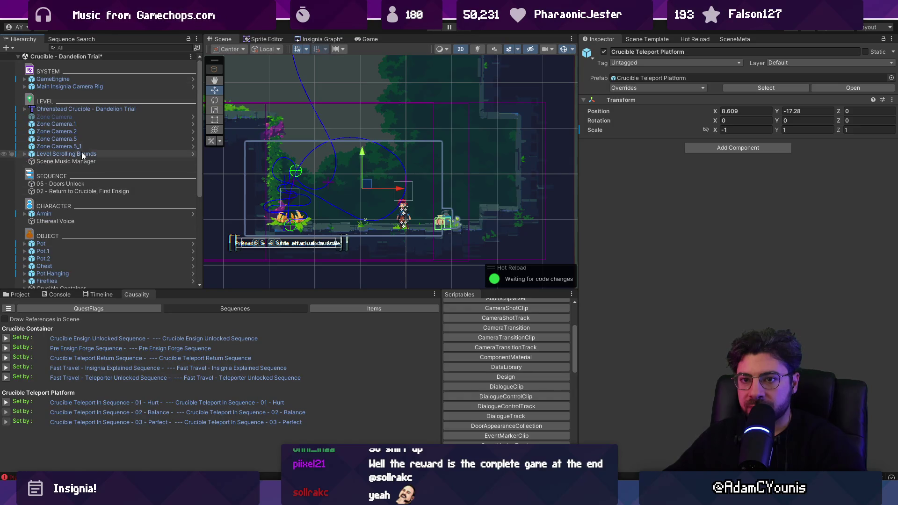
key("f")
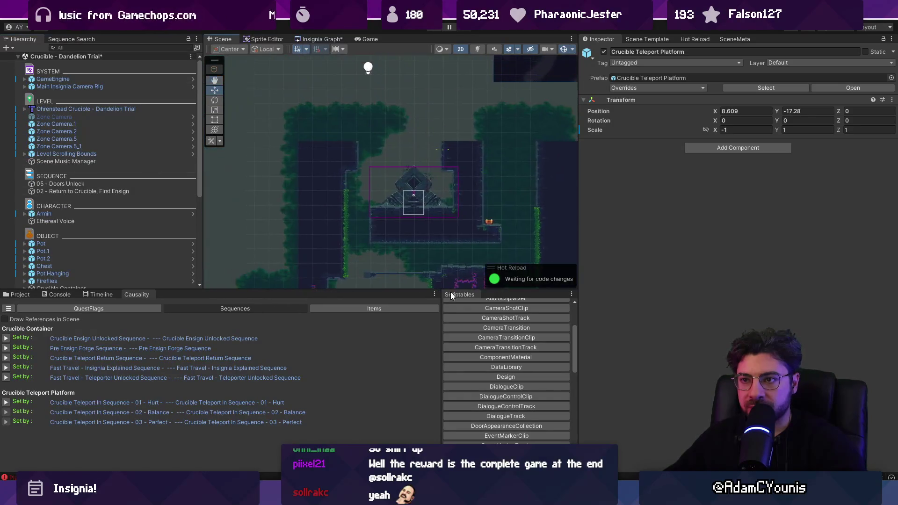
left_click(420, 175)
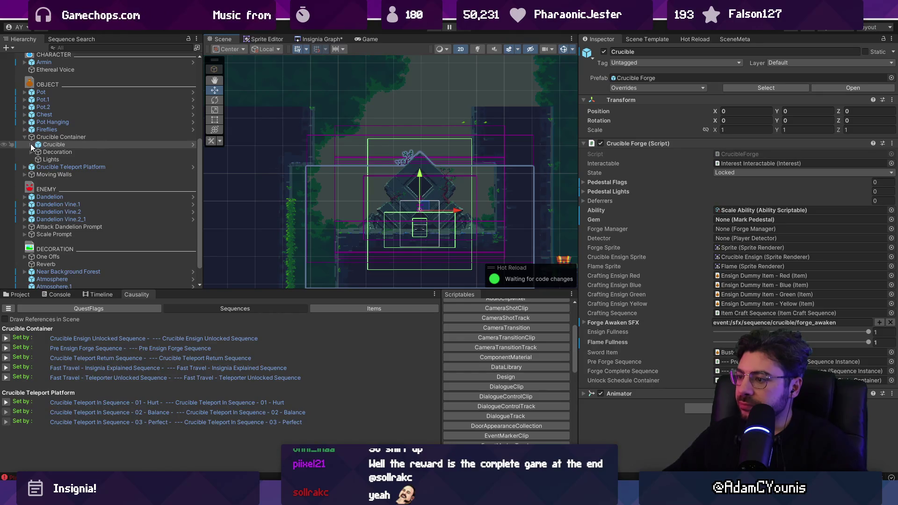
Inspect the Crucible's Teleporter, locate intro sequence 01 - Hurt, and show the Insignia Graph.
left_click(31, 144)
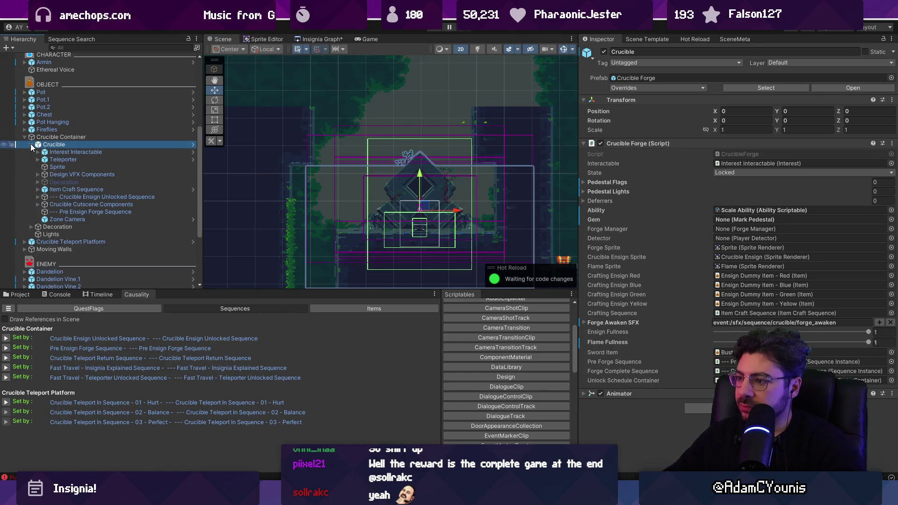
left_click(65, 154)
left_click(72, 160)
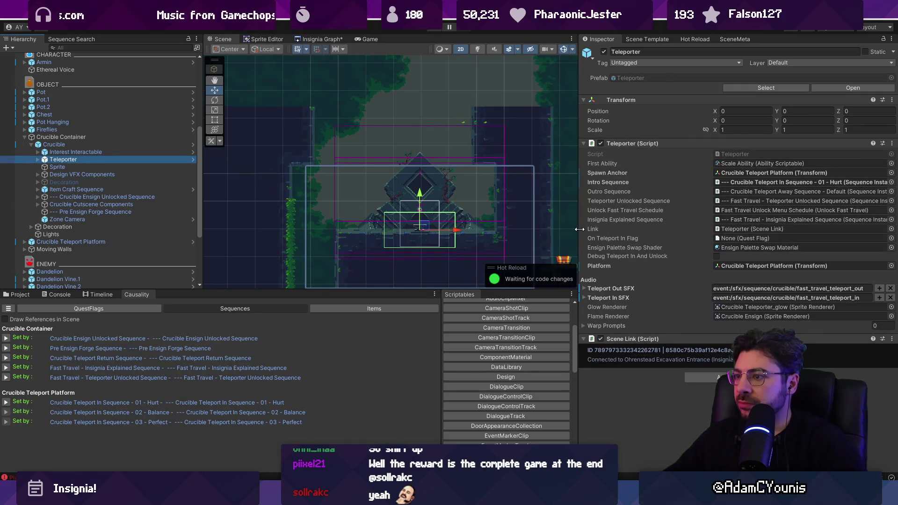
left_click_drag(580, 229, 492, 221)
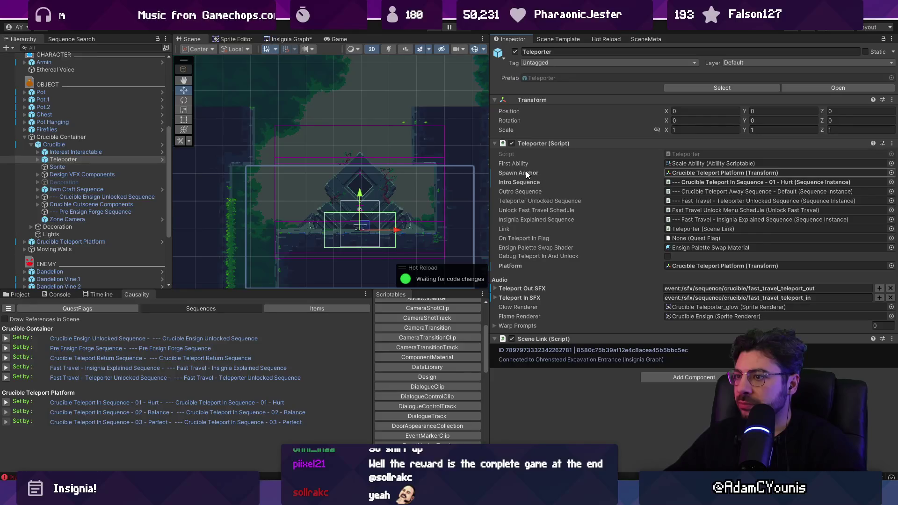
left_click(741, 174)
left_click(724, 184)
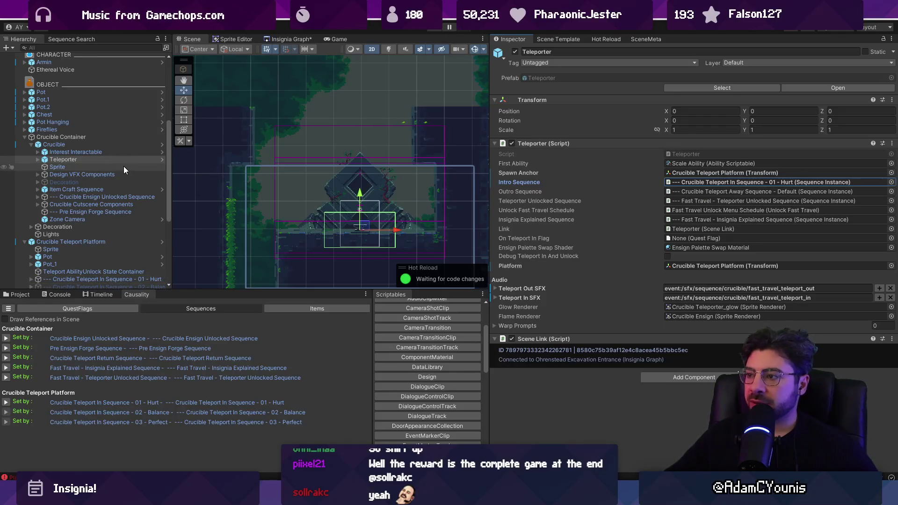
left_click(267, 40)
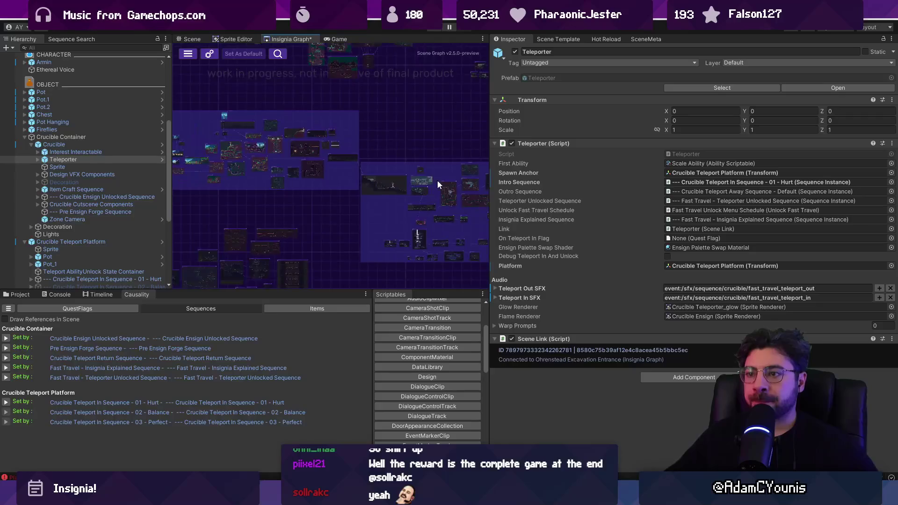
Open the Cheverwood forest level from the Insignia Graph, discarding Dandelion Trial changes, and heighten the Scene view.
scroll(371, 178, "up", 5)
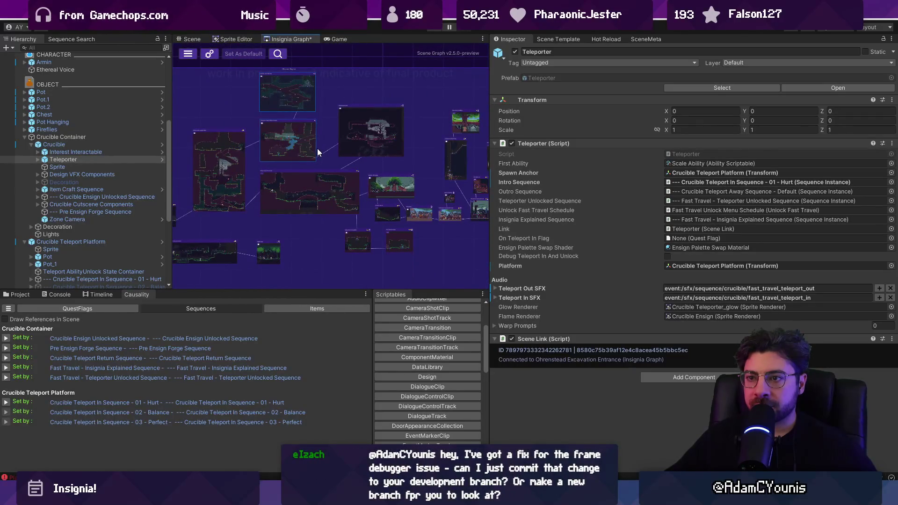
double_click(299, 162)
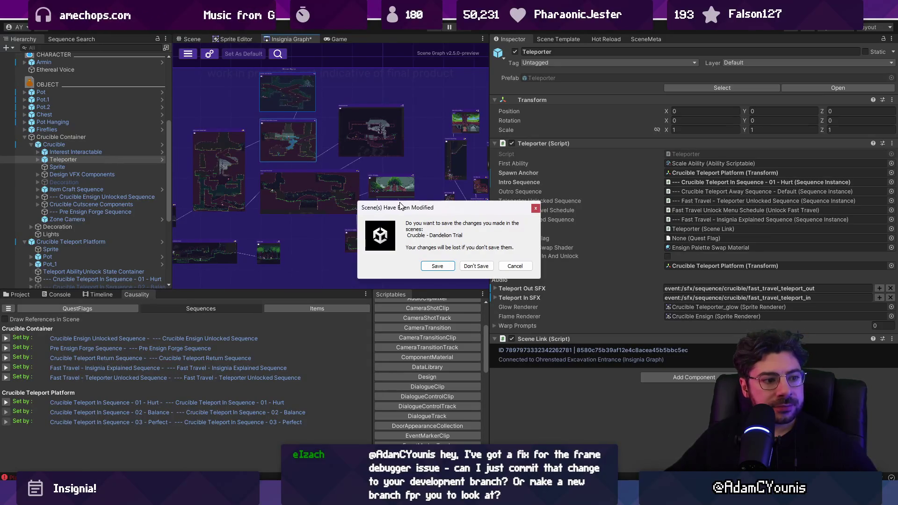
left_click(475, 266)
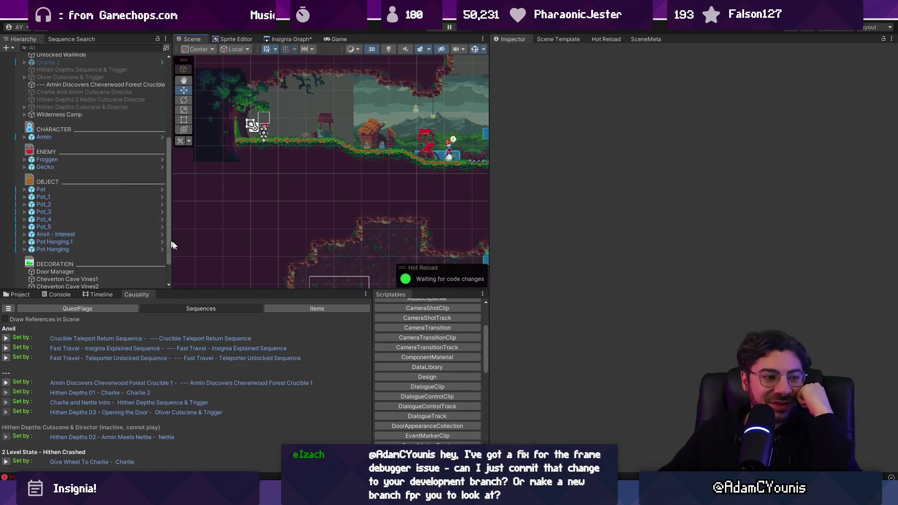
left_click_drag(297, 291, 318, 321)
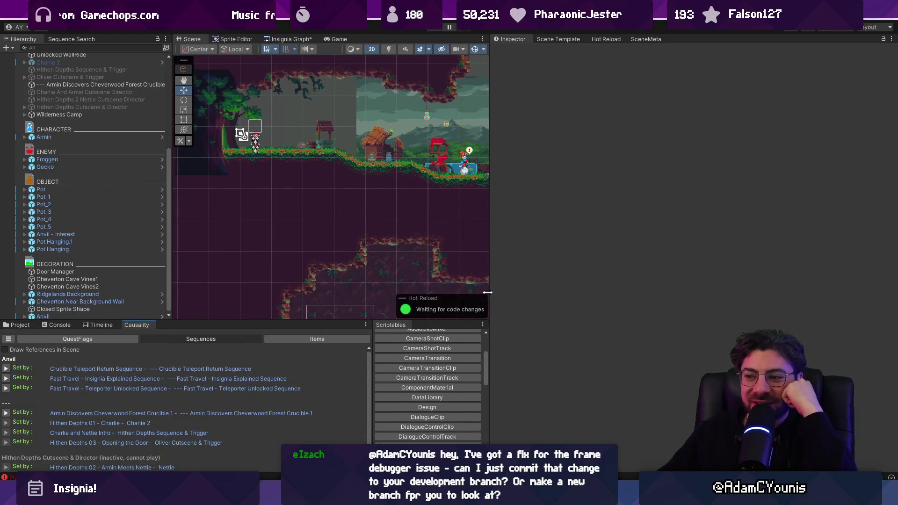
Resize the panels, review the Anvil - Interest object, and open Crucible - Wall Ride from the Insignia Graph.
left_click_drag(488, 292, 617, 293)
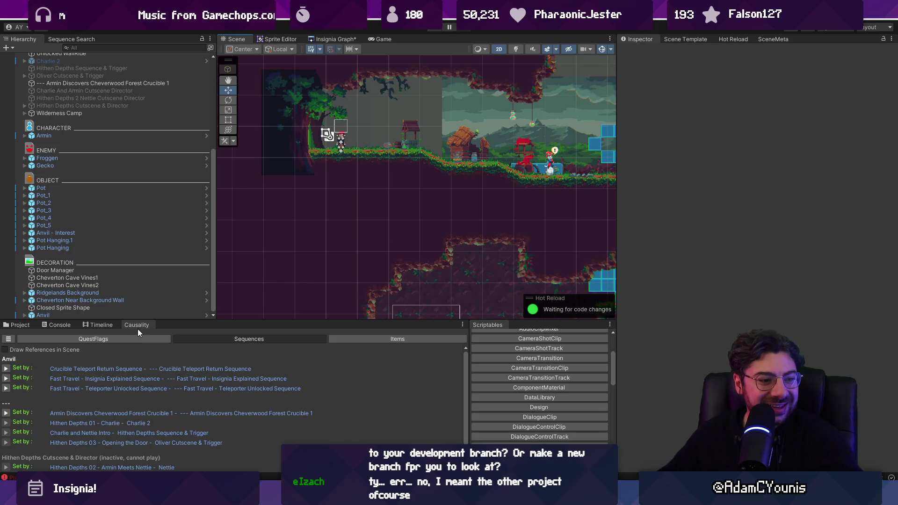
left_click_drag(237, 321, 239, 290)
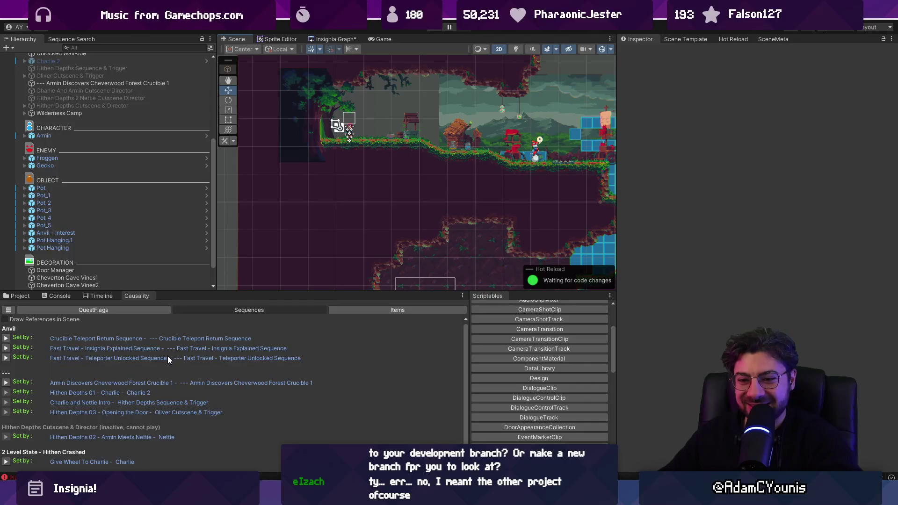
left_click(106, 234)
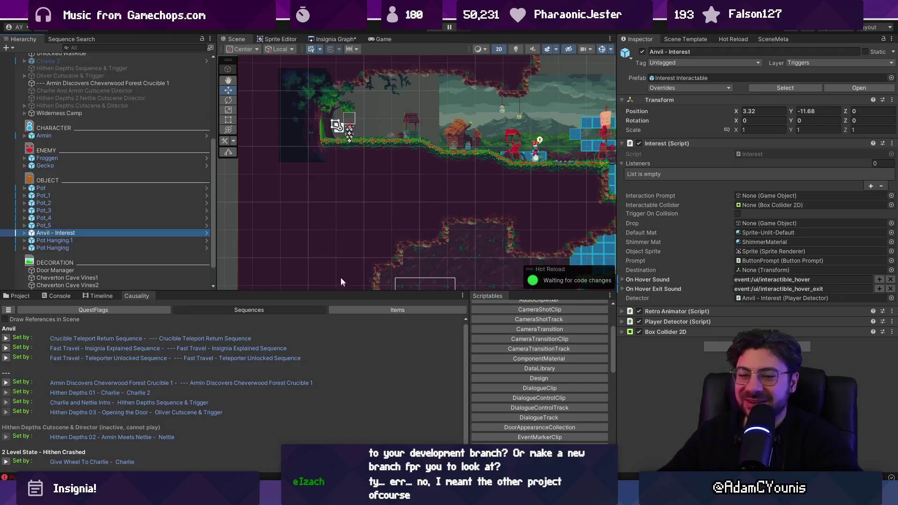
left_click(685, 38)
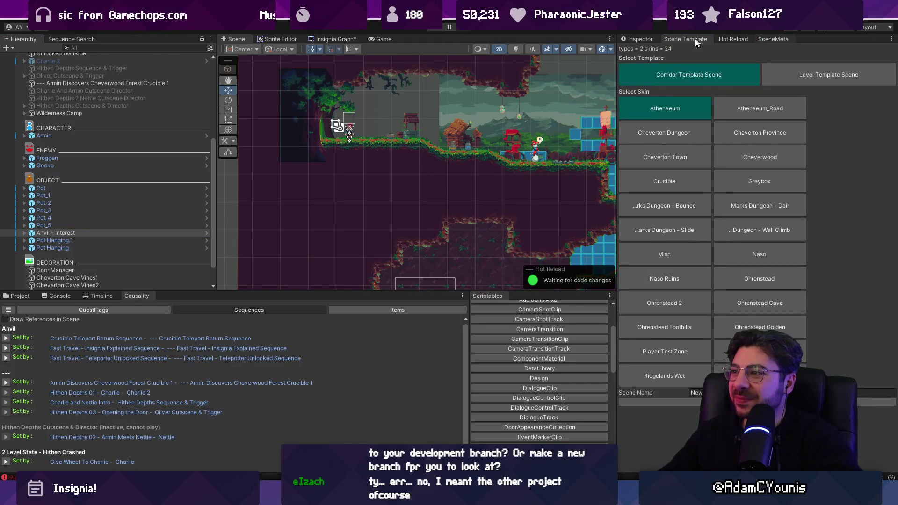
left_click(639, 40)
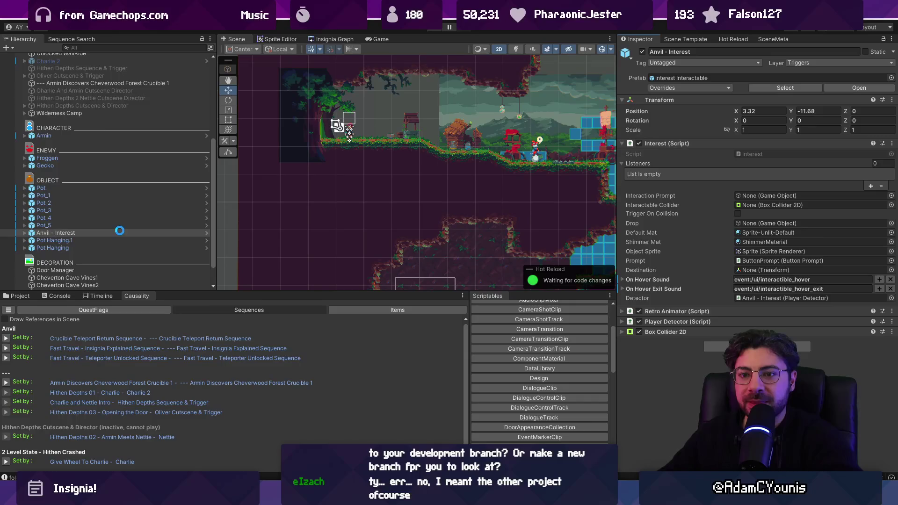
scroll(119, 231, "down", 3)
left_click(335, 39)
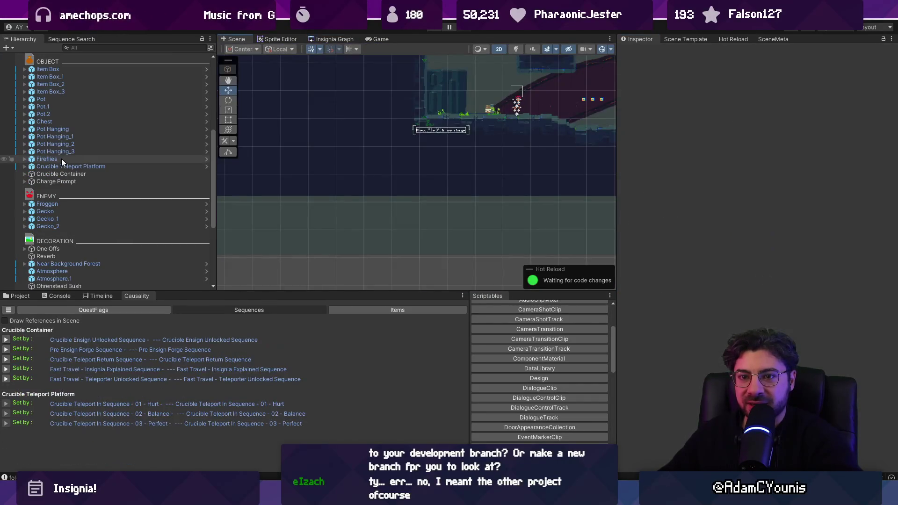
Find the Teleporter with a 'teleporter' Hierarchy search and ping its Intro Sequence.
scroll(64, 206, "down", 5)
scroll(57, 167, "up", 3)
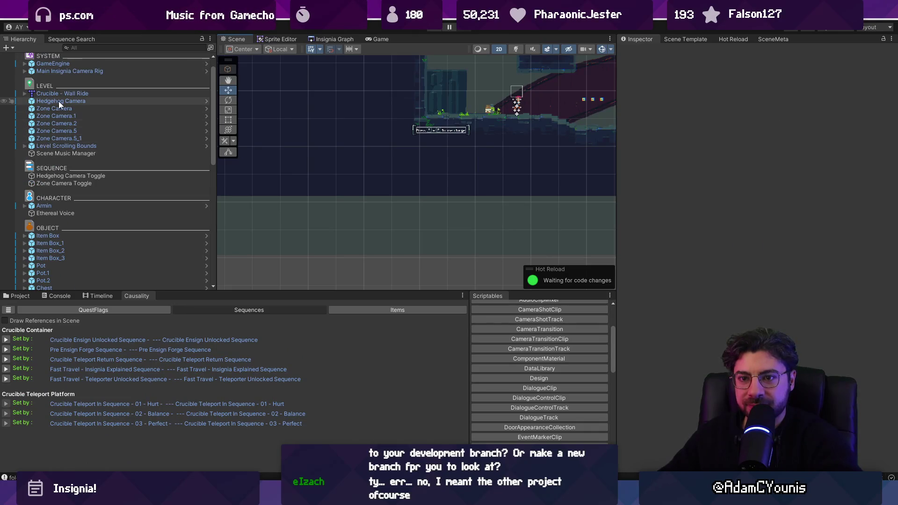
left_click(93, 45)
type("teleporter")
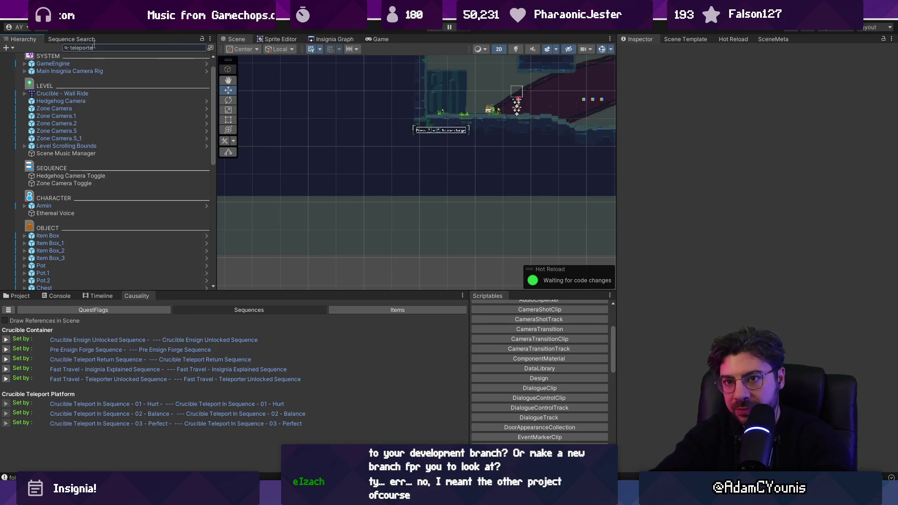
left_click(84, 109)
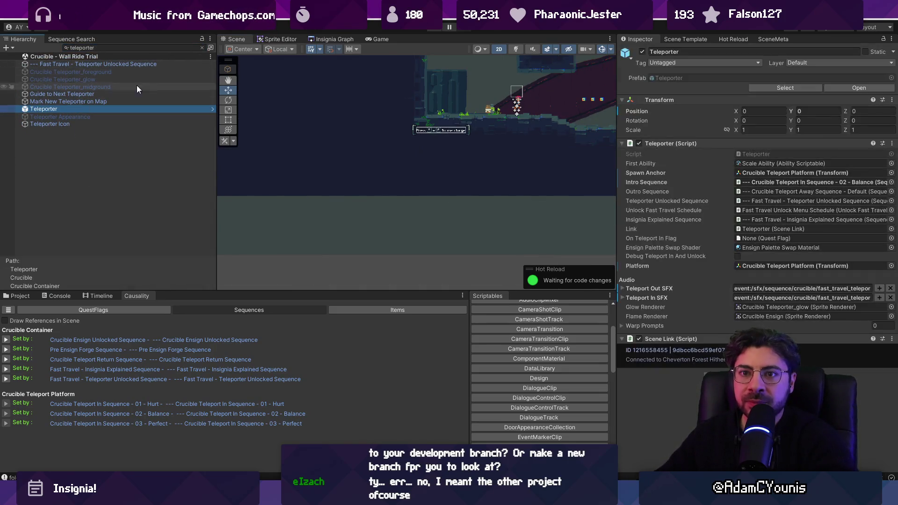
left_click(202, 48)
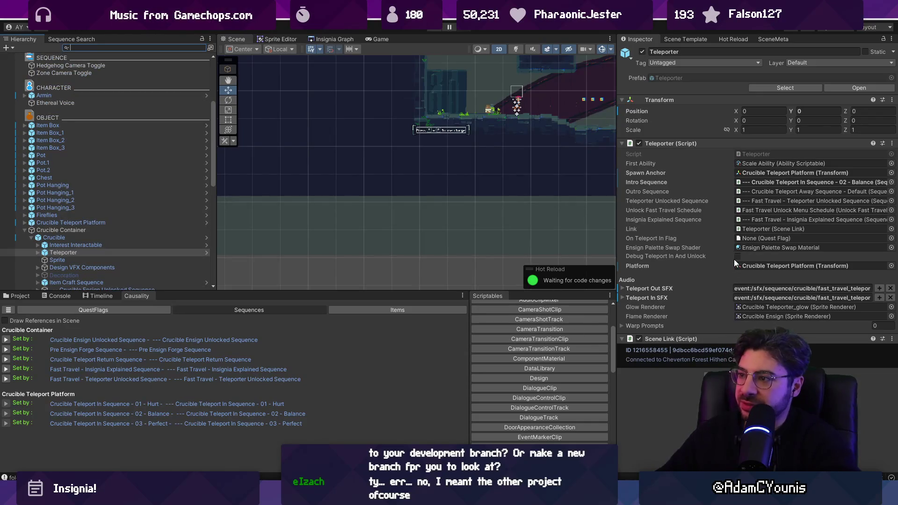
left_click(762, 182)
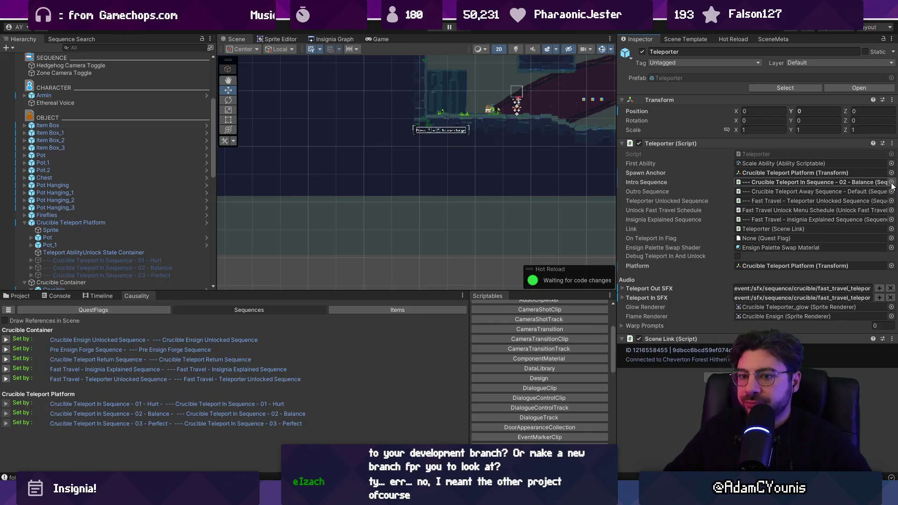
Enable Crucible Teleport In Sequence - 02 - Balance and reopen the forest level from the Insignia Graph.
left_click(143, 268)
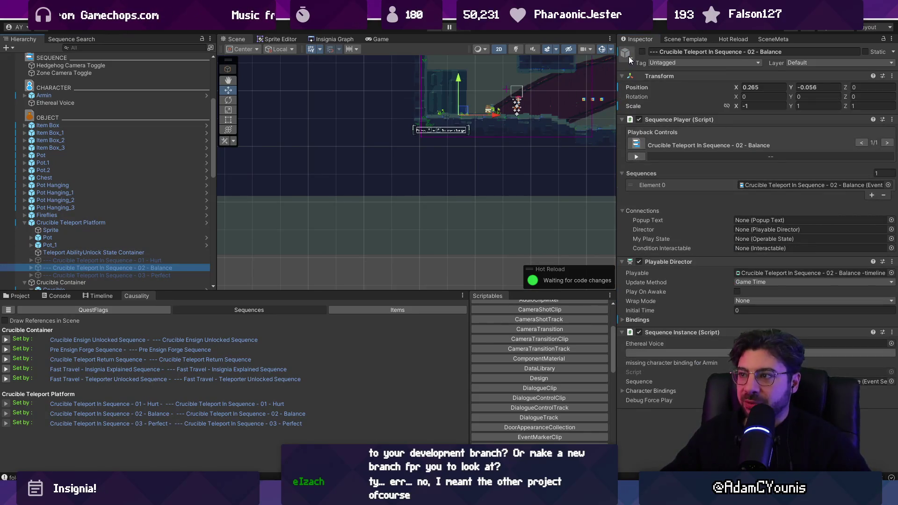
left_click(643, 52)
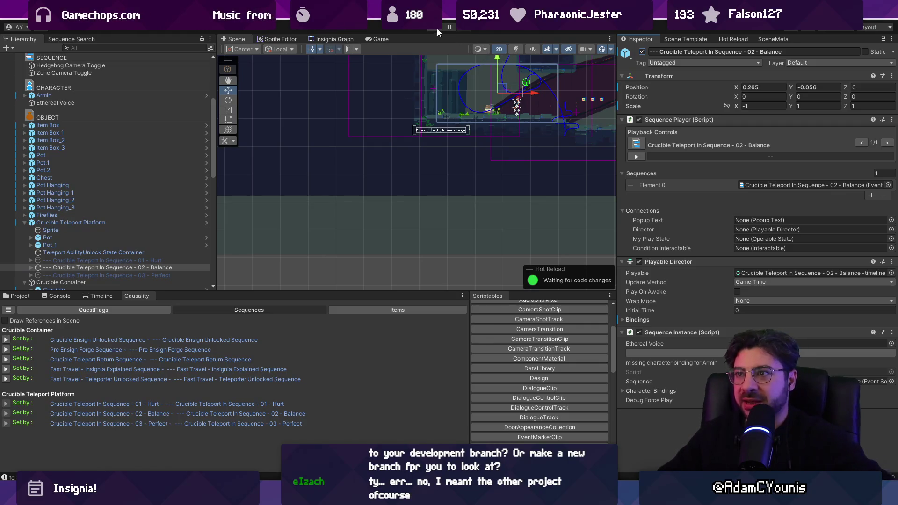
left_click(344, 39)
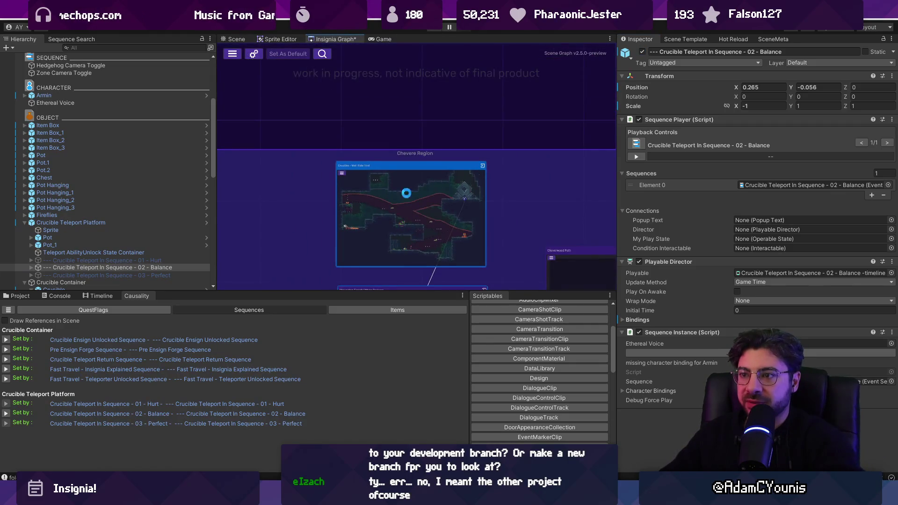
double_click(383, 189)
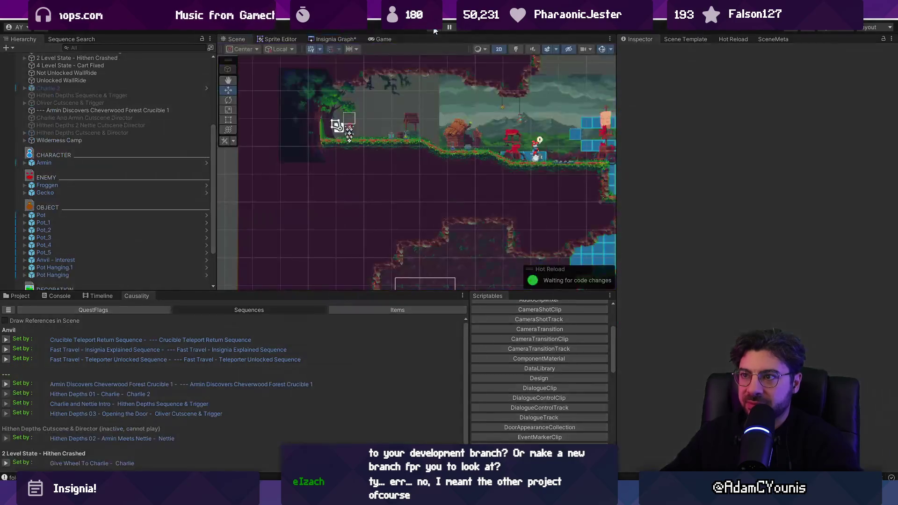
Start play mode, dismiss the Wall Ride tutorial, and bring up the Map of the World.
key("ctrl+p")
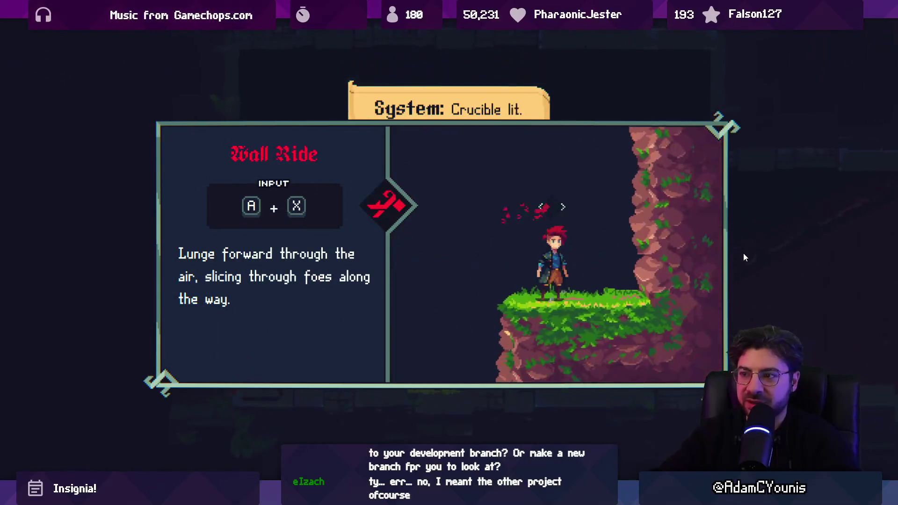
key("Return")
key("Tab")
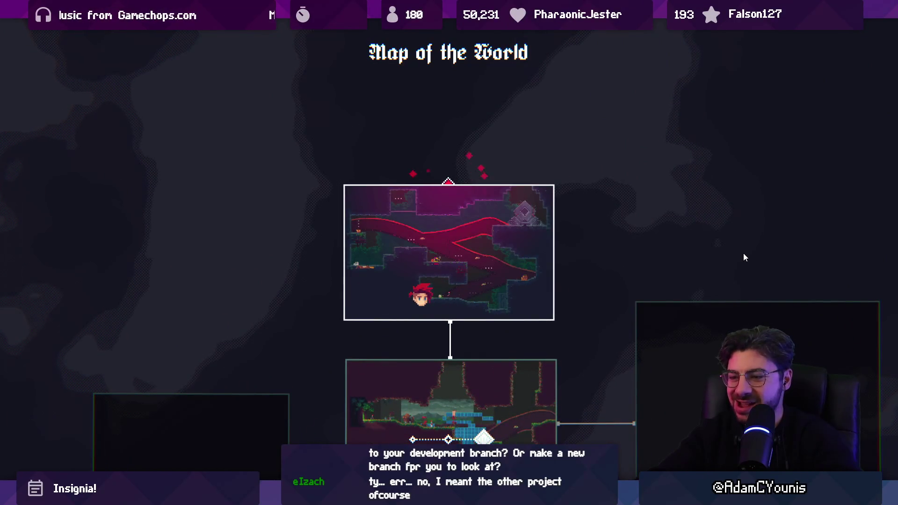
Close the world map, open the treasure chest, and maximize the Game view beside the shrine.
key("Tab")
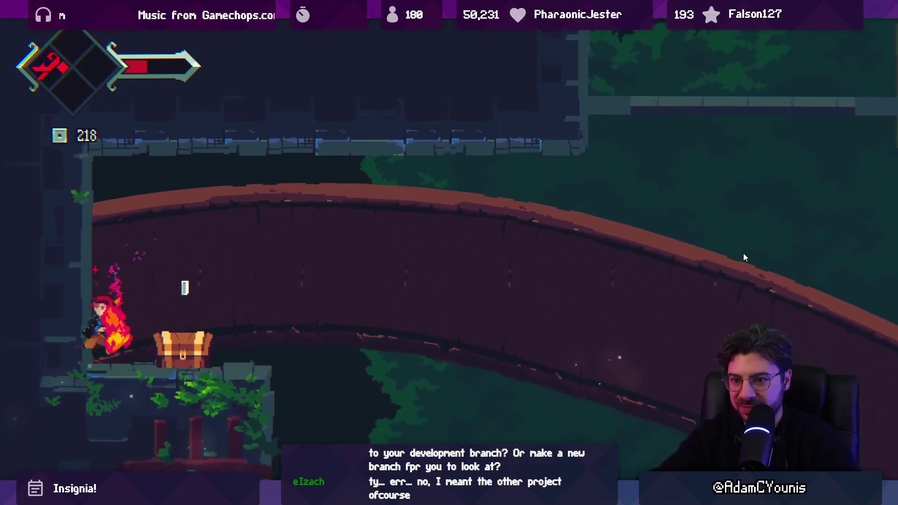
key("s")
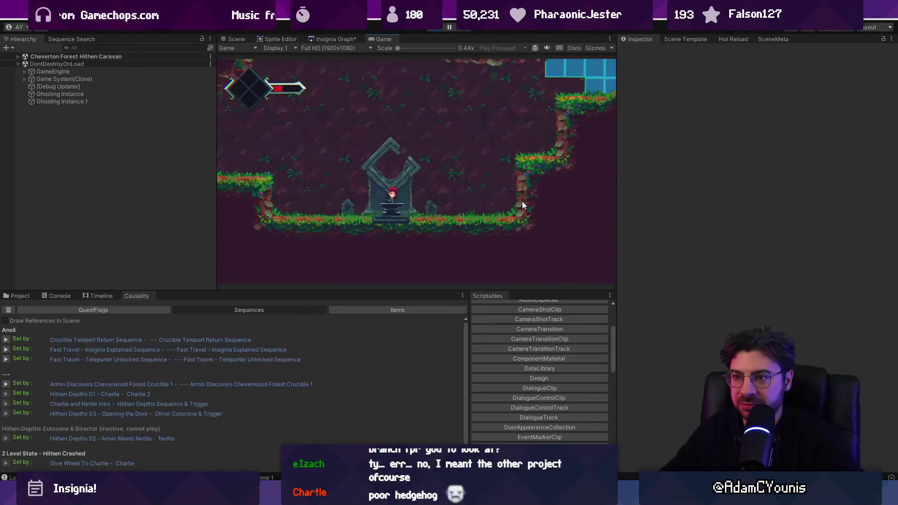
key("shift+space")
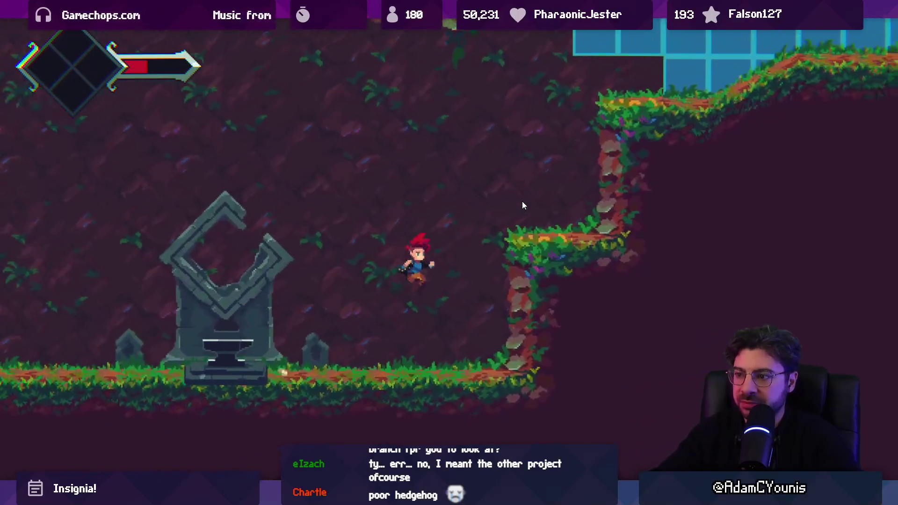
Browse the journal's Designs section and the emblem's Mastery screen, then return to gameplay.
key("Escape")
key("d")
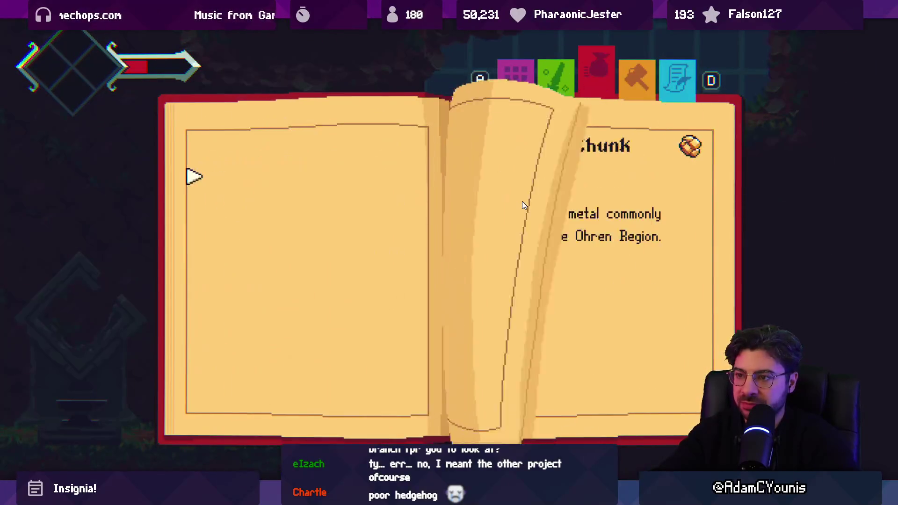
key("d")
key("d")
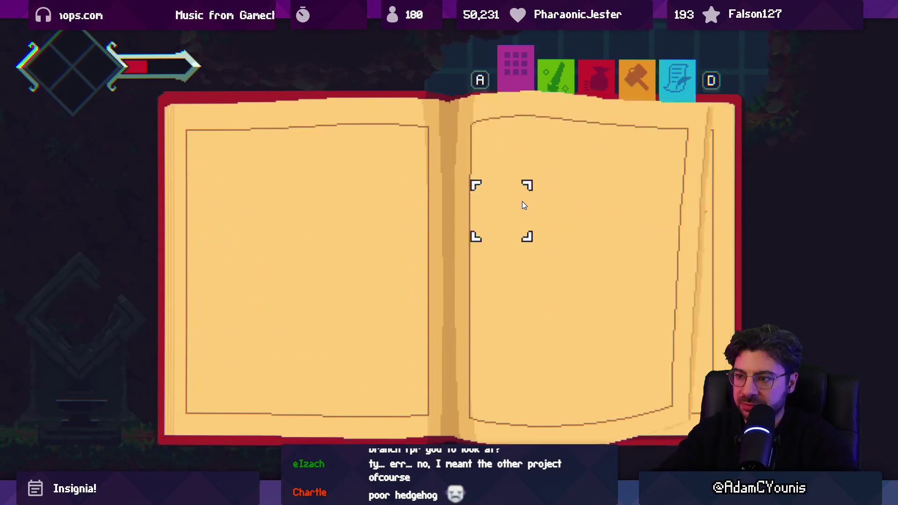
key("Down")
key("Right")
key("Return")
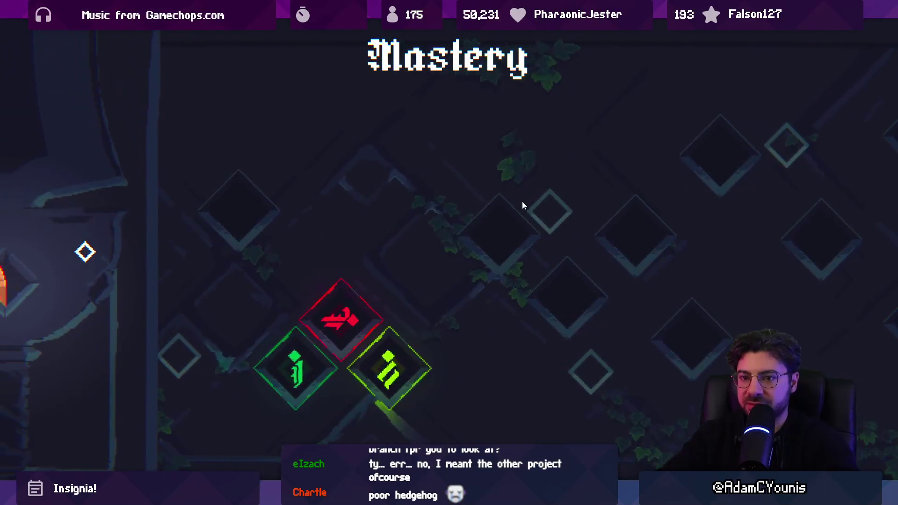
key("Escape")
key("Escape")
Run, jump and dash right across the ledges and forest arch, collecting pickups to 228, to the exit.
key("Right")
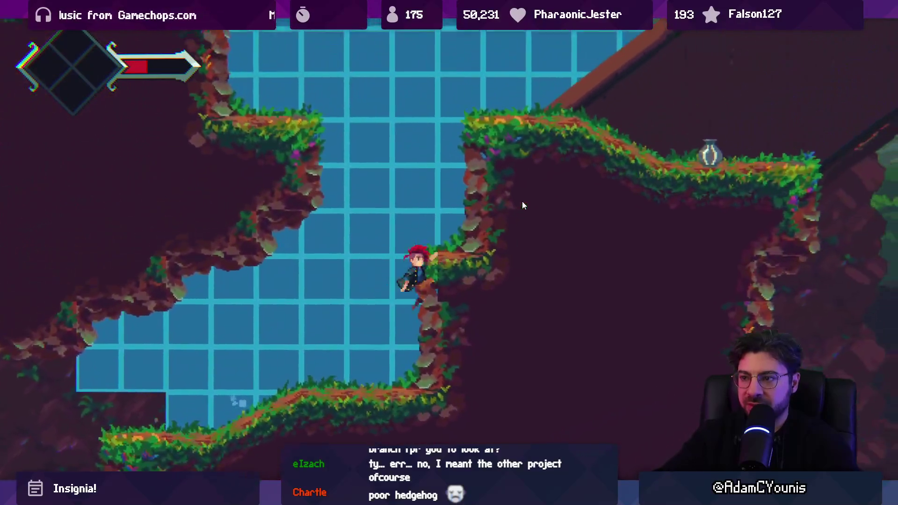
key("Right")
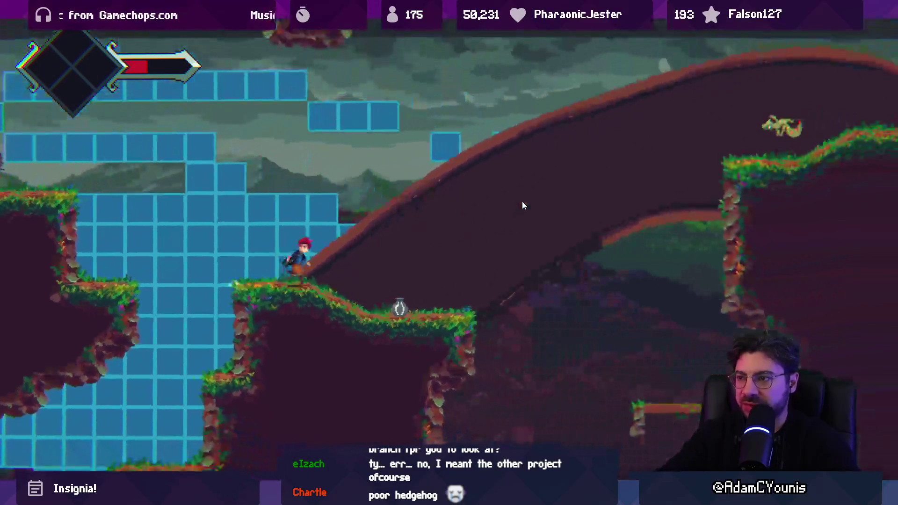
key("Right")
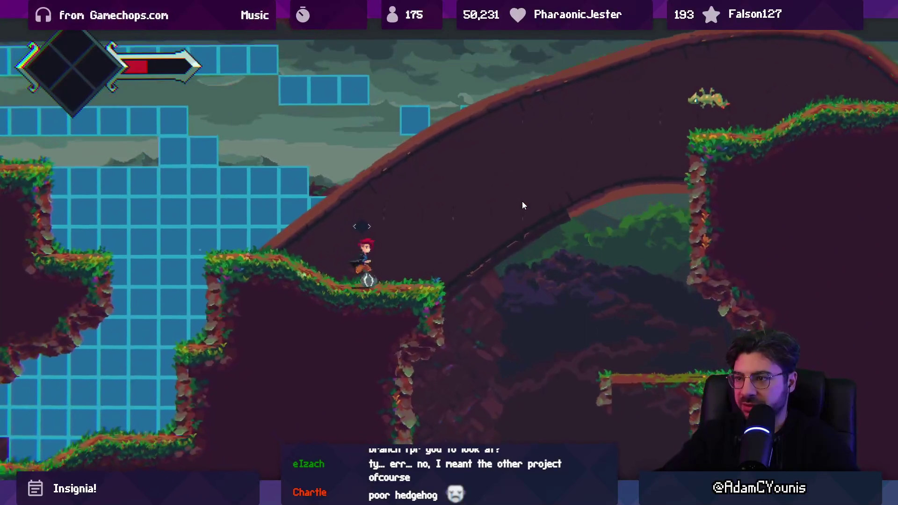
key("Right")
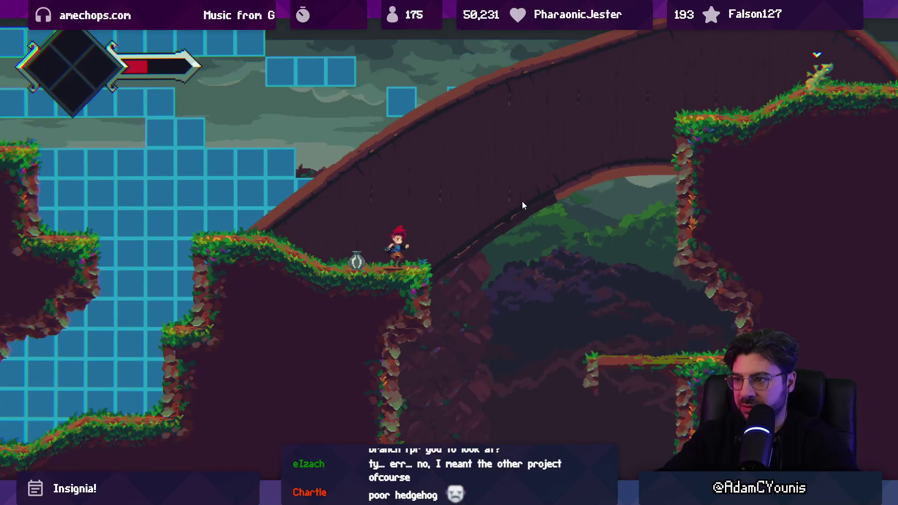
key("space")
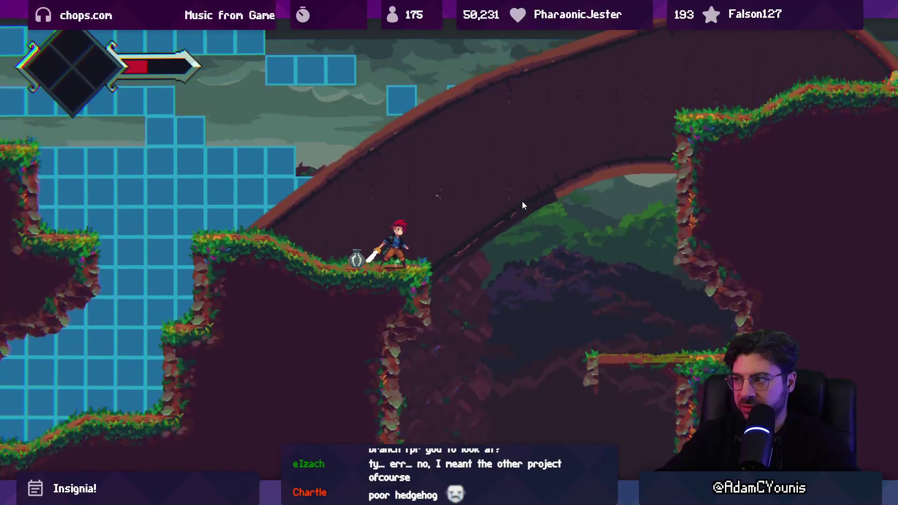
left_click(678, 96)
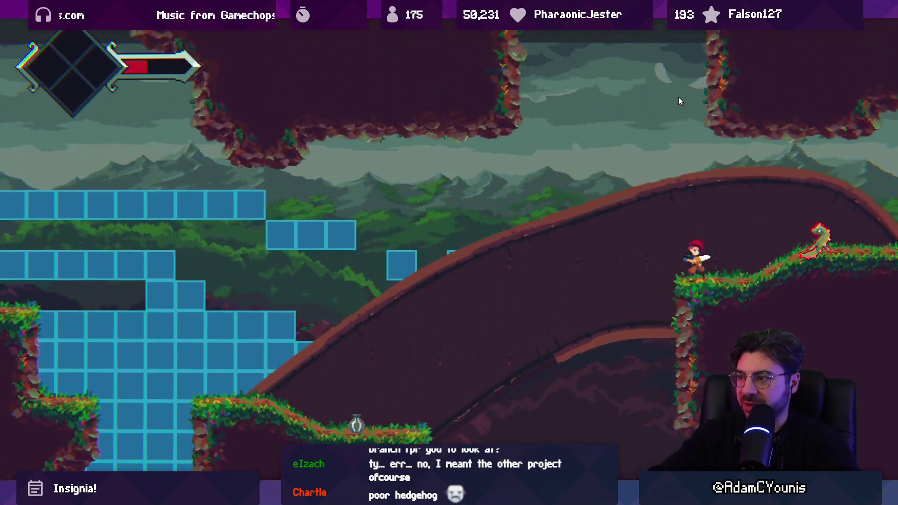
key("x")
key("Left")
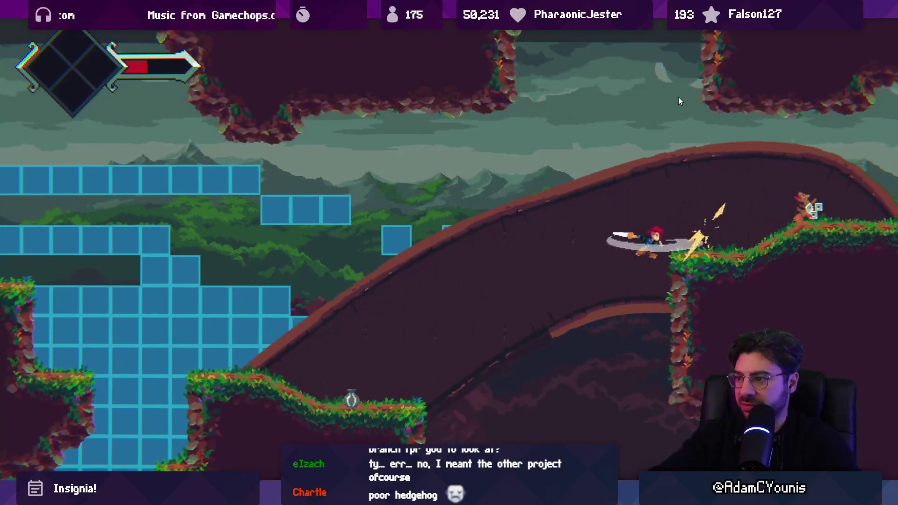
key("space")
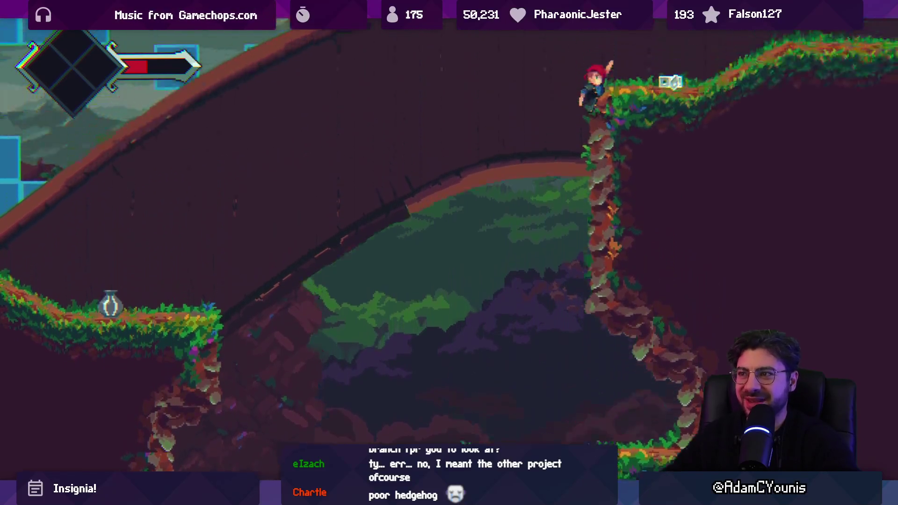
key("Right")
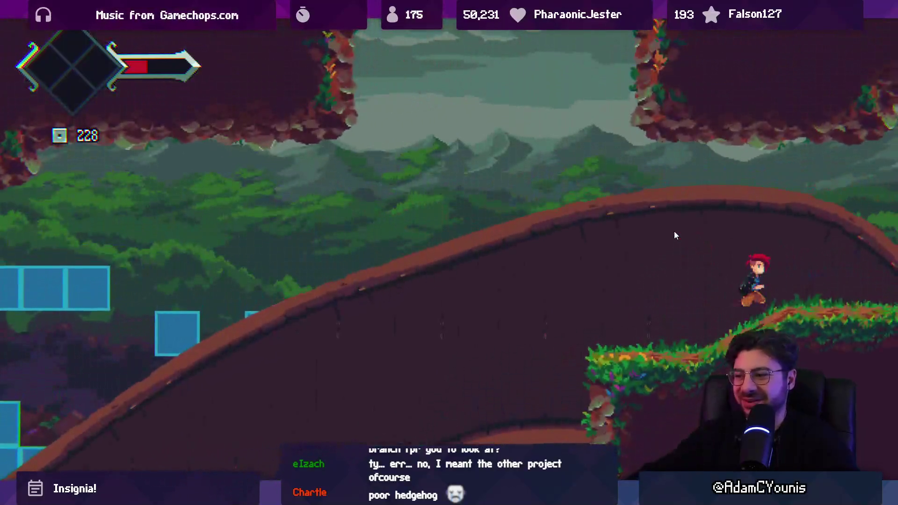
key("Right")
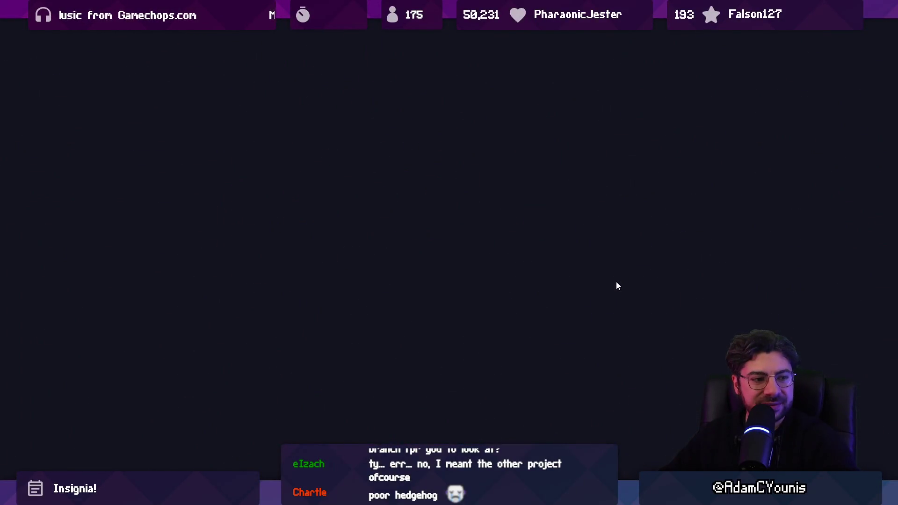
Run right into the mushroom forest room and slash the bees, including jumping down-slashes.
key("Right")
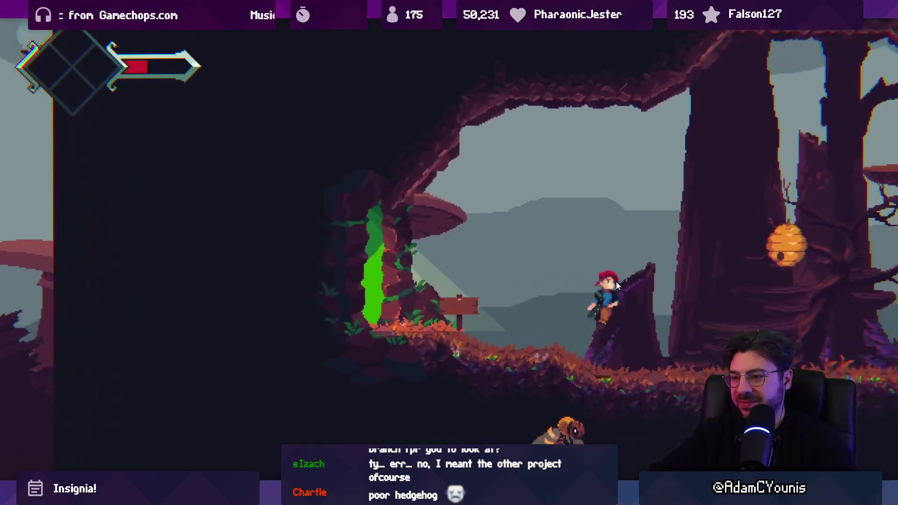
key("Right")
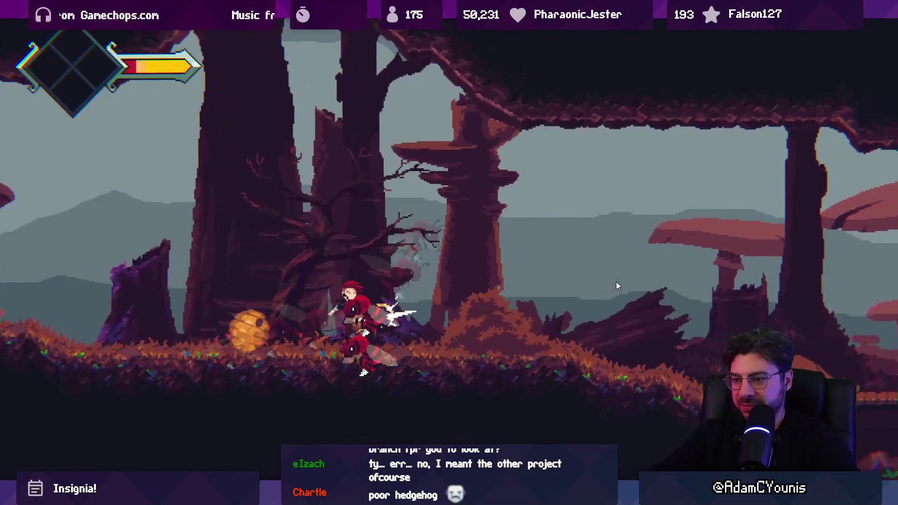
key("x")
key("space")
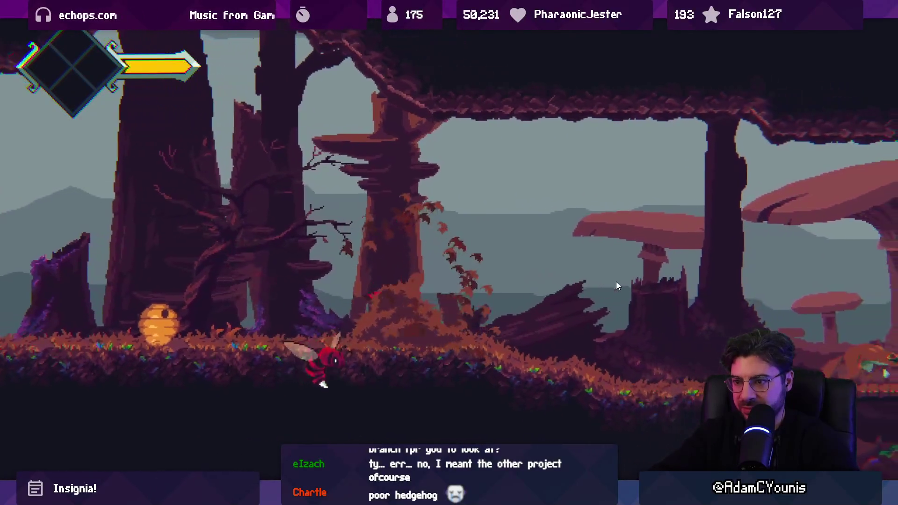
key("space")
key("x")
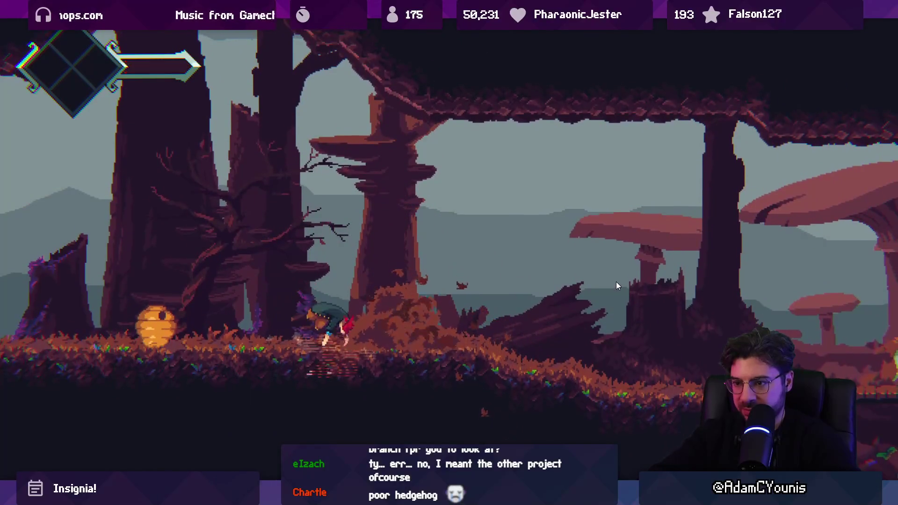
Defeat the approaching enemy with jump and spin slashes, then drop into the lower cave.
key("x")
key("space")
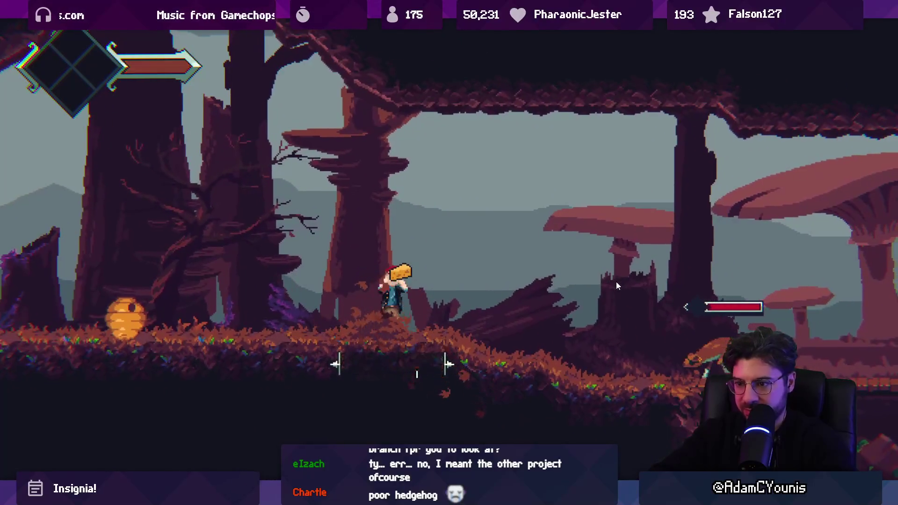
key("space")
key("x")
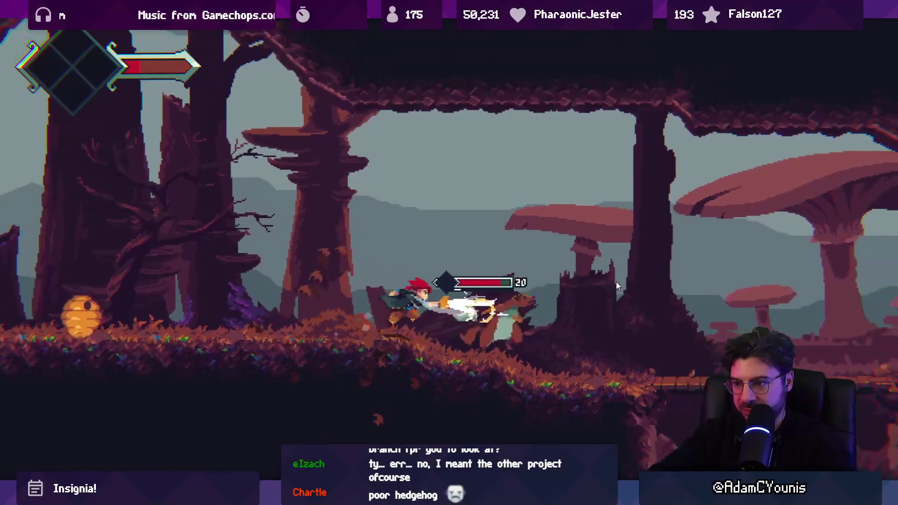
key("x")
key("x")
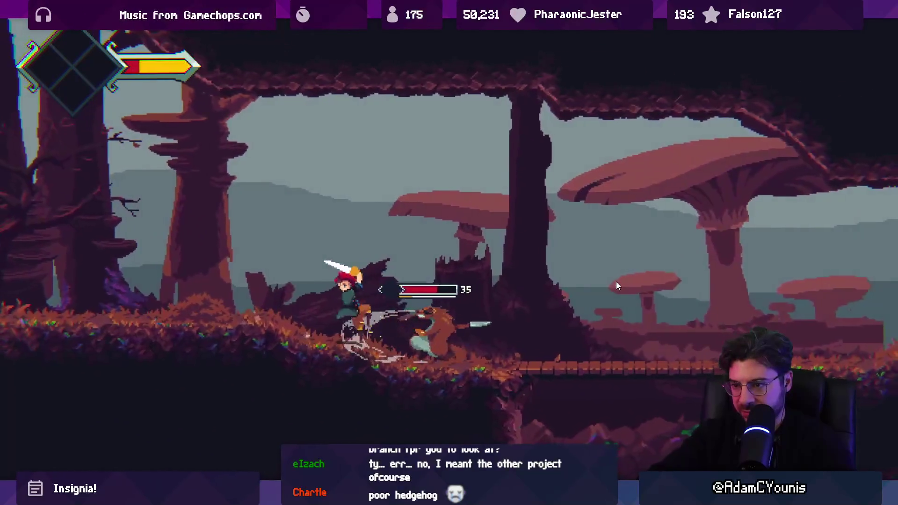
key("x")
key("space")
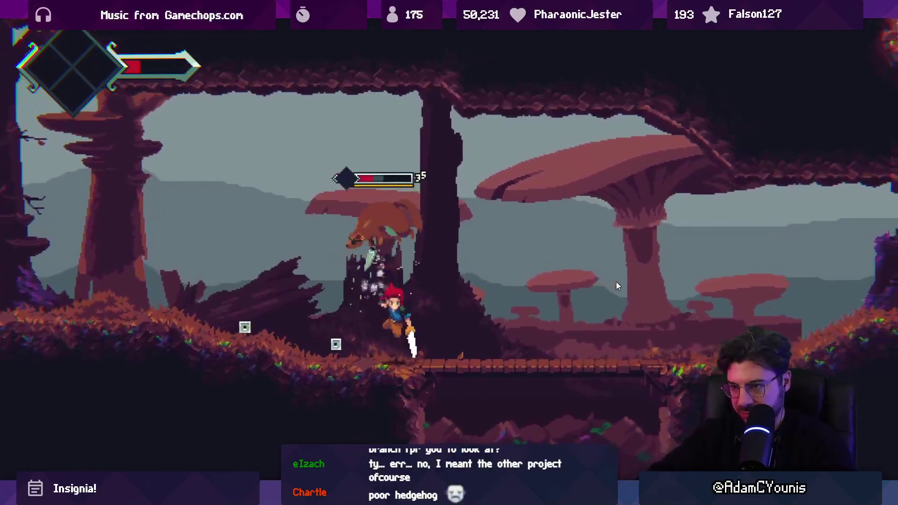
key("x")
key("x")
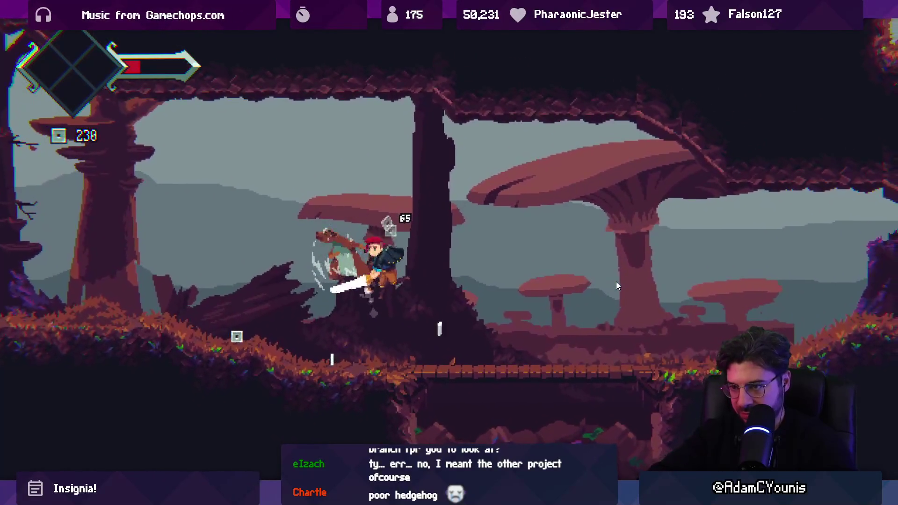
key("Right")
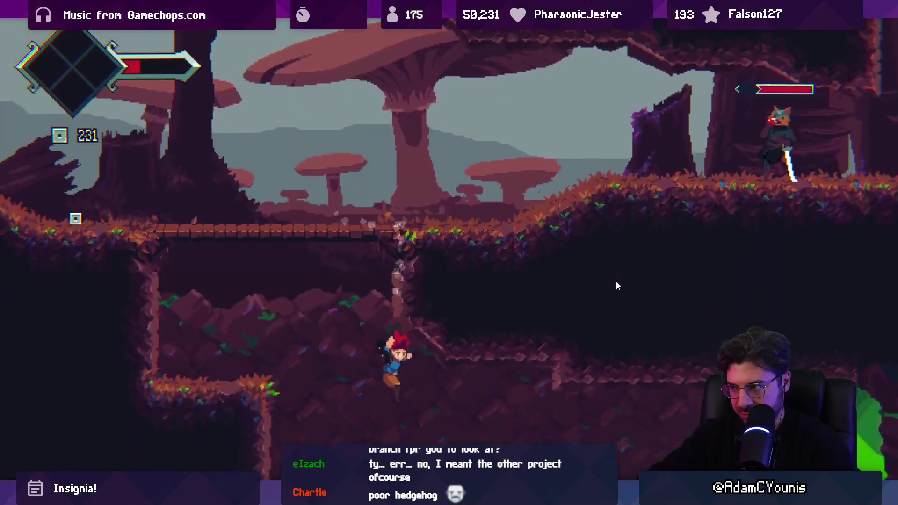